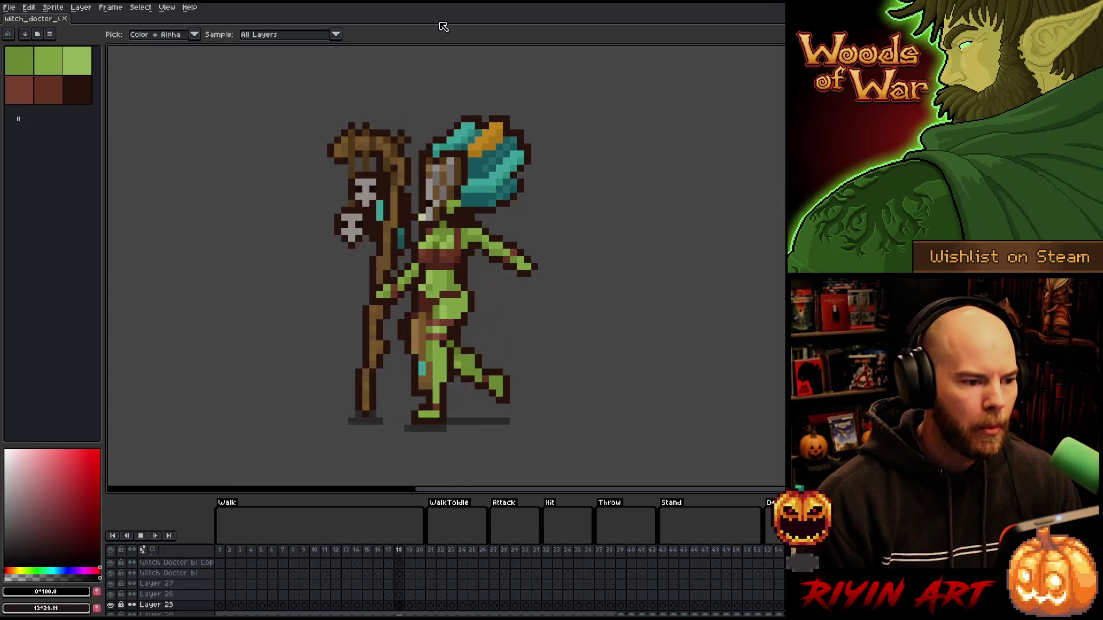
# Step: Go to the first frame of the WalkToIdle tag, then bring up the File menu
pyautogui.click(433, 550)
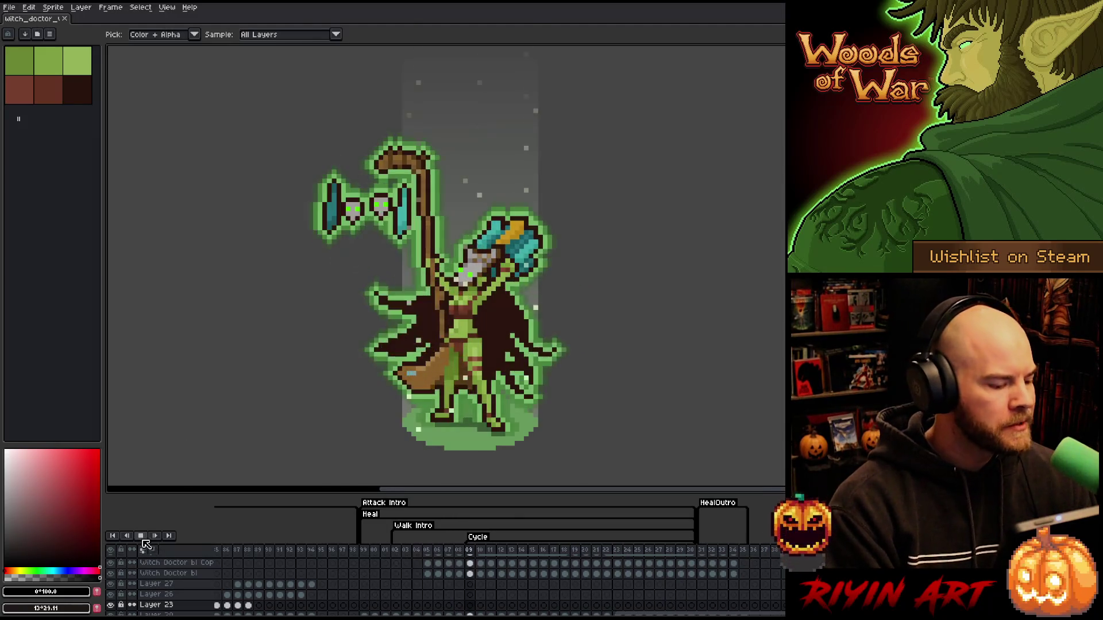
pyautogui.click(10, 7)
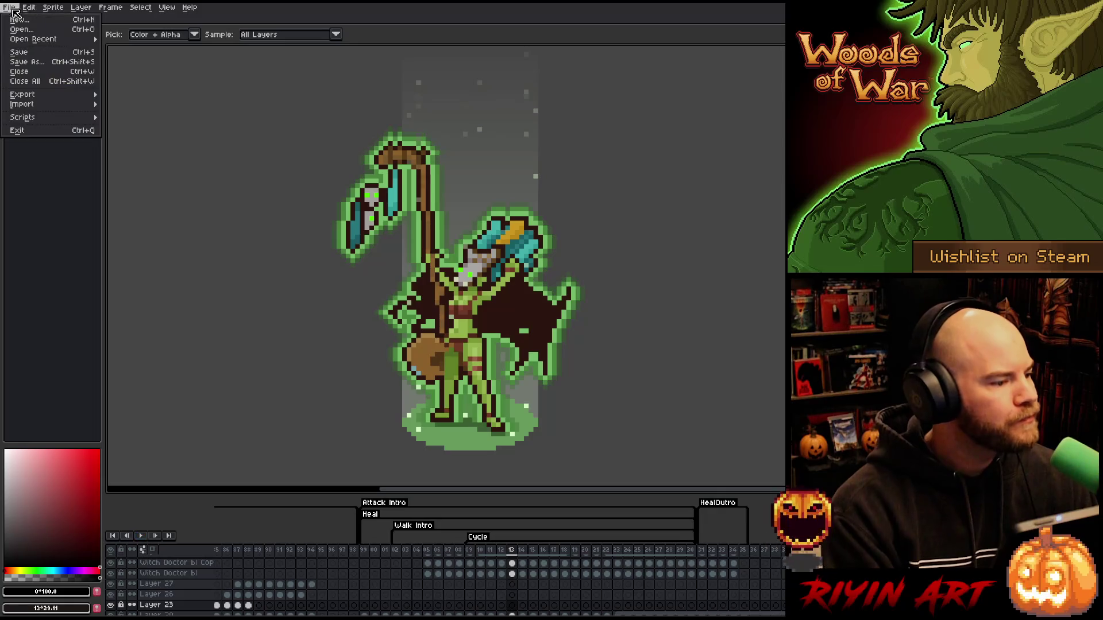
# Step: Open OrcBig_v12.aseprite from the TreeRevenge folder in a second tab
pyautogui.click(23, 29)
pyautogui.scroll(-10, 317, 212)
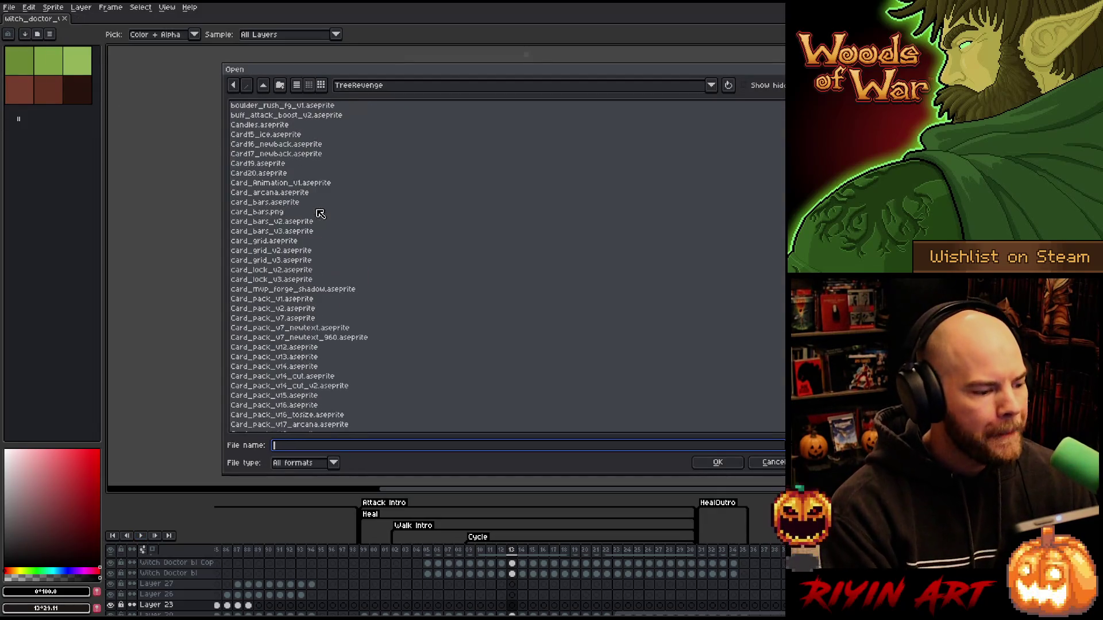
pyautogui.click(315, 328)
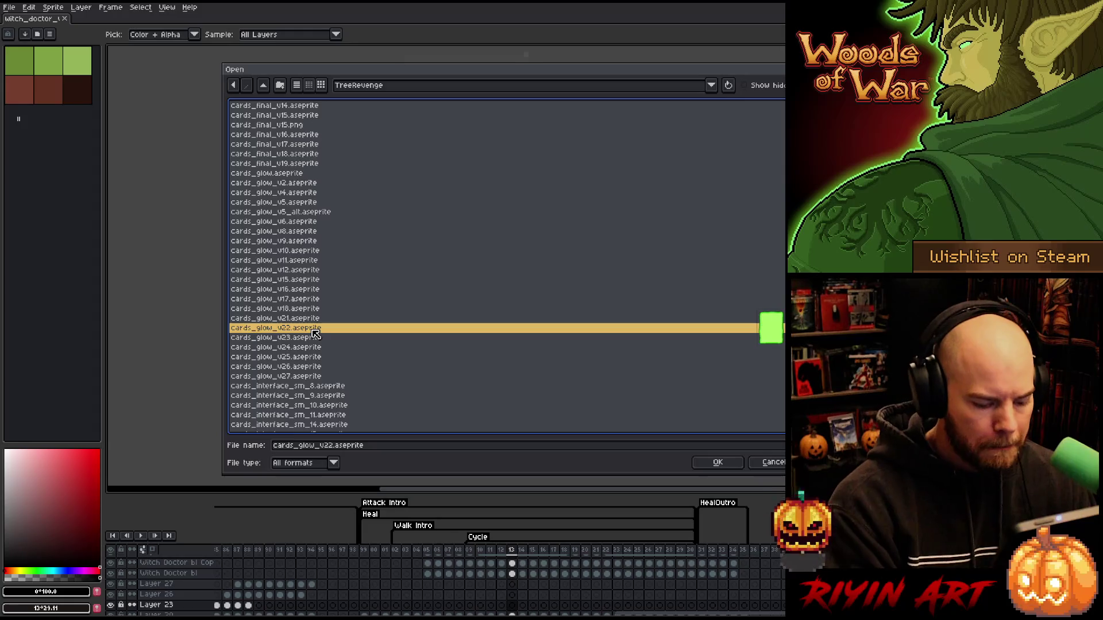
pyautogui.write('orc_death')
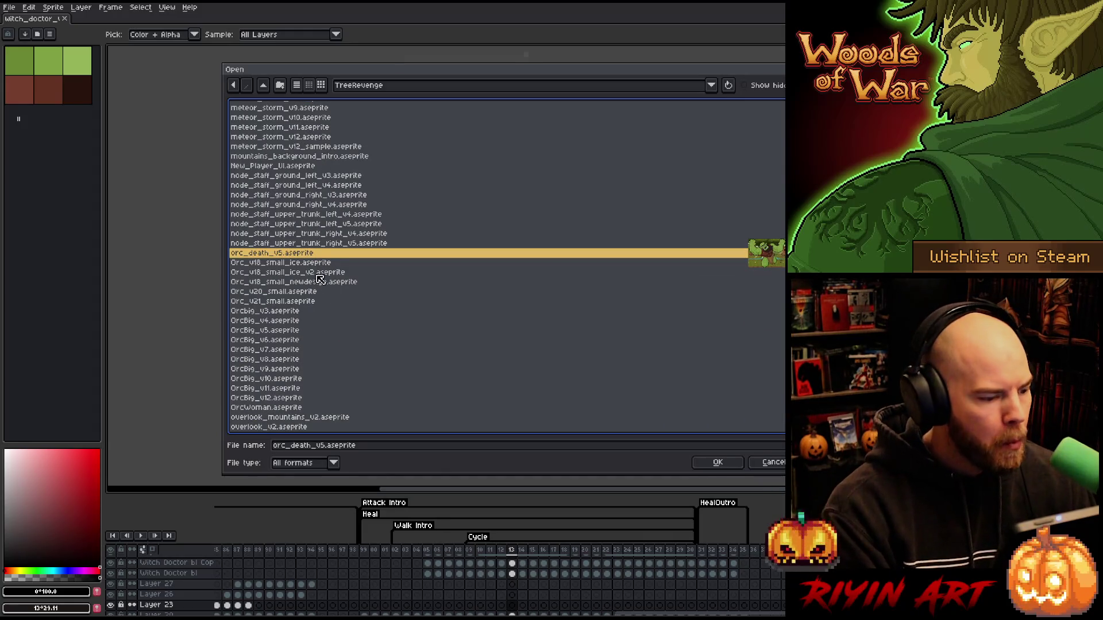
pyautogui.click(294, 303)
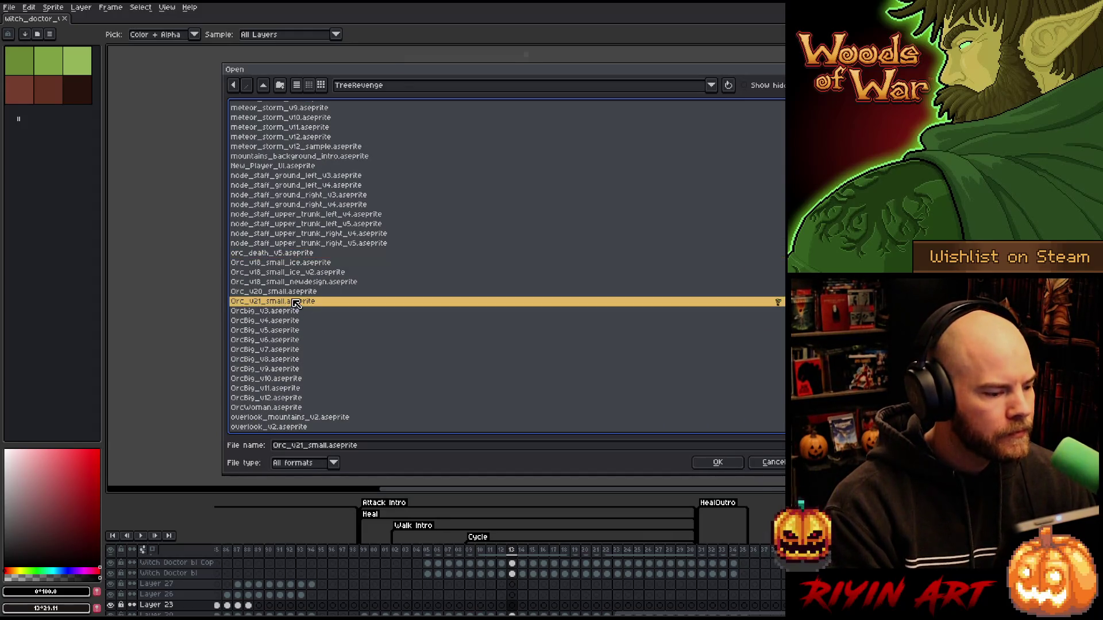
pyautogui.scroll(-2, 299, 332)
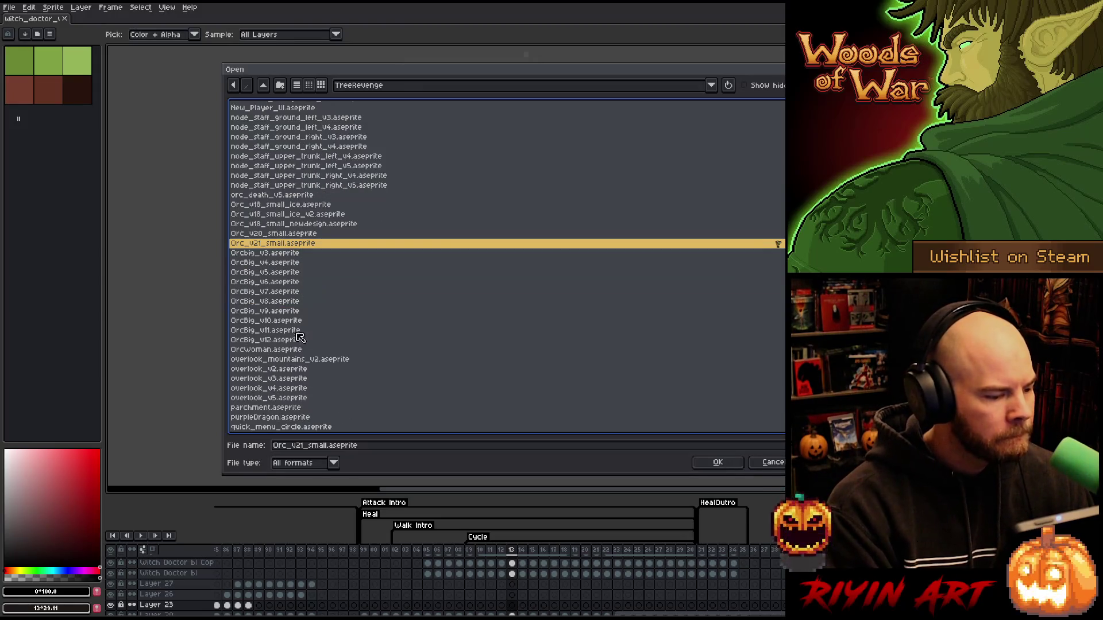
pyautogui.doubleClick(297, 340)
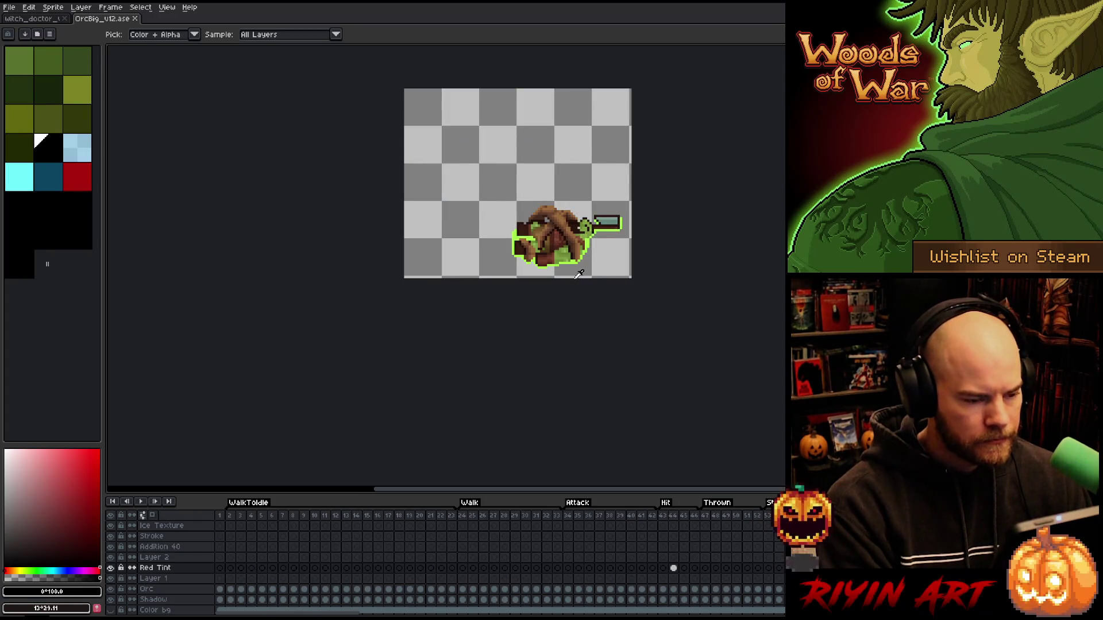
# Step: Show the orc at frame 98 and eyedrop its red outline colour
pyautogui.moveTo(381, 489)
pyautogui.mouseDown()
pyautogui.moveTo(528, 486)
pyautogui.moveTo(386, 489)
pyautogui.mouseUp()
pyautogui.moveTo(397, 613)
pyautogui.mouseDown()
pyautogui.moveTo(626, 613)
pyautogui.moveTo(445, 611)
pyautogui.moveTo(486, 611)
pyautogui.moveTo(453, 543)
pyautogui.mouseUp()
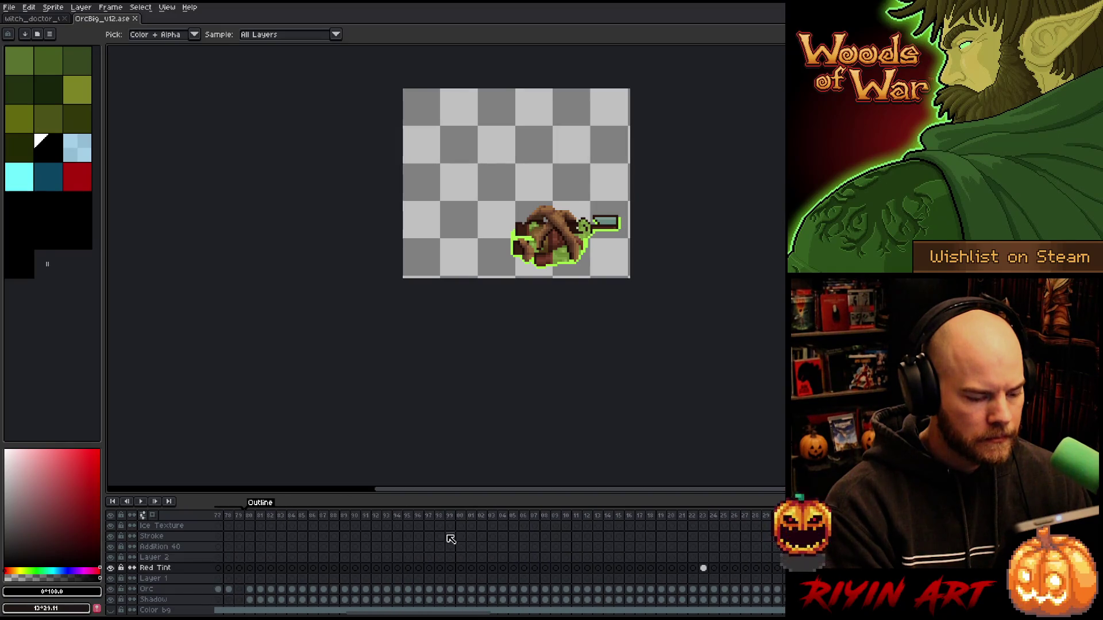
pyautogui.click(442, 517)
pyautogui.scroll(4, 504, 150)
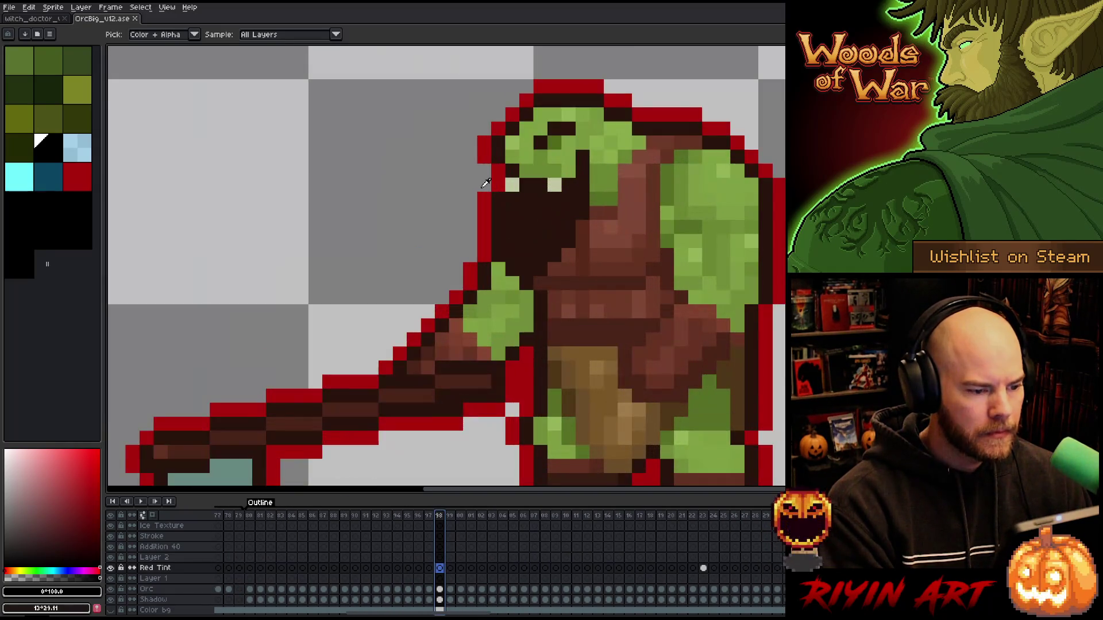
pyautogui.click(485, 203)
pyautogui.scroll(-2, 472, 210)
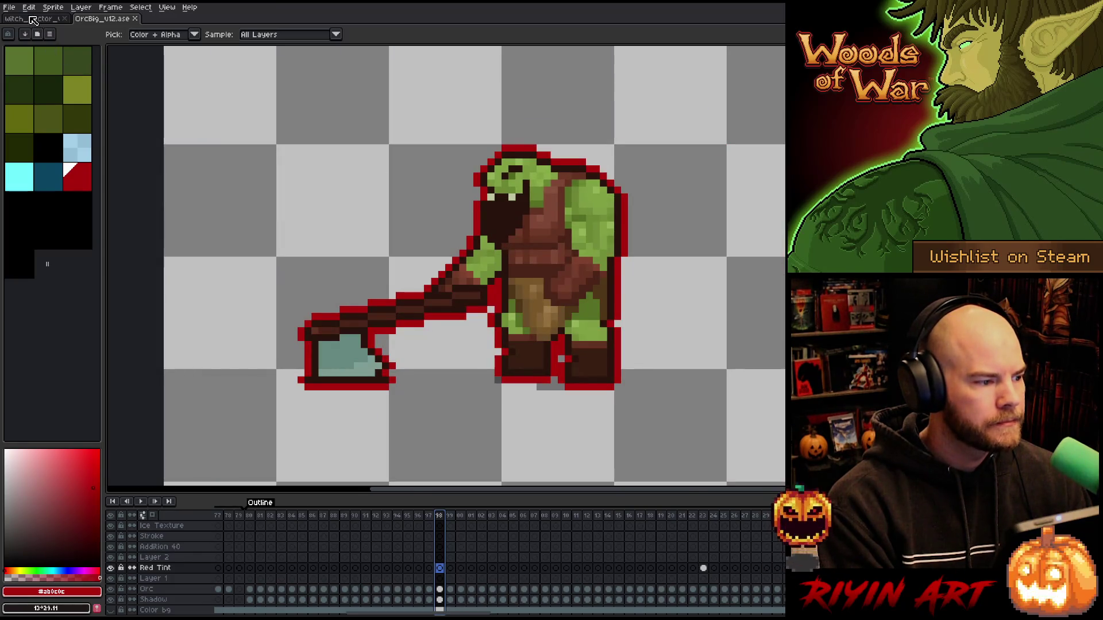
# Step: Select the orc's red palette swatches, comparing against the witch doctor palette between picks
pyautogui.click(33, 20)
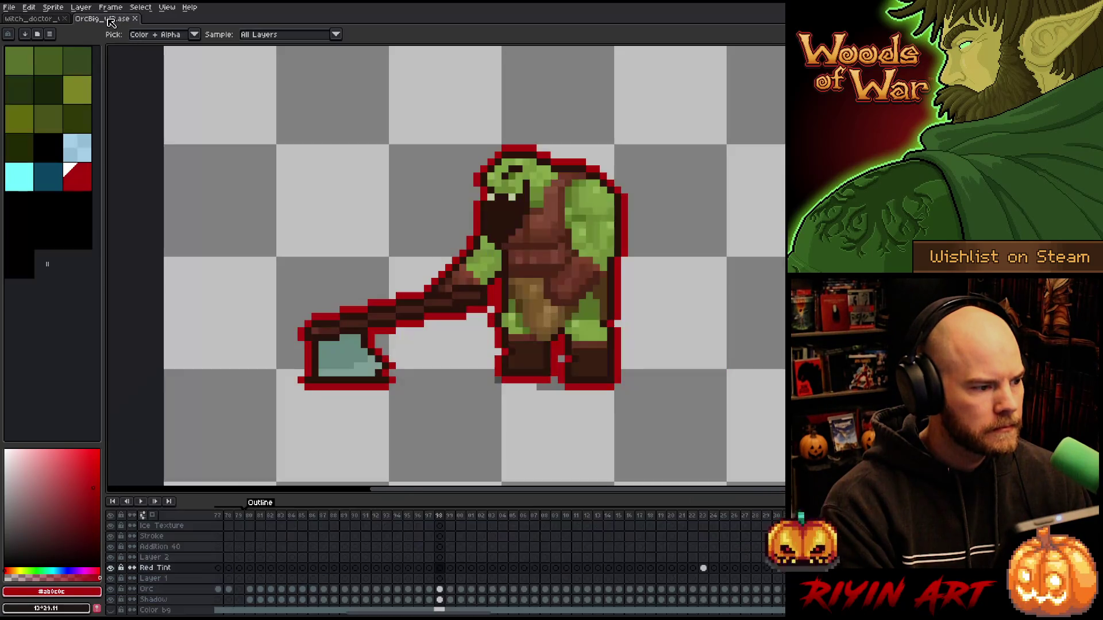
pyautogui.click(108, 22)
pyautogui.click(79, 148)
pyautogui.click(81, 178)
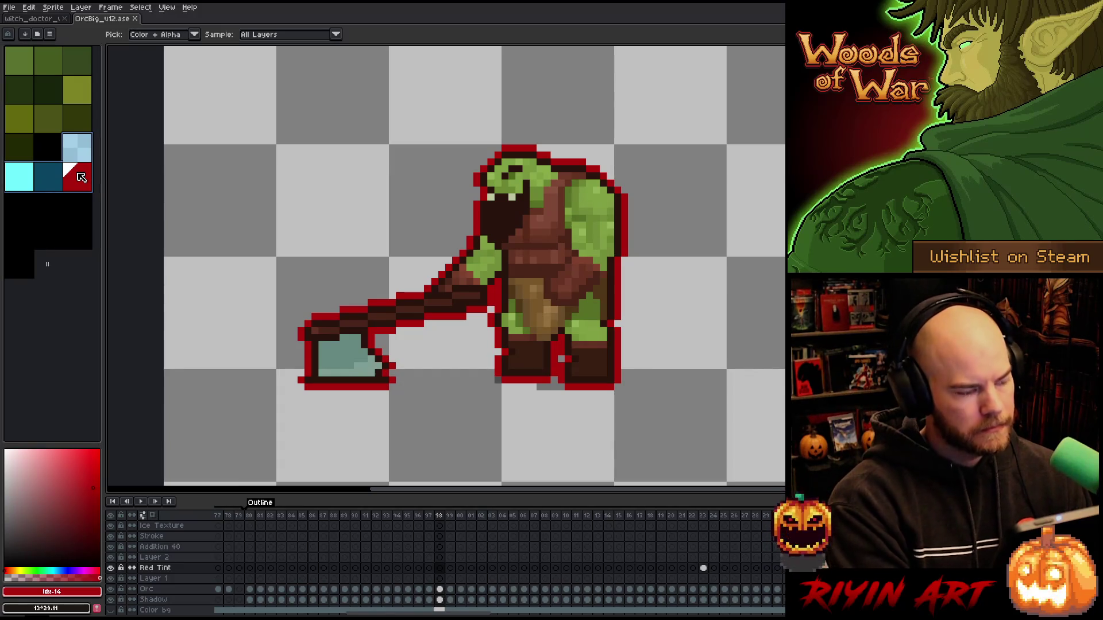
pyautogui.click(40, 20)
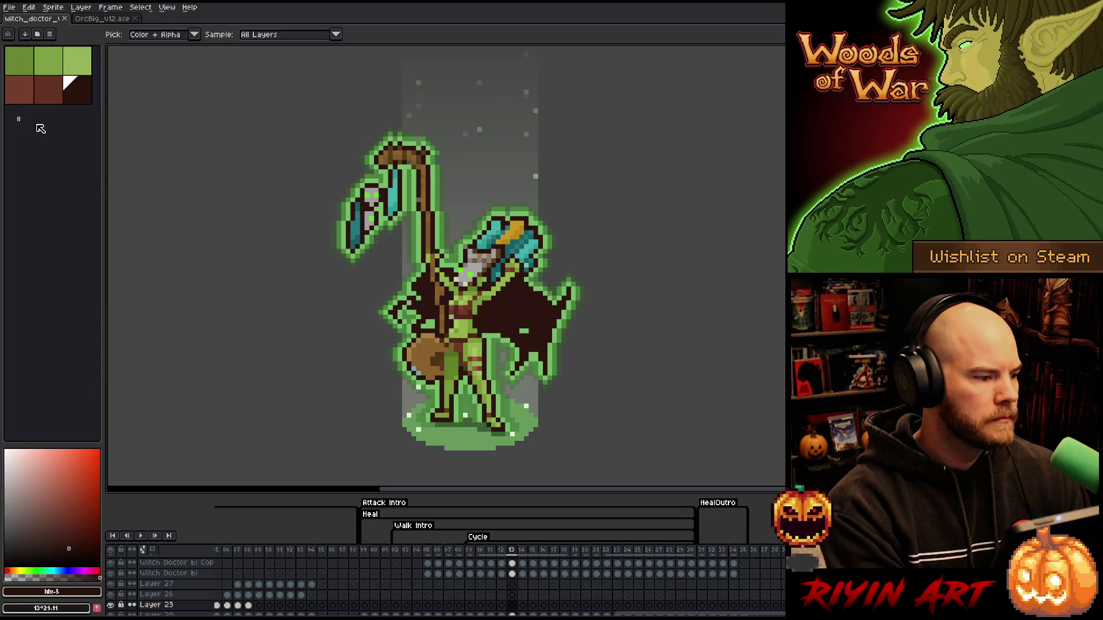
pyautogui.click(107, 19)
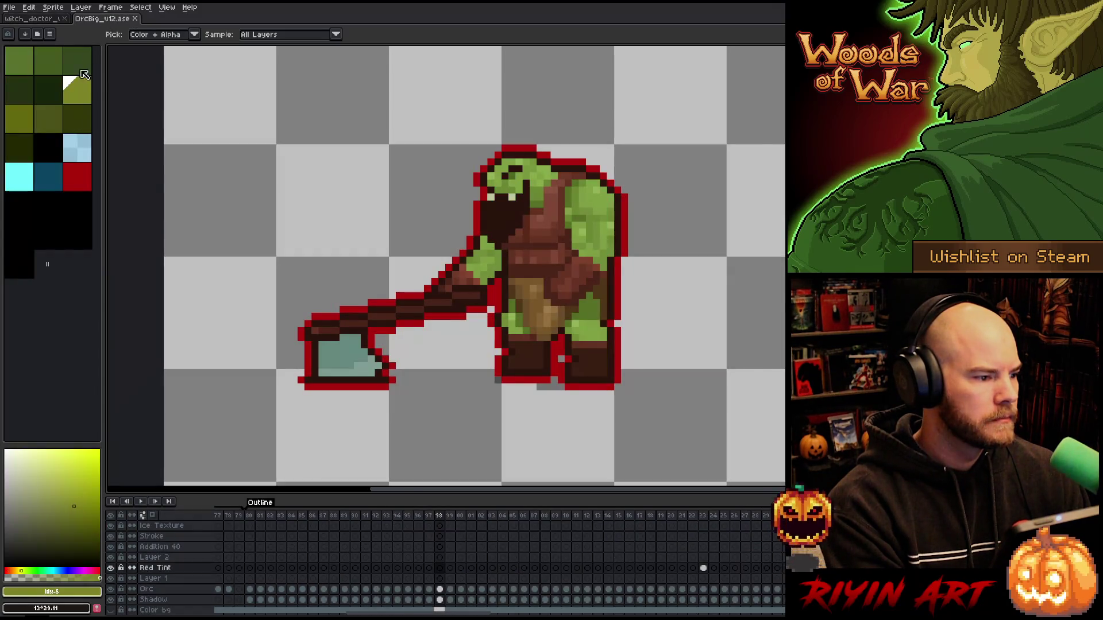
pyautogui.click(79, 152)
pyautogui.click(72, 185)
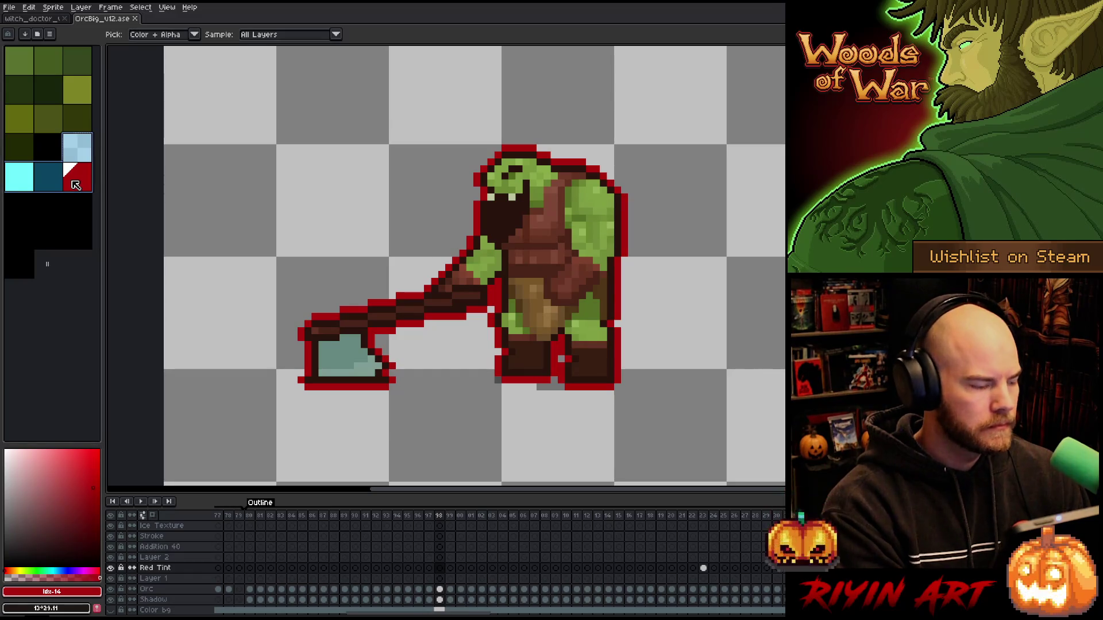
# Step: In the witch doctor file, add a palette row and paste the orc colours into it
pyautogui.click(39, 20)
pyautogui.moveTo(19, 120)
pyautogui.mouseDown()
pyautogui.moveTo(98, 122)
pyautogui.moveTo(93, 150)
pyautogui.mouseUp()
pyautogui.click(23, 125)
pyautogui.hotkey('ctrl', 'v')
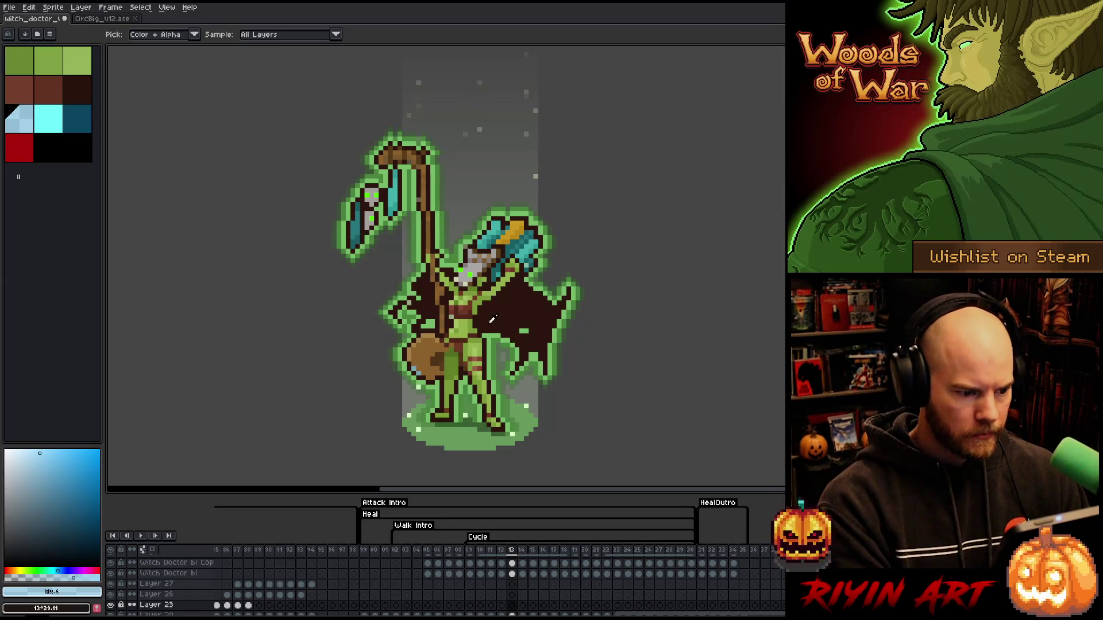
# Step: Select the orc's Layer 2 and Red Tint layers, then return to the witch doctor file
pyautogui.click(100, 19)
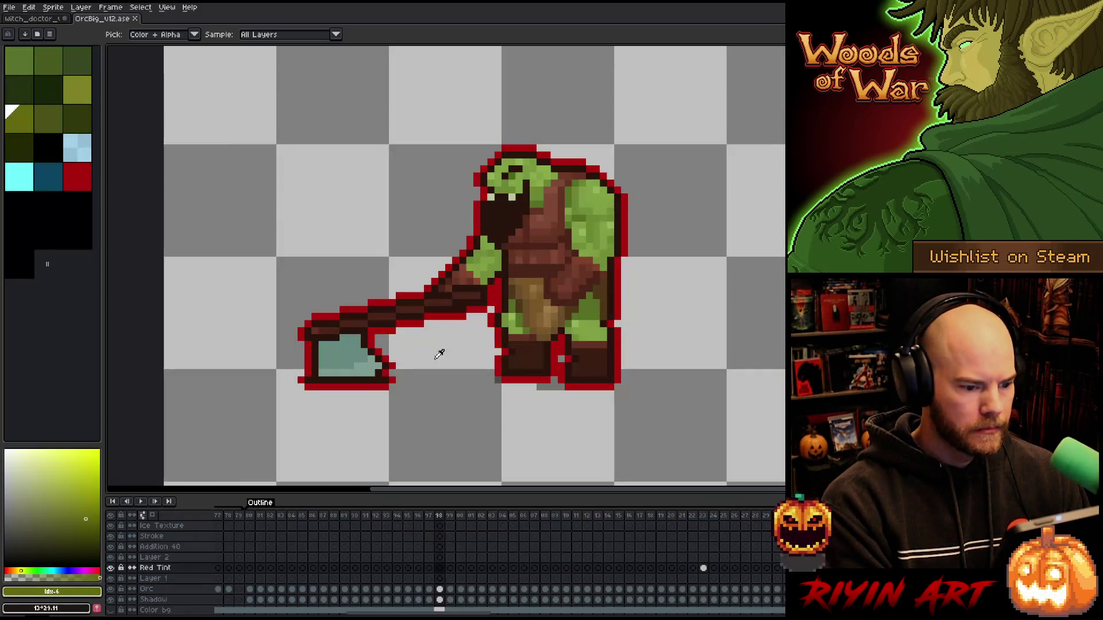
pyautogui.hscroll(-10, 235, 583)
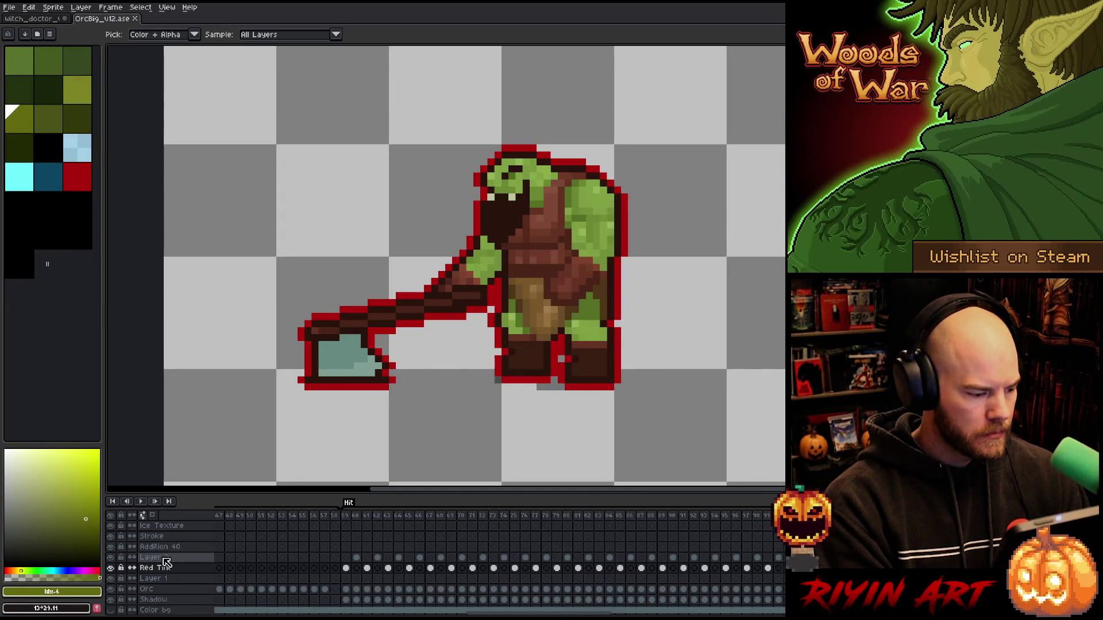
pyautogui.moveTo(172, 562); pyautogui.dragTo(174, 567)
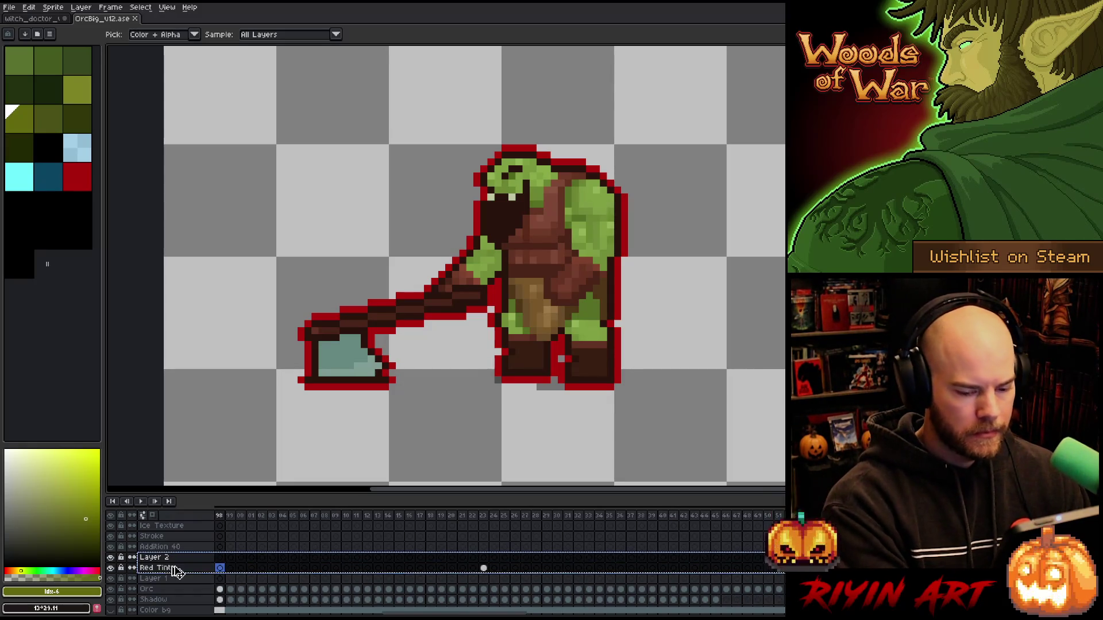
pyautogui.click(46, 19)
pyautogui.scroll(-5, 173, 580)
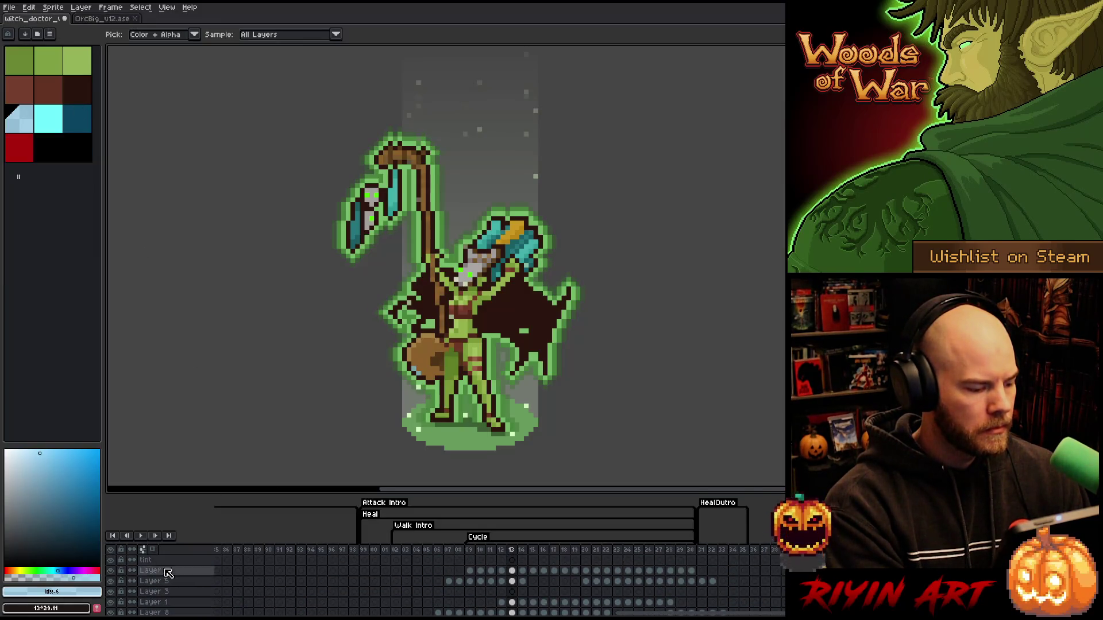
# Step: Add a new layer above the tint layer and select it
pyautogui.click(164, 563)
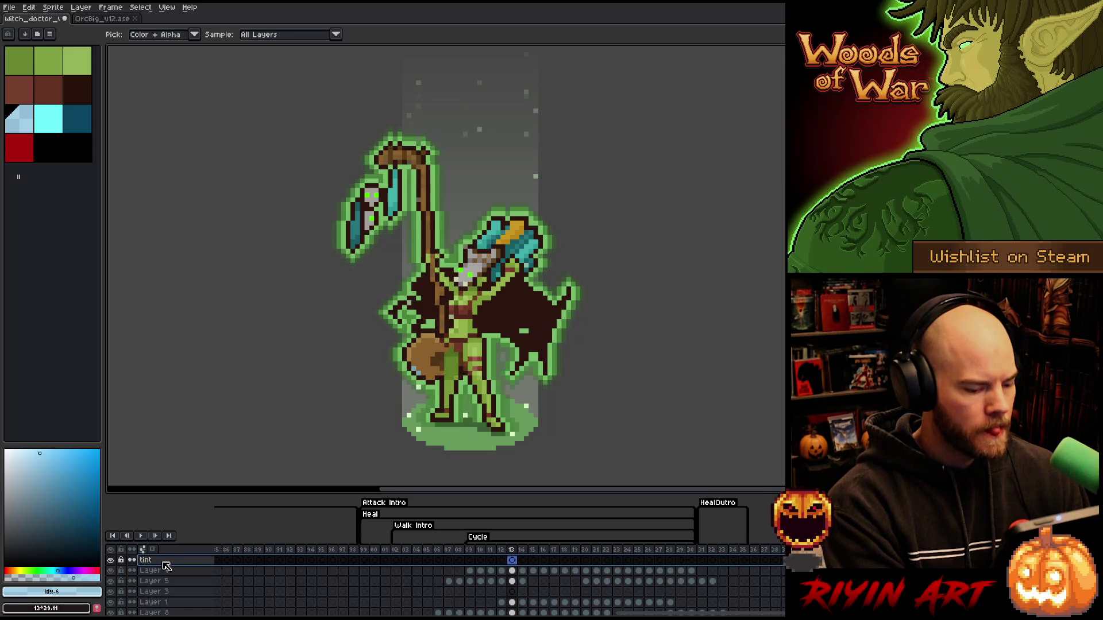
pyautogui.hscroll(-10, 500, 575)
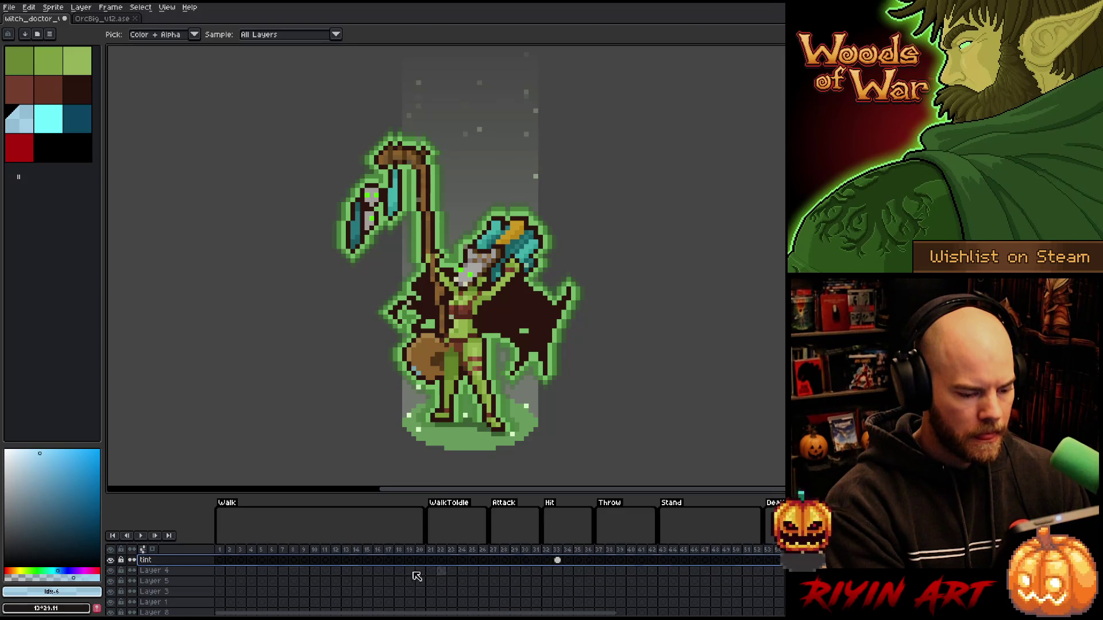
pyautogui.hscroll(8, 150, 564)
pyautogui.hotkey('shift', 'n')
pyautogui.hotkey('shift', 'n')
pyautogui.click(173, 564)
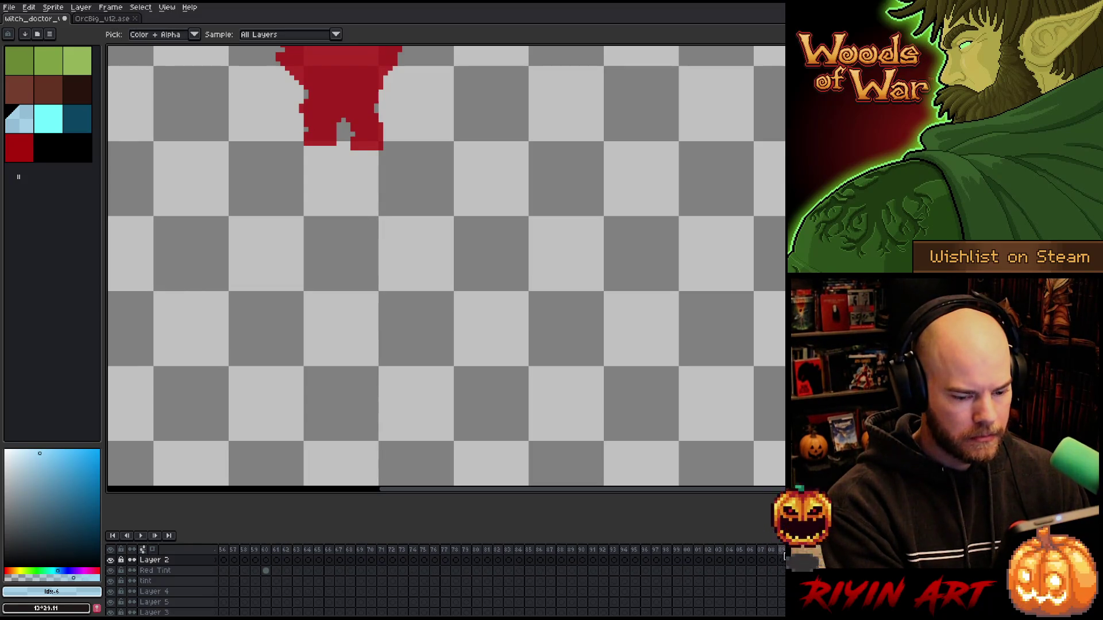
# Step: Compare the red frame 59 with the purple frame 60, then open Layer 2's properties
pyautogui.hscroll(-8, 459, 575)
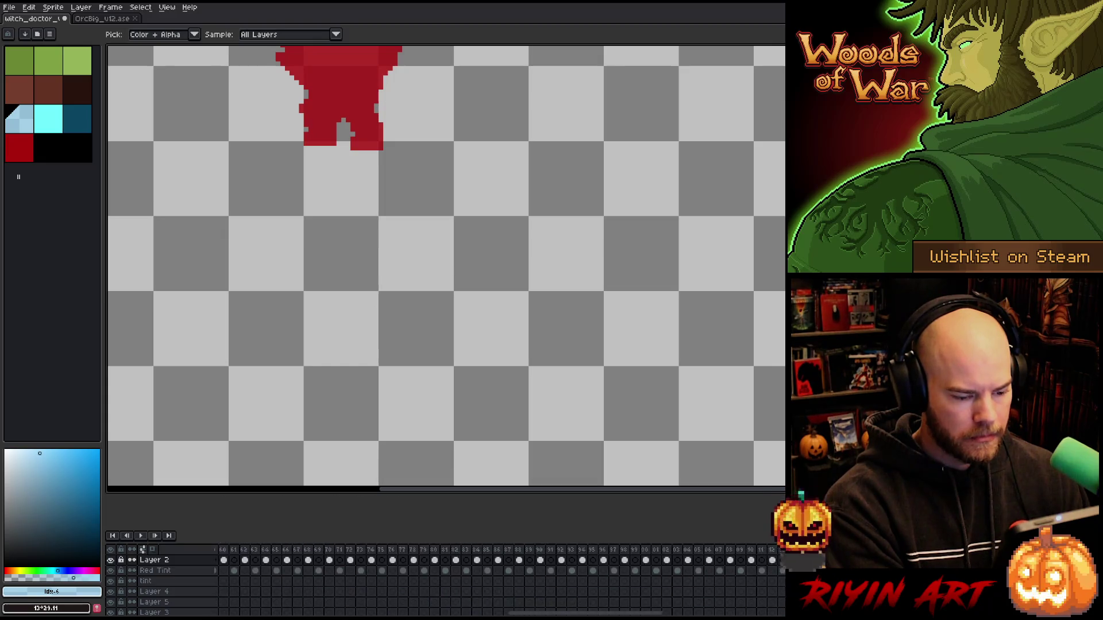
pyautogui.click(533, 559)
pyautogui.scroll(-2, 437, 275)
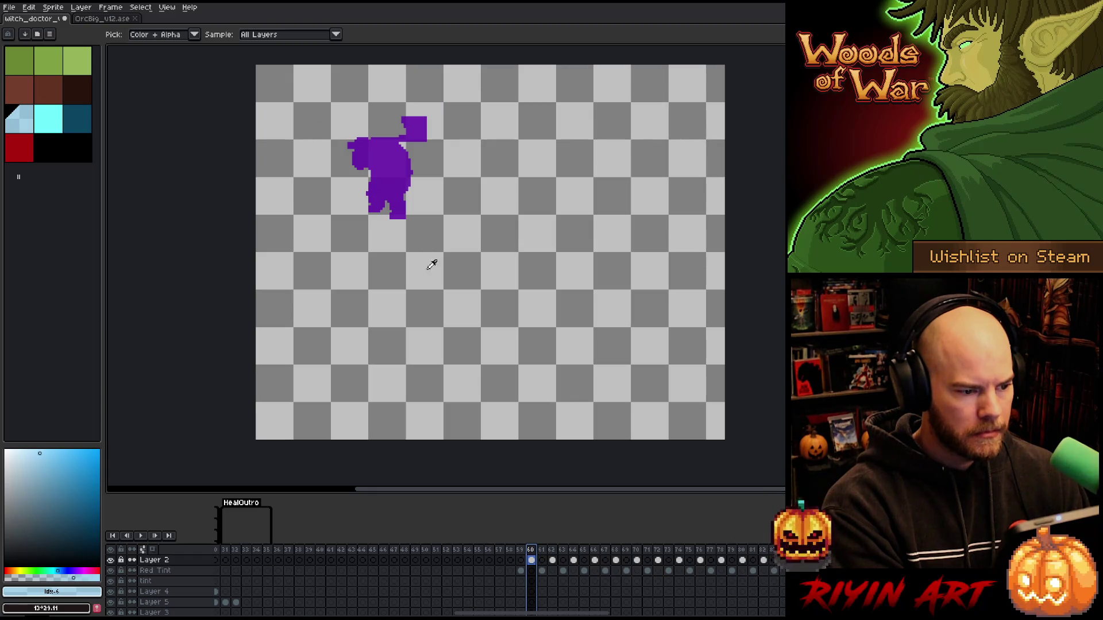
pyautogui.click(523, 550)
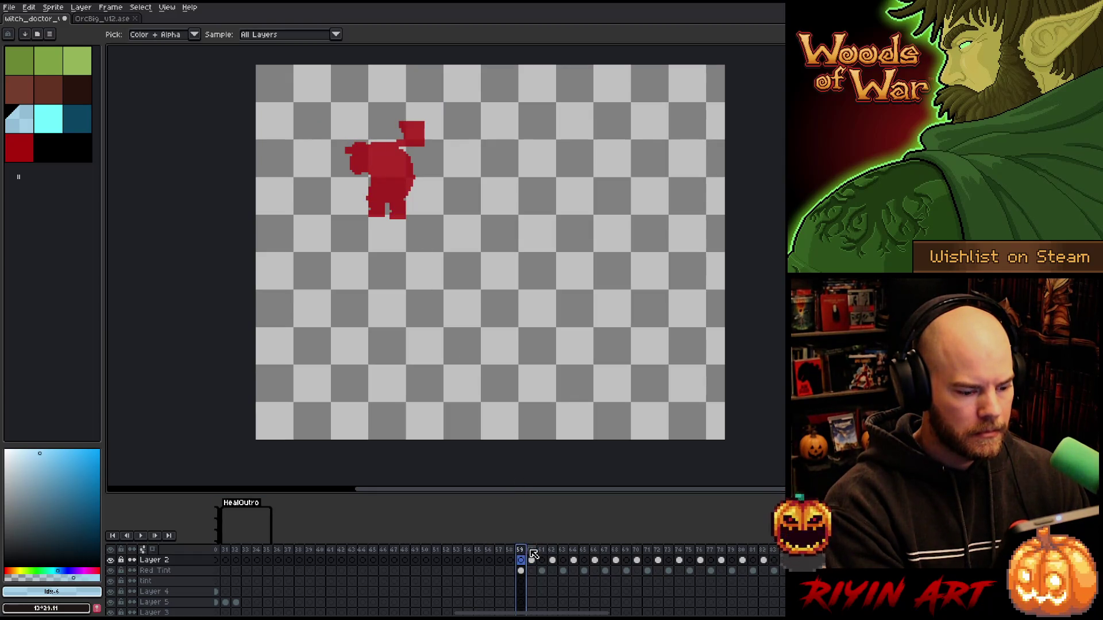
pyautogui.click(533, 553)
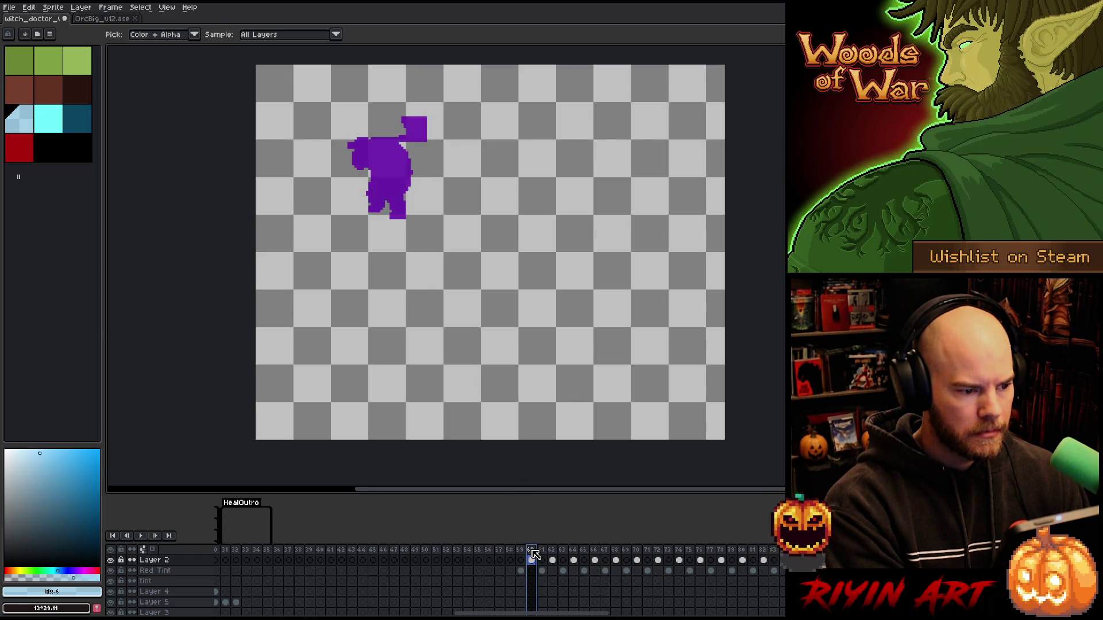
pyautogui.doubleClick(168, 561)
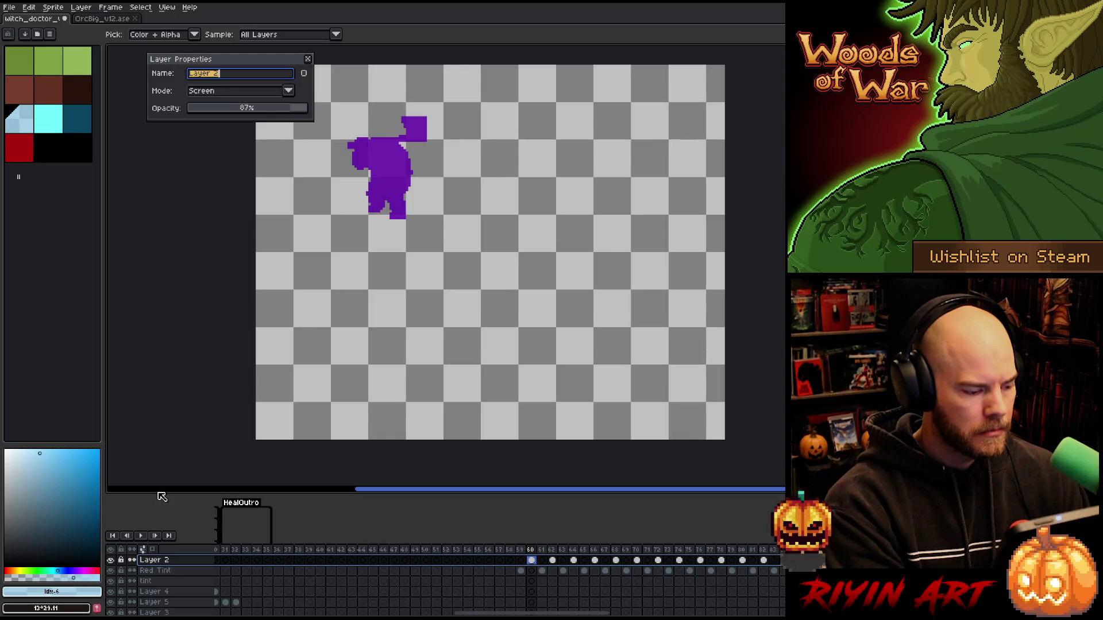
# Step: Duplicate Layer 2 and set the copy to Normal blend mode at 100% opacity
pyautogui.rightClick(160, 560)
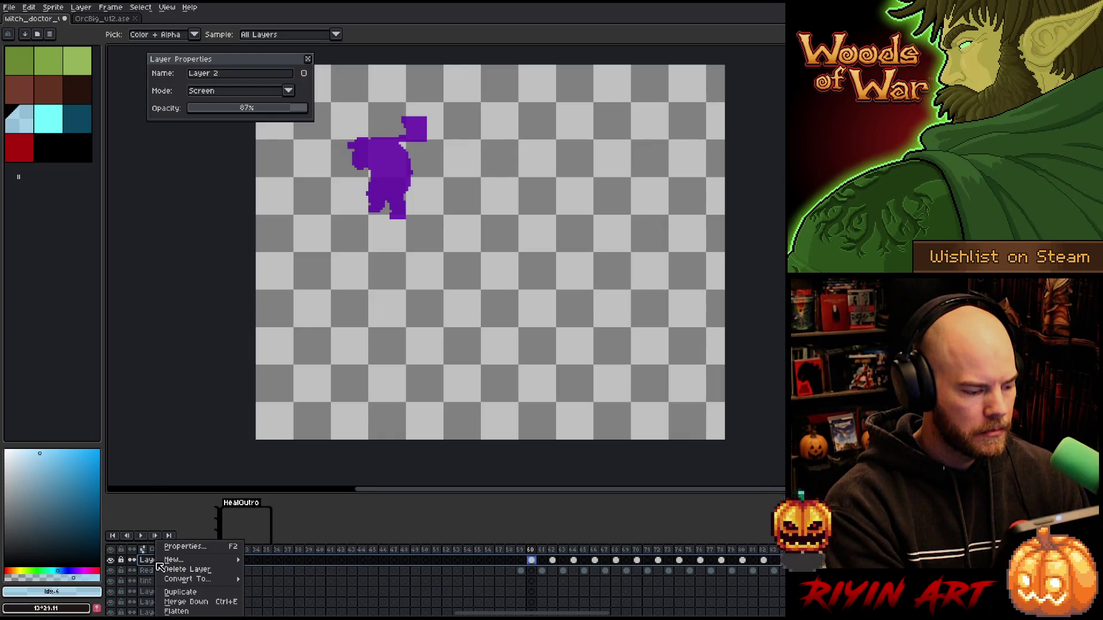
pyautogui.click(180, 592)
pyautogui.moveTo(245, 113); pyautogui.dragTo(356, 95)
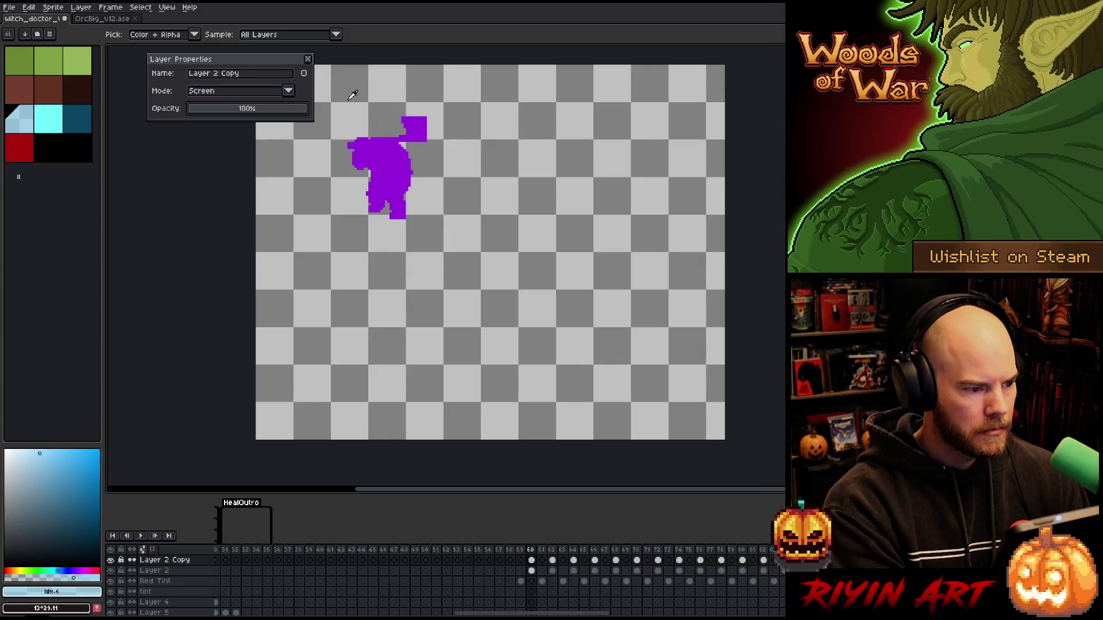
pyautogui.click(288, 90)
pyautogui.click(237, 109)
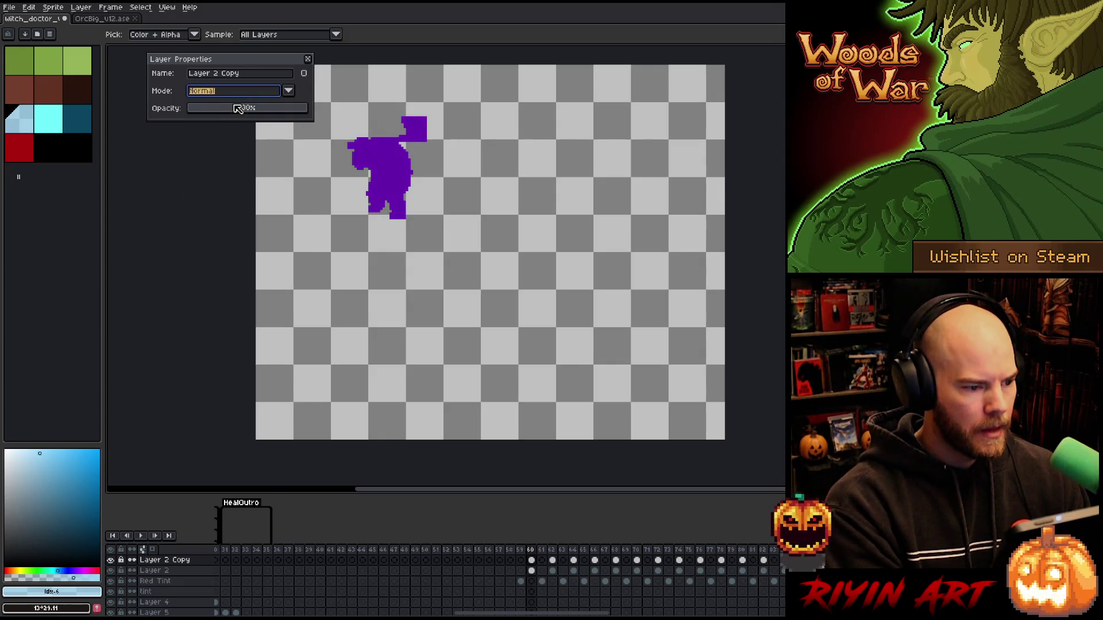
# Step: Add the sprite's purple to the palette right after red, then delete Layer 2 Copy
pyautogui.click(391, 160)
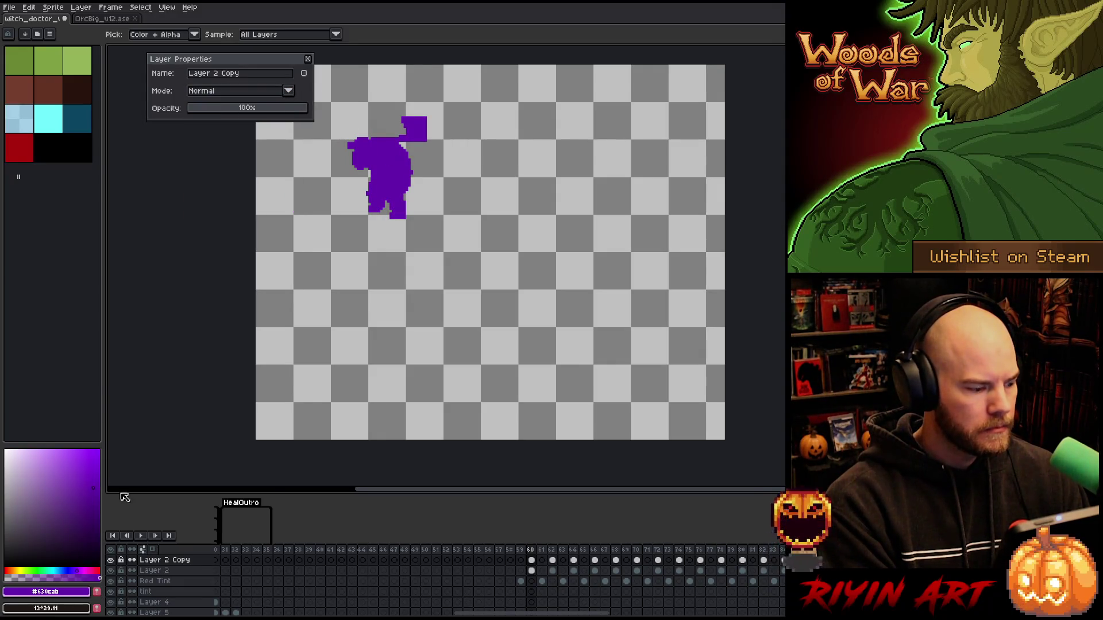
pyautogui.click(44, 152)
pyautogui.click(391, 151)
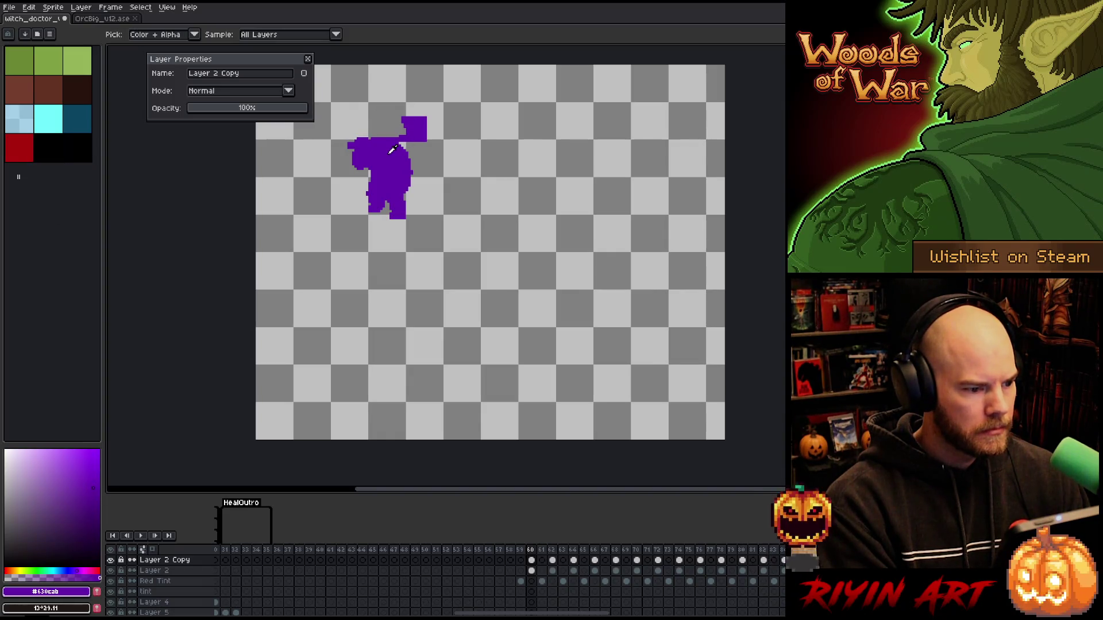
pyautogui.click(99, 592)
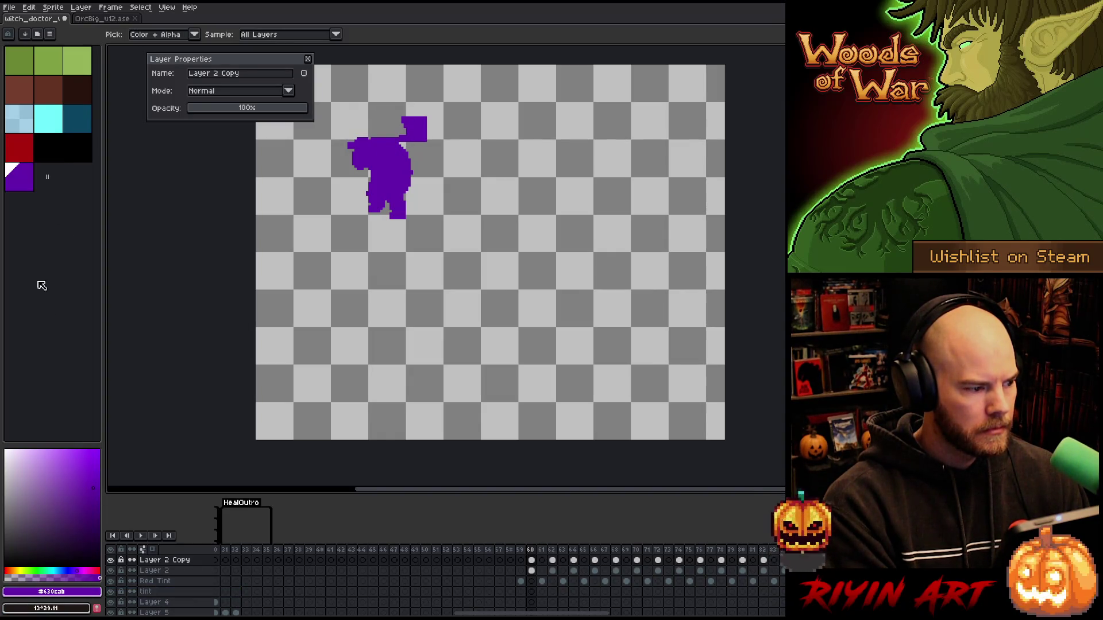
pyautogui.click(35, 179)
pyautogui.moveTo(41, 178); pyautogui.dragTo(56, 164)
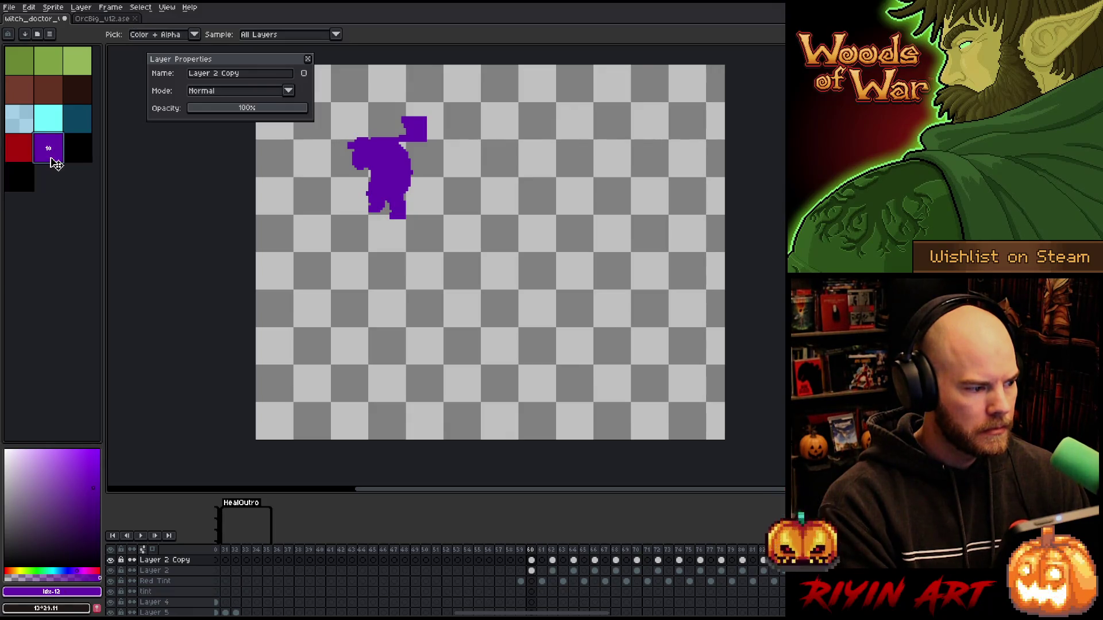
pyautogui.rightClick(159, 561)
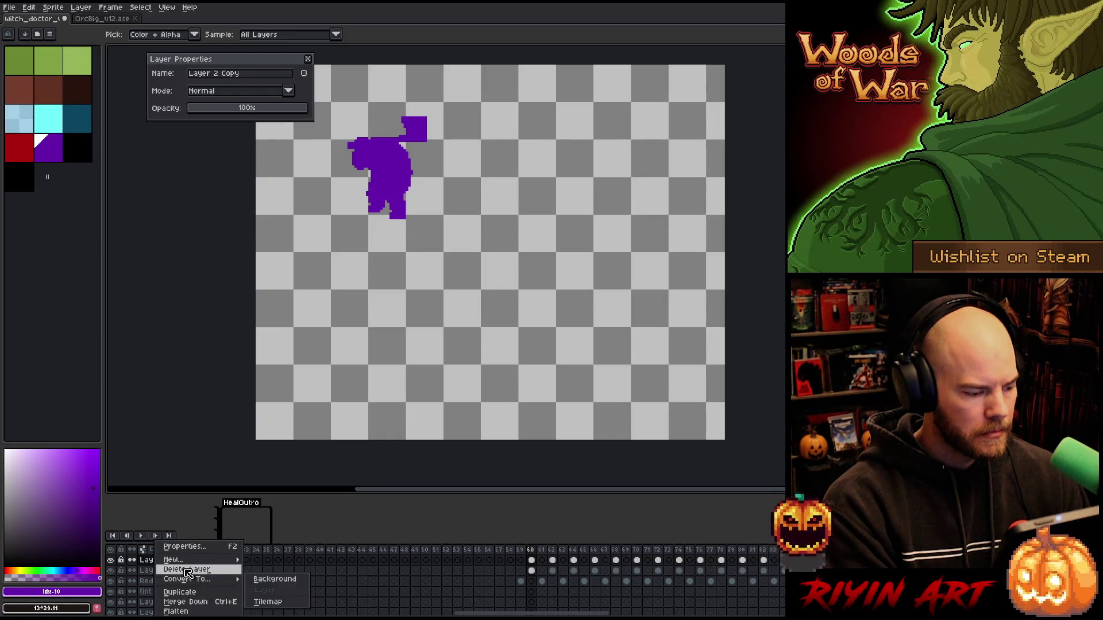
pyautogui.click(172, 569)
# Step: Duplicate Red Tint in Normal mode to sample the red at frame 59, then delete the copy
pyautogui.rightClick(169, 577)
pyautogui.click(170, 591)
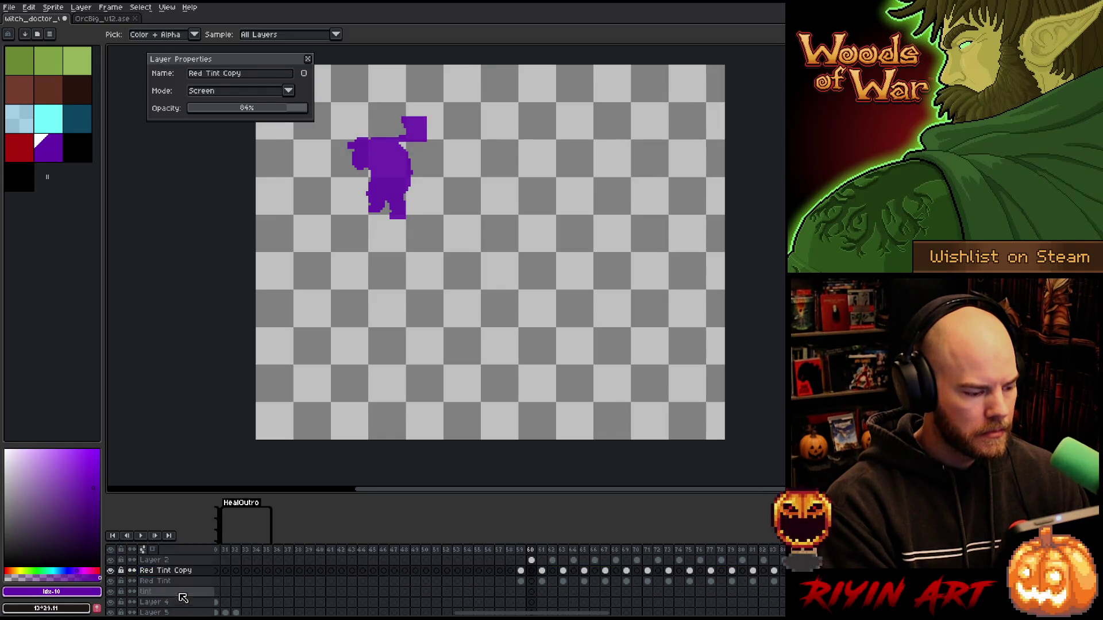
pyautogui.doubleClick(162, 575)
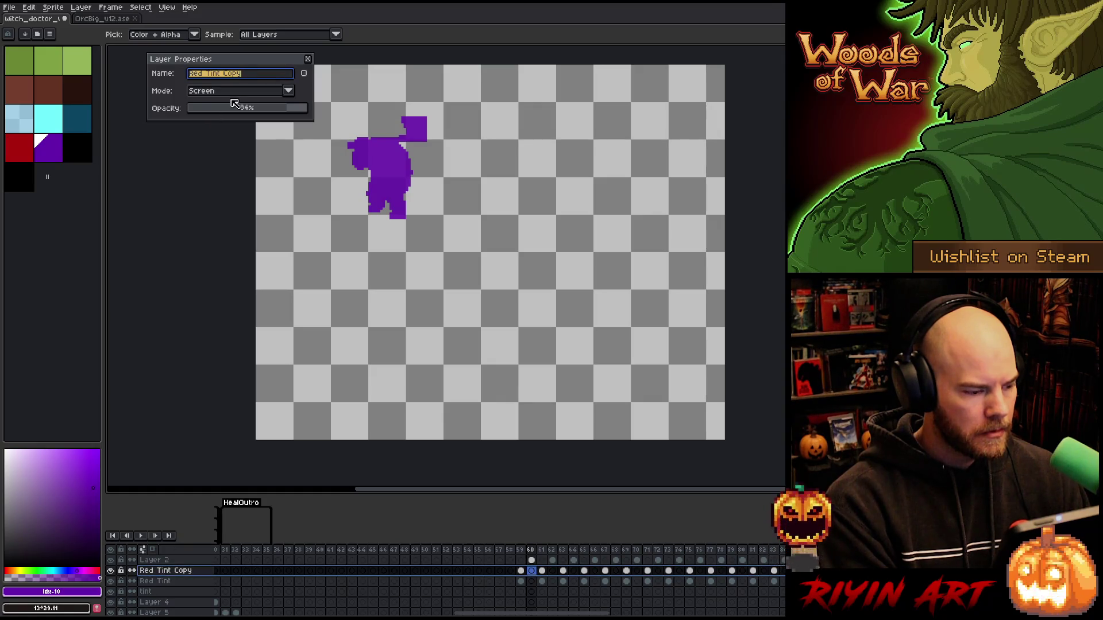
pyautogui.click(273, 92)
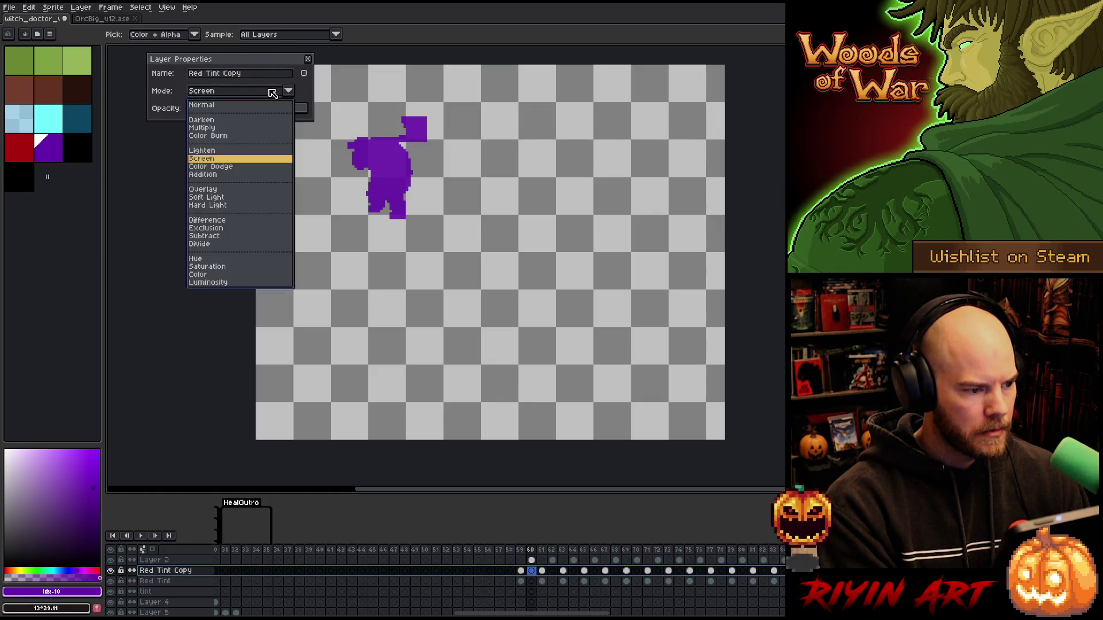
pyautogui.click(222, 110)
pyautogui.click(522, 552)
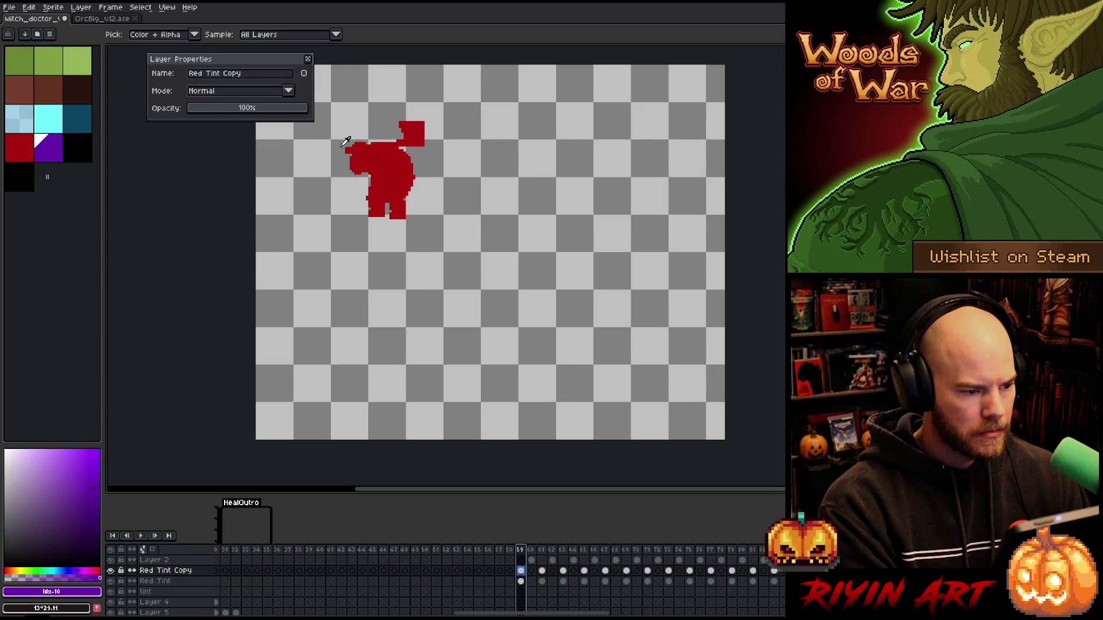
pyautogui.click(383, 159)
pyautogui.click(309, 60)
pyautogui.rightClick(171, 571)
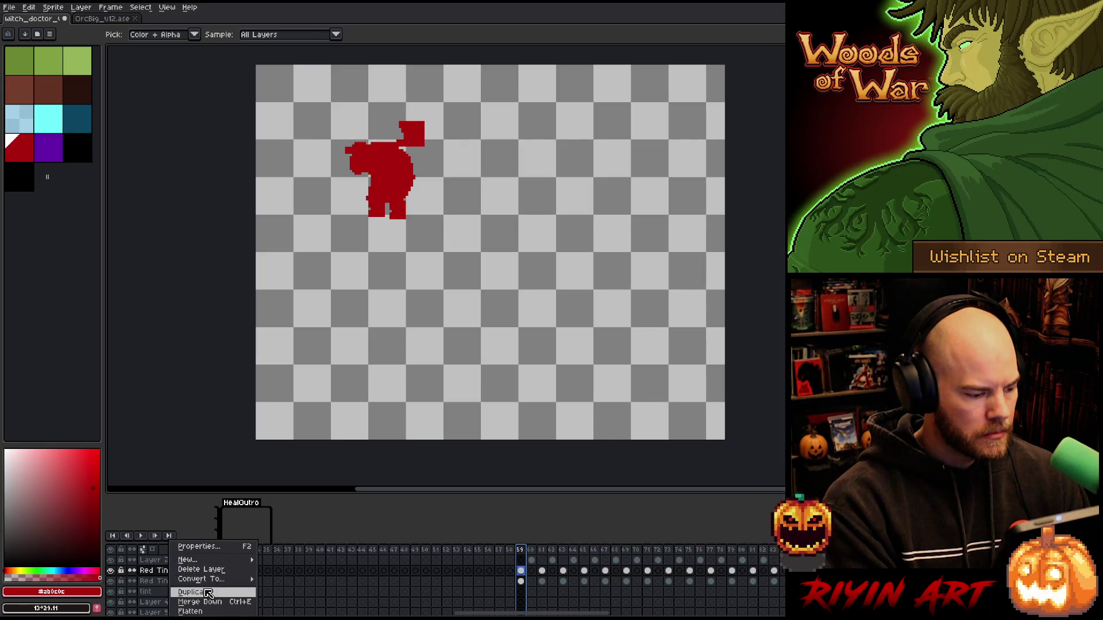
pyautogui.click(201, 569)
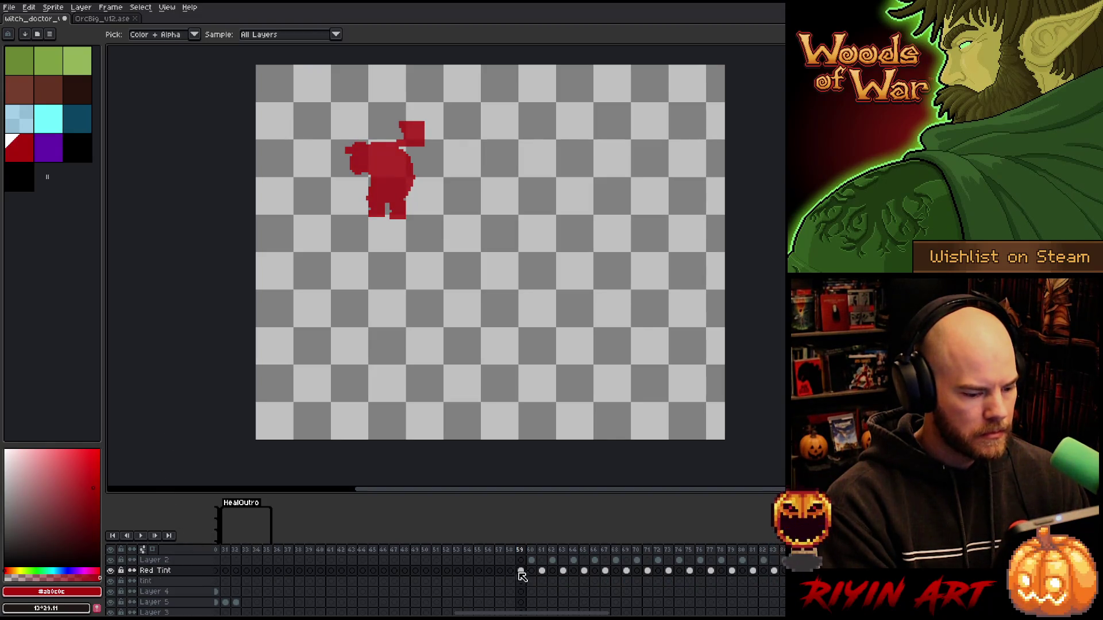
# Step: Make Red Tint active, select frames 58–88 across the tint layers and play them
pyautogui.click(537, 550)
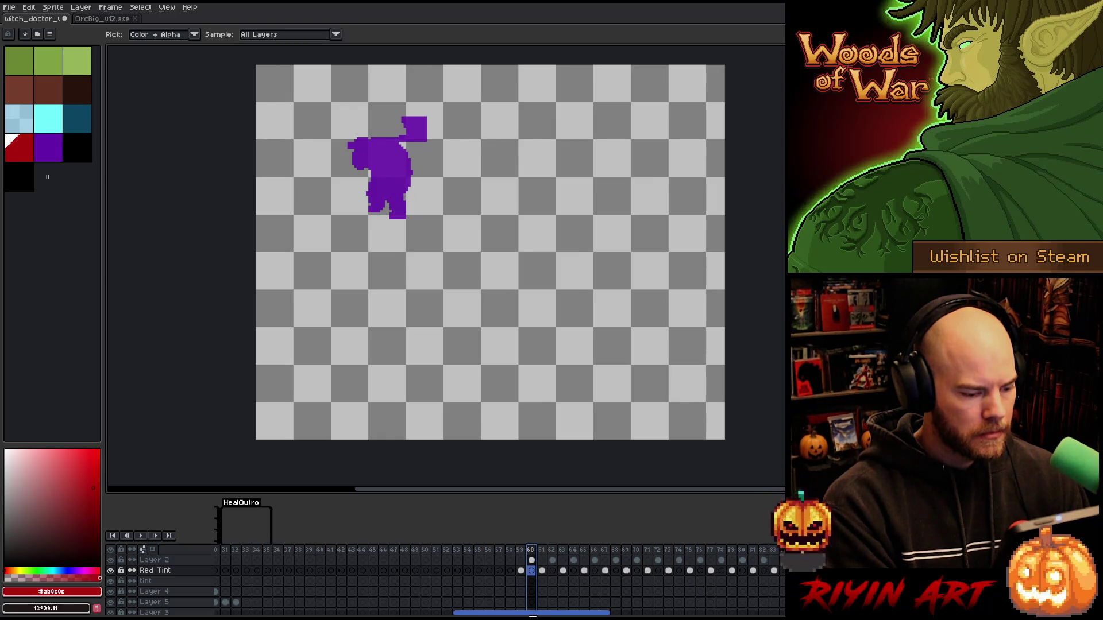
pyautogui.click(177, 570)
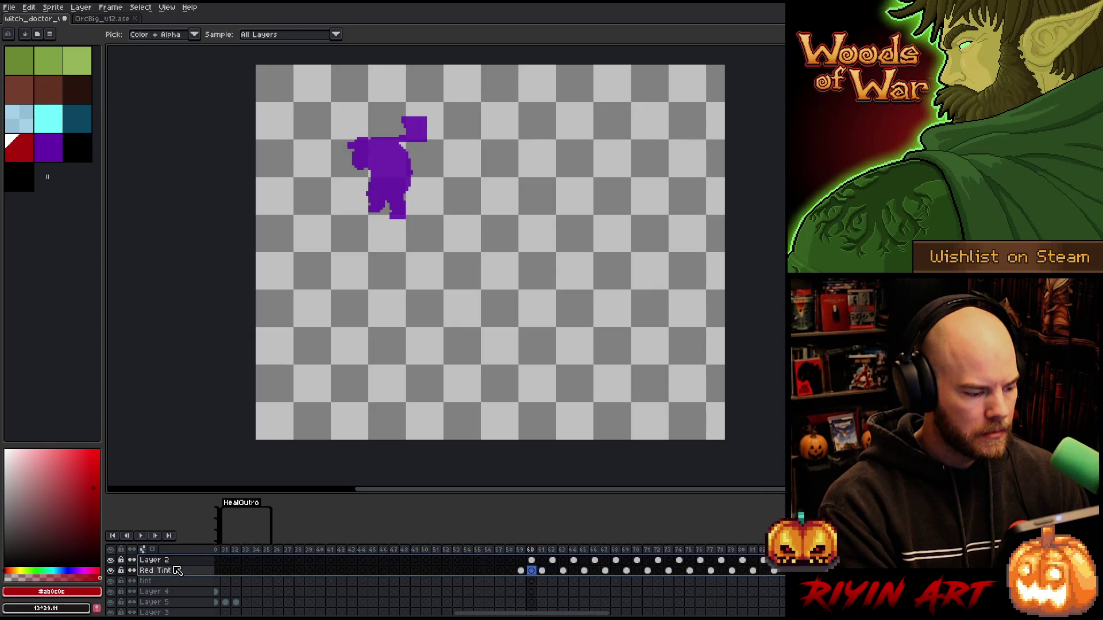
pyautogui.click(174, 572)
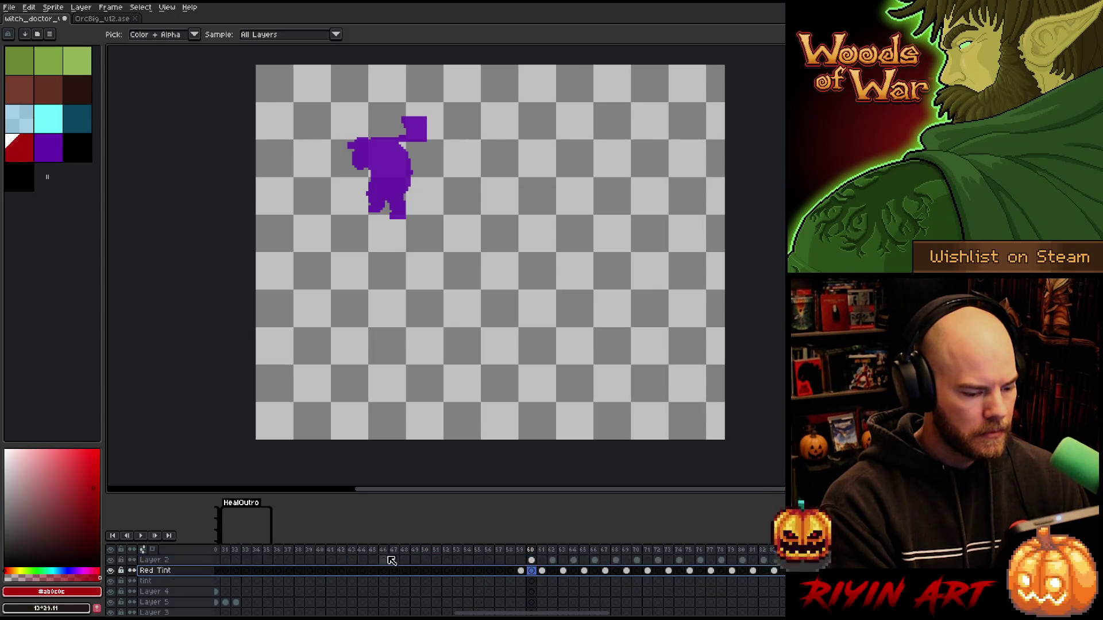
pyautogui.moveTo(517, 614); pyautogui.dragTo(527, 614)
pyautogui.moveTo(405, 565); pyautogui.dragTo(719, 582)
pyautogui.press('Return')
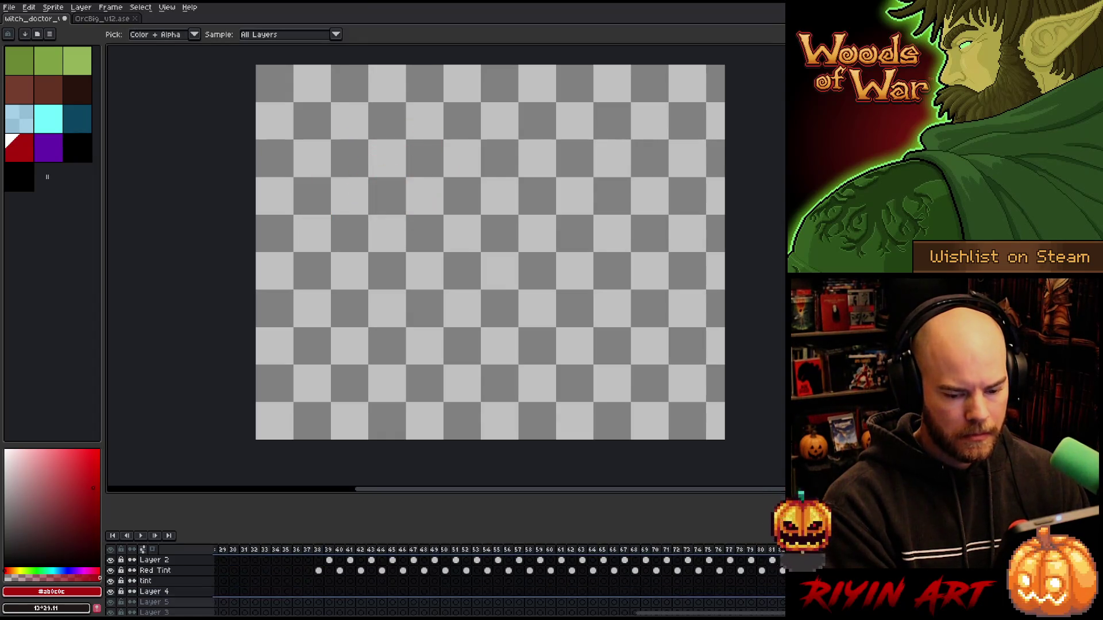
pyautogui.click(498, 579)
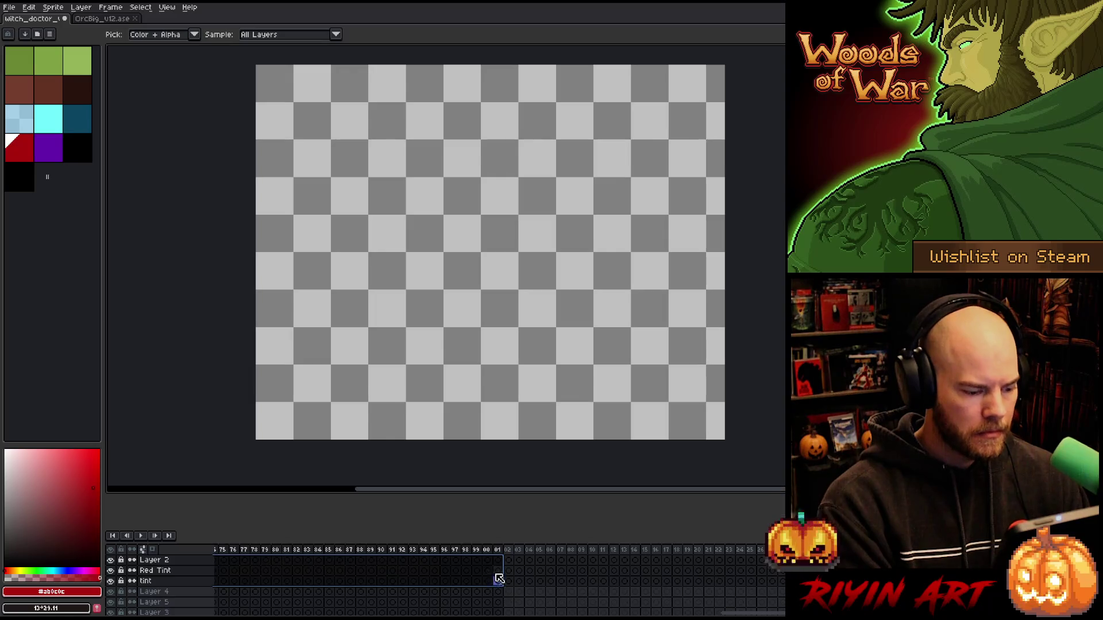
pyautogui.hscroll(5, 502, 571)
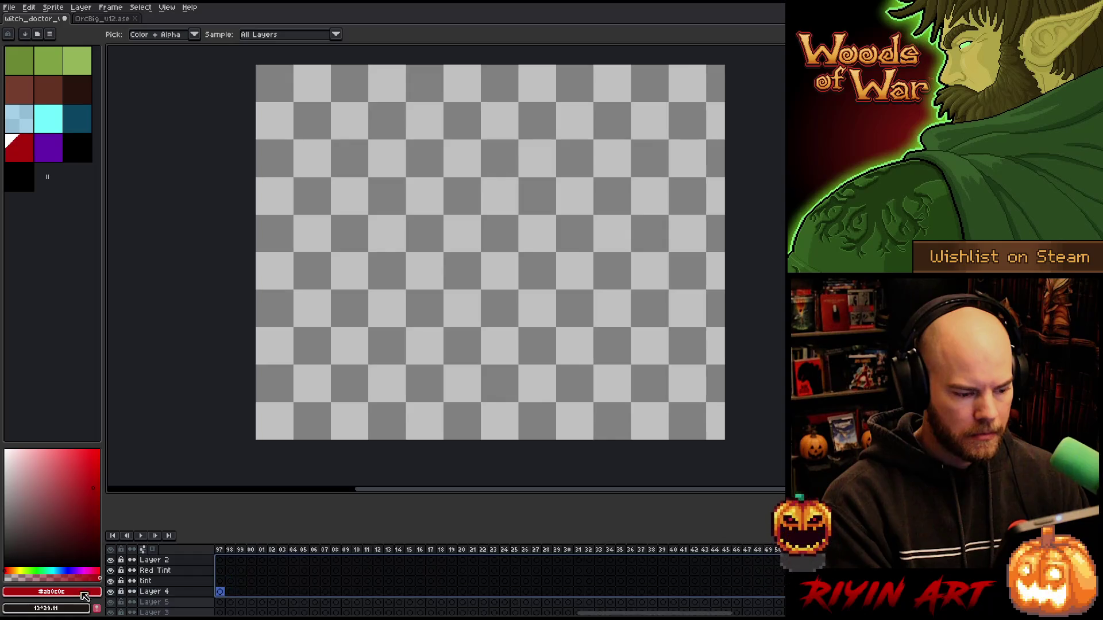
pyautogui.click(672, 590)
pyautogui.hscroll(-10, 371, 570)
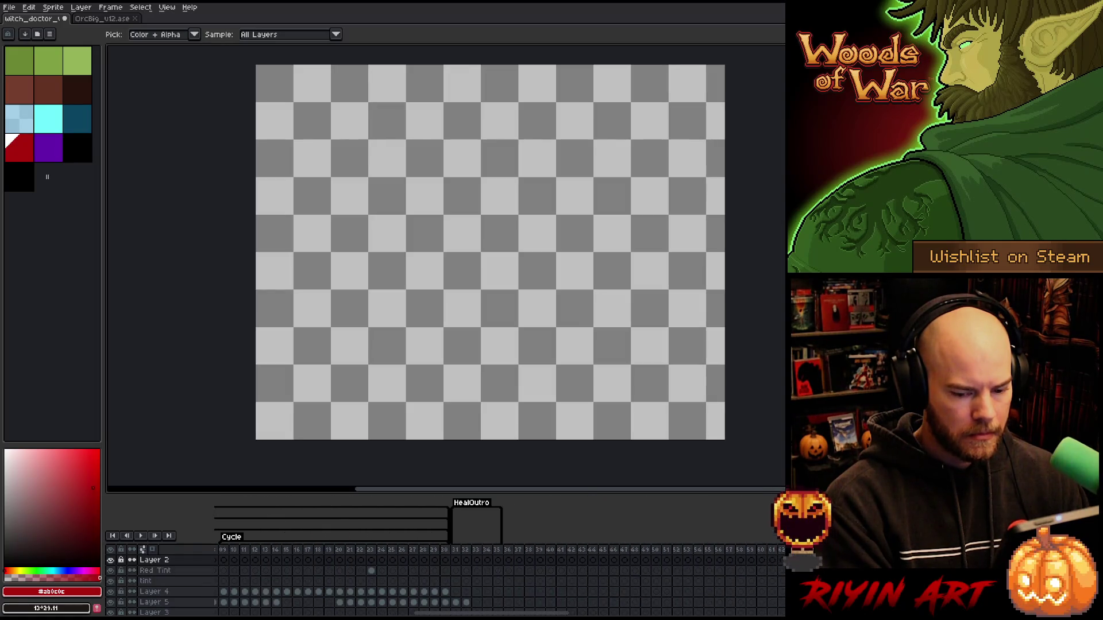
pyautogui.moveTo(484, 615); pyautogui.dragTo(204, 614)
pyautogui.scroll(-5, 430, 595)
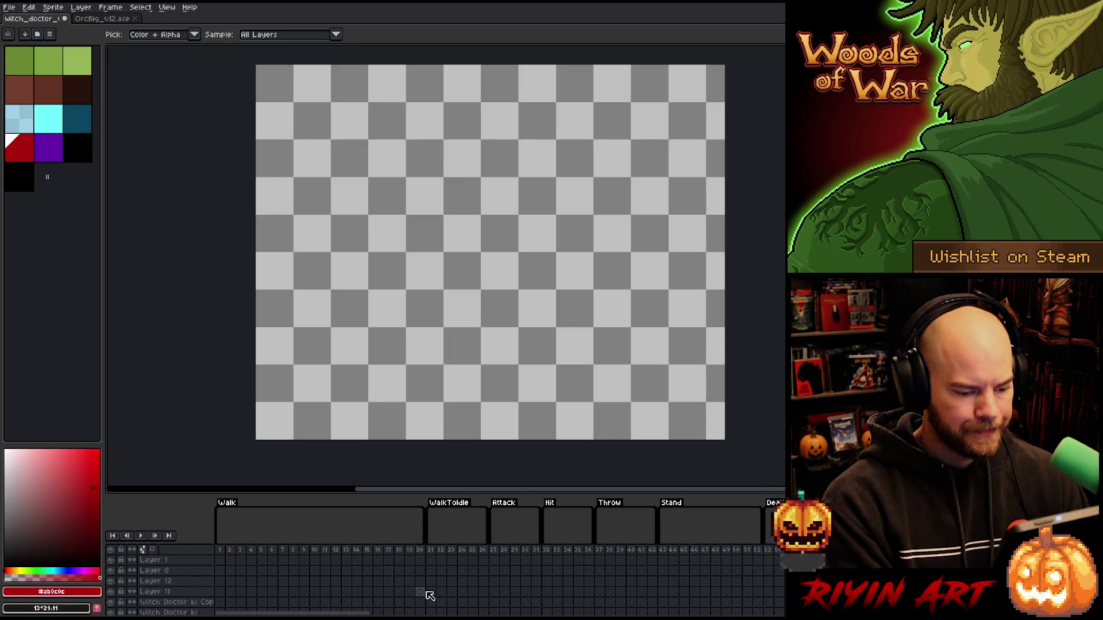
pyautogui.scroll(-5, 409, 601)
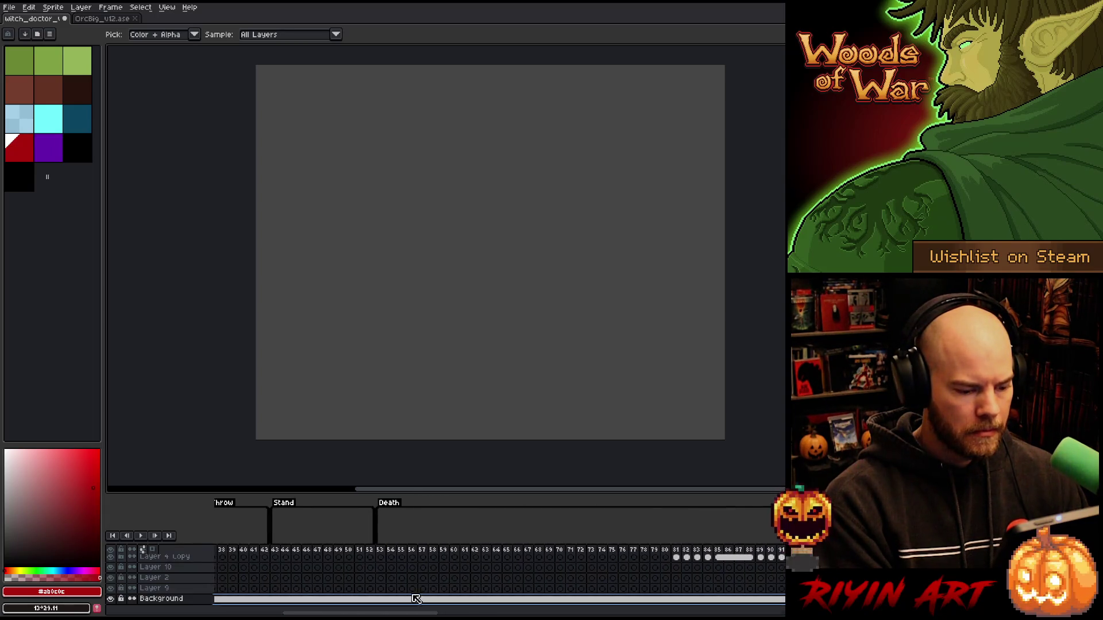
# Step: Resize the timeline, select Layer 20, zoom and pan the canvas, and return to frame 1
pyautogui.moveTo(417, 494)
pyautogui.mouseDown()
pyautogui.moveTo(398, 186)
pyautogui.moveTo(393, 256)
pyautogui.mouseUp()
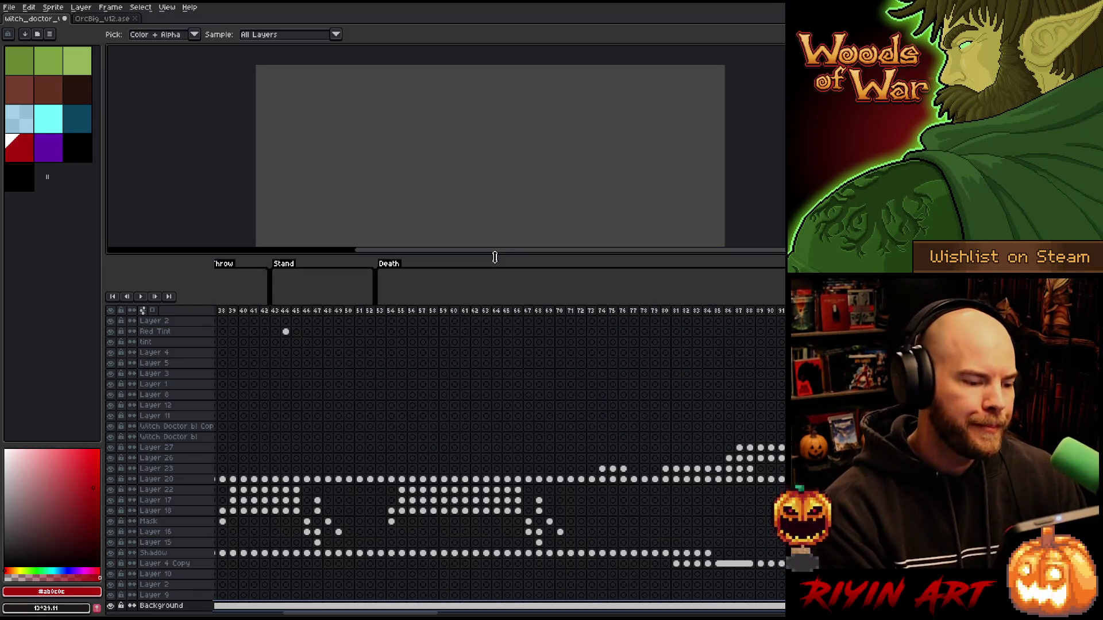
pyautogui.moveTo(493, 255)
pyautogui.mouseDown()
pyautogui.moveTo(485, 362)
pyautogui.moveTo(465, 206)
pyautogui.moveTo(465, 242)
pyautogui.mouseUp()
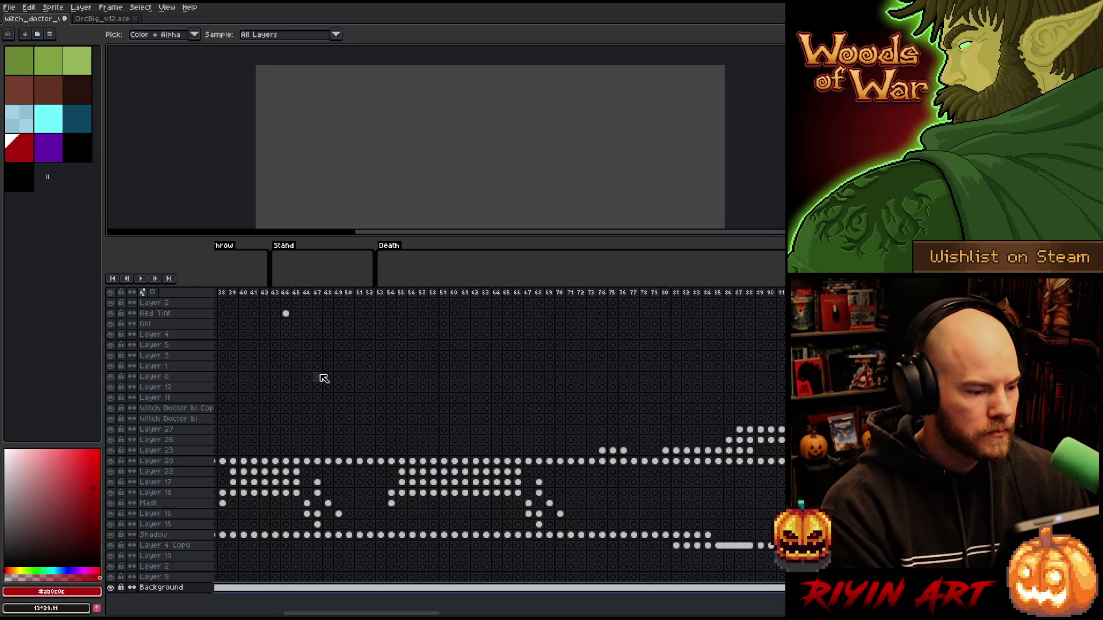
pyautogui.moveTo(400, 614); pyautogui.dragTo(160, 615)
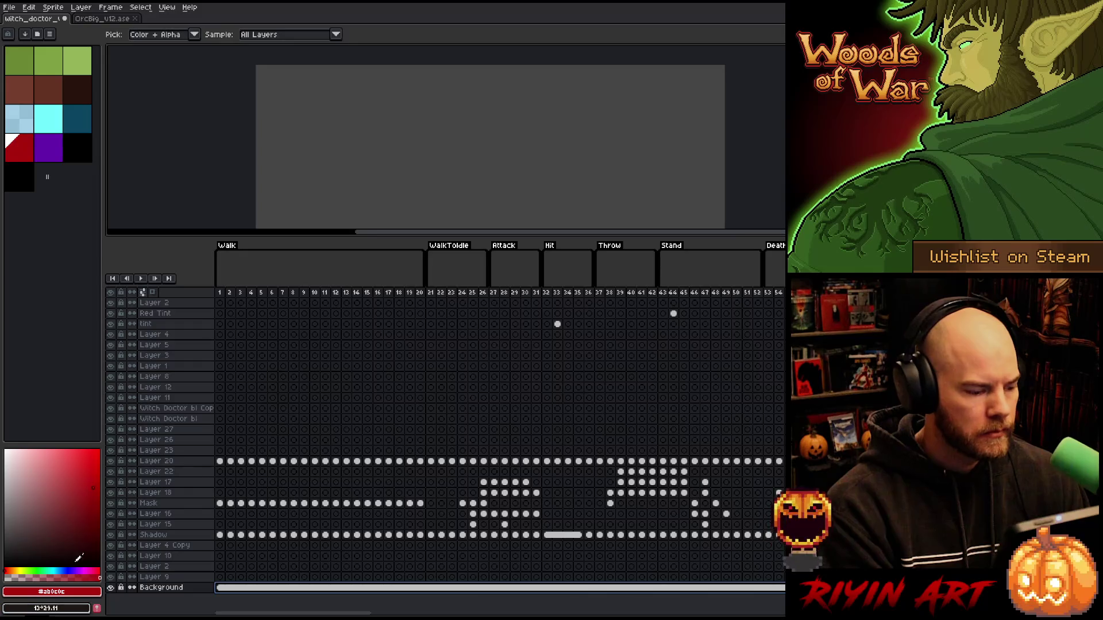
pyautogui.click(167, 461)
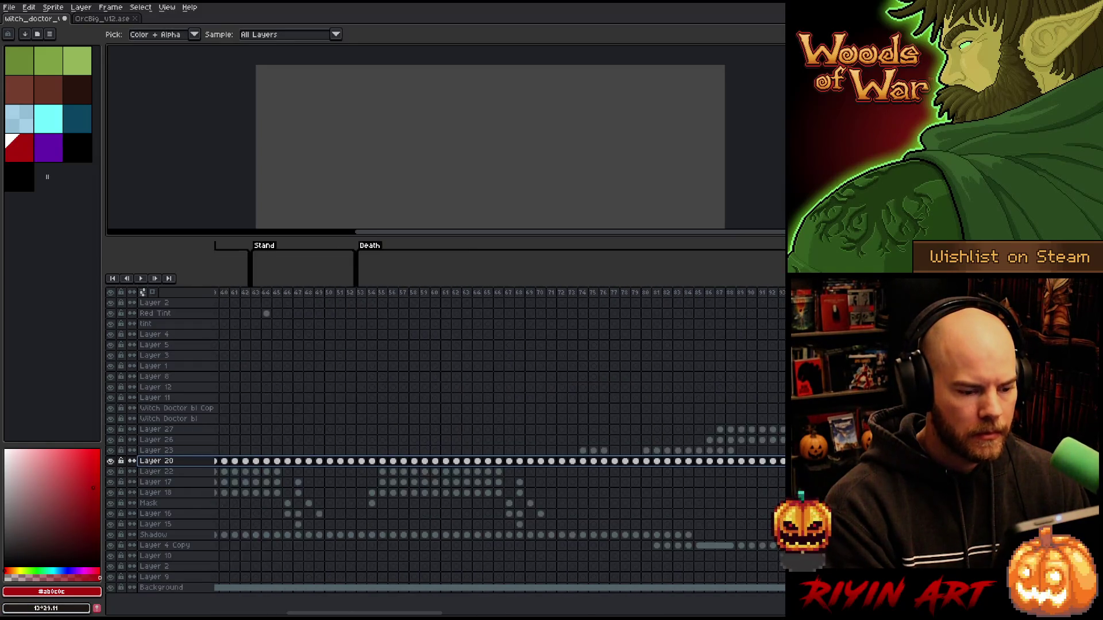
pyautogui.scroll(-2, 425, 178)
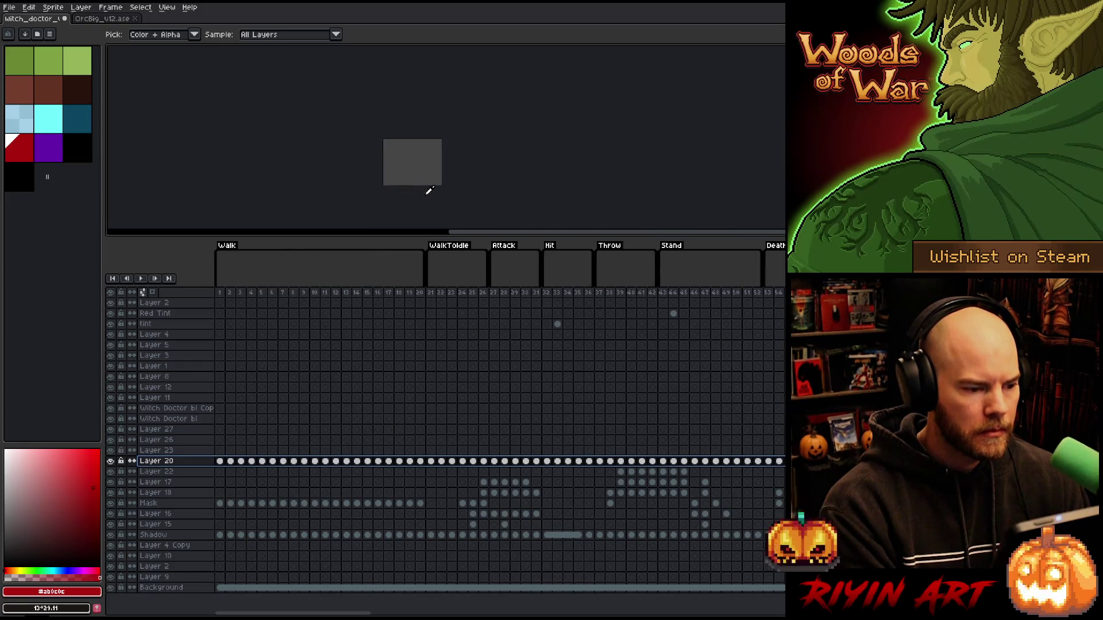
pyautogui.scroll(3, 390, 138)
pyautogui.press('space')
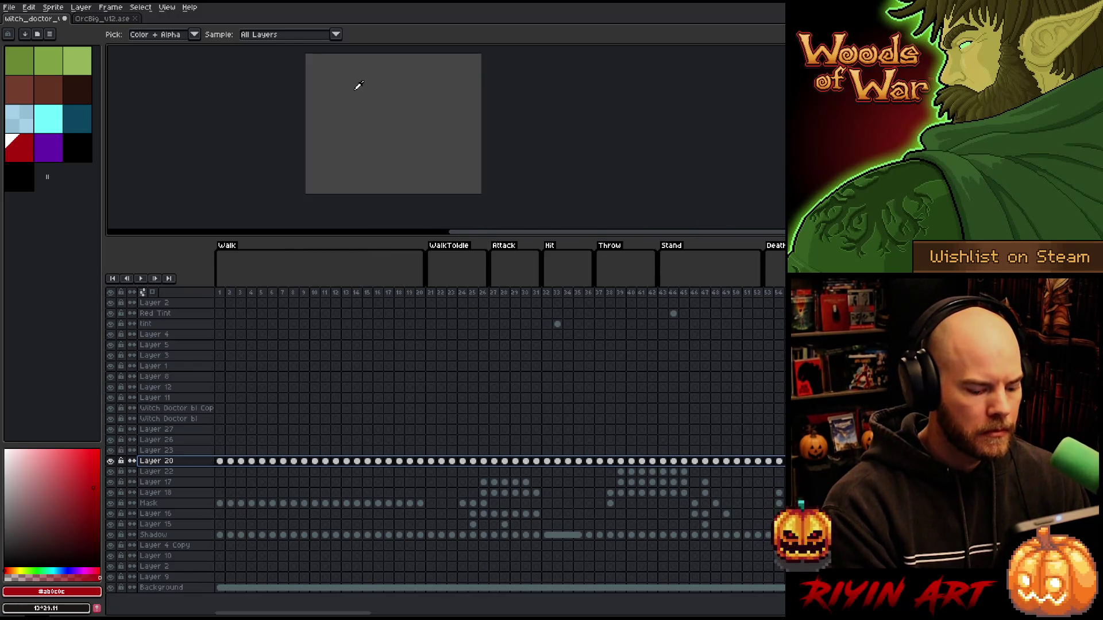
pyautogui.moveTo(382, 115)
pyautogui.mouseDown()
pyautogui.moveTo(389, 140)
pyautogui.moveTo(389, 123)
pyautogui.mouseUp()
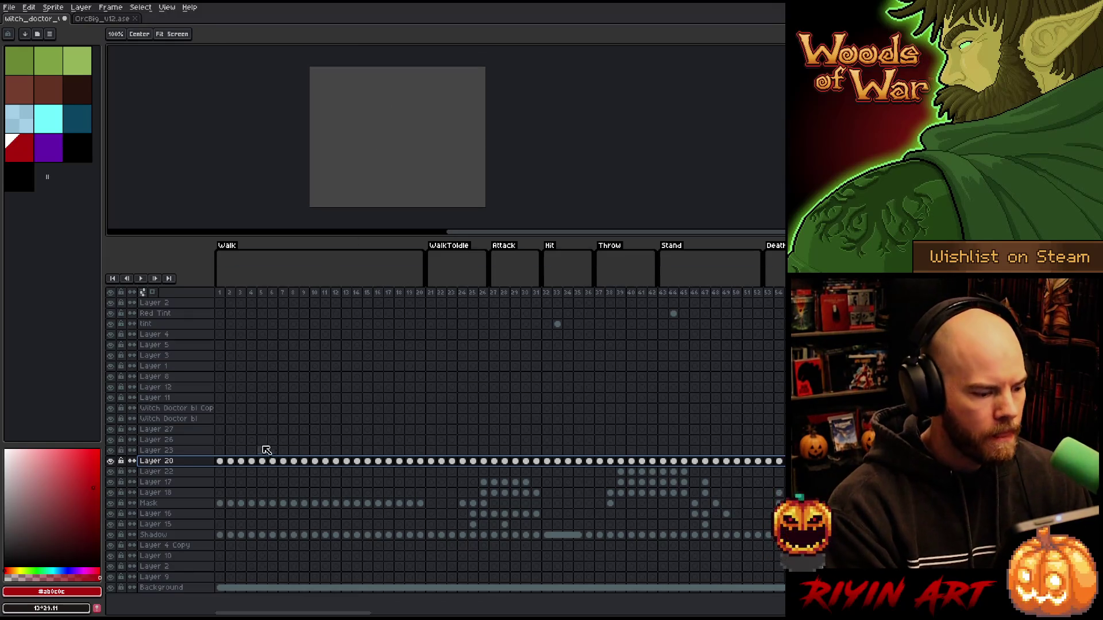
pyautogui.click(225, 293)
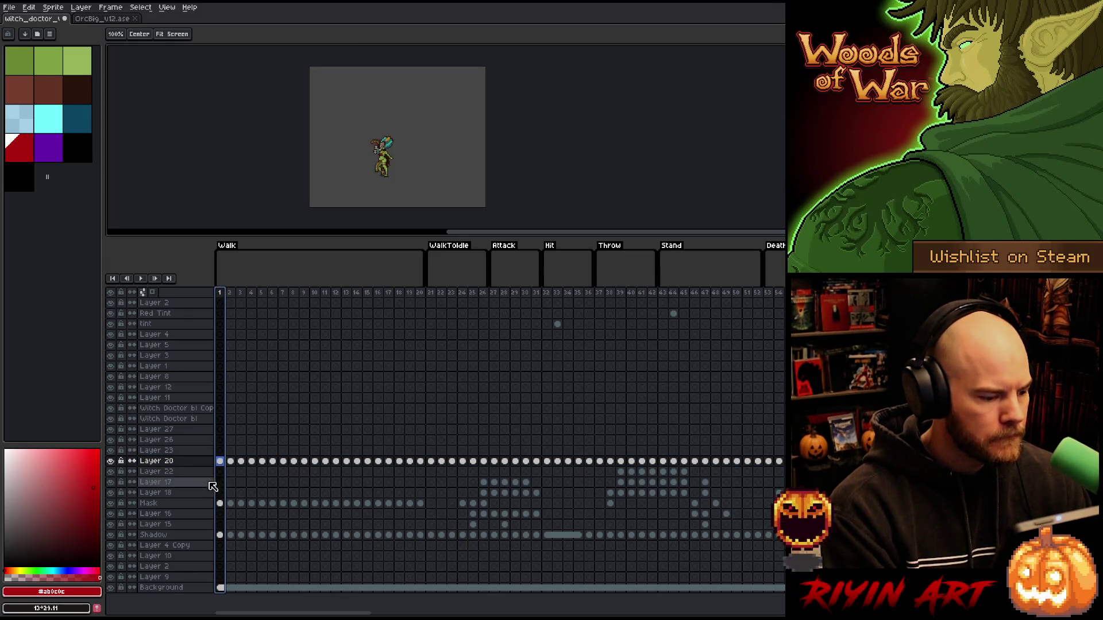
# Step: Toggle Layer 20 and Mask visibility off and on to check their content
pyautogui.click(112, 463)
pyautogui.click(112, 464)
pyautogui.click(111, 463)
pyautogui.click(112, 463)
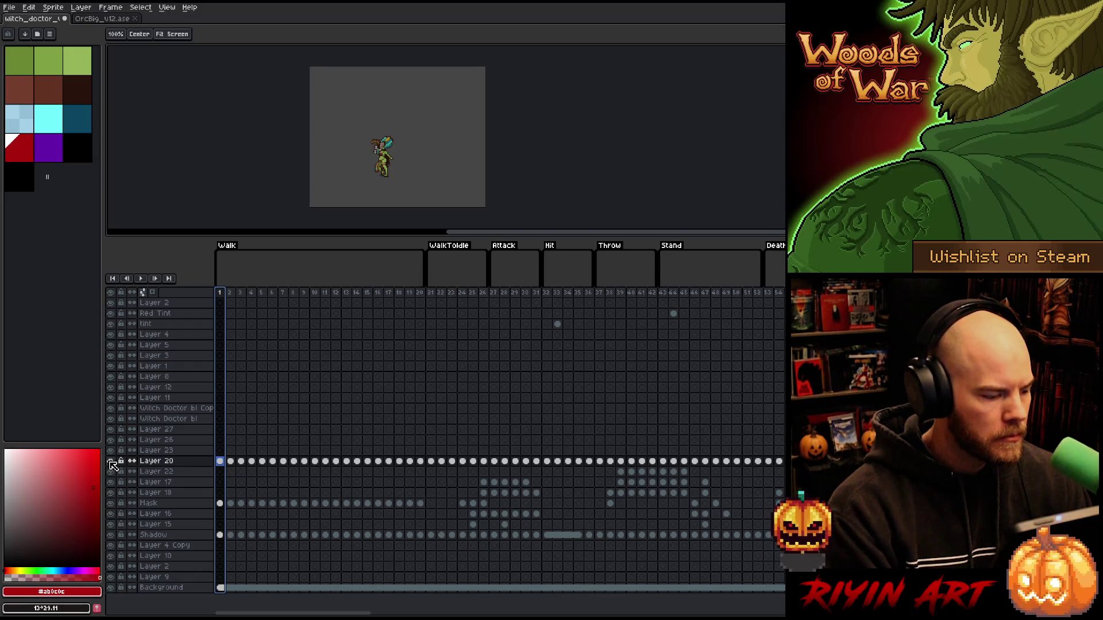
pyautogui.click(112, 505)
pyautogui.click(112, 505)
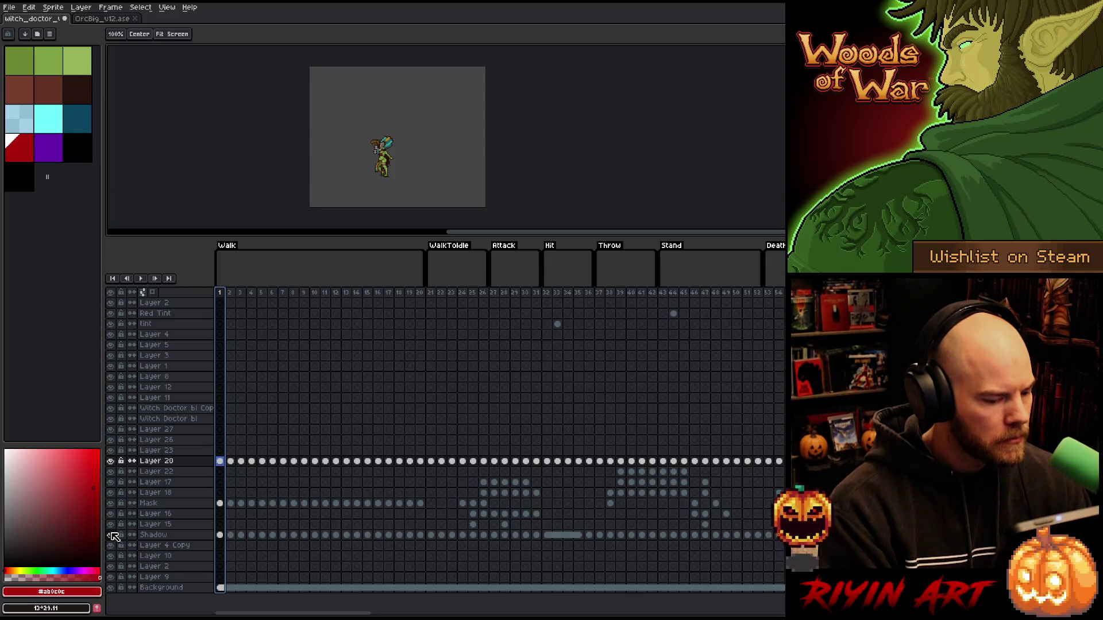
# Step: Step through frames 26, 93, 90 and 81, then make Layer 27 active
pyautogui.click(484, 294)
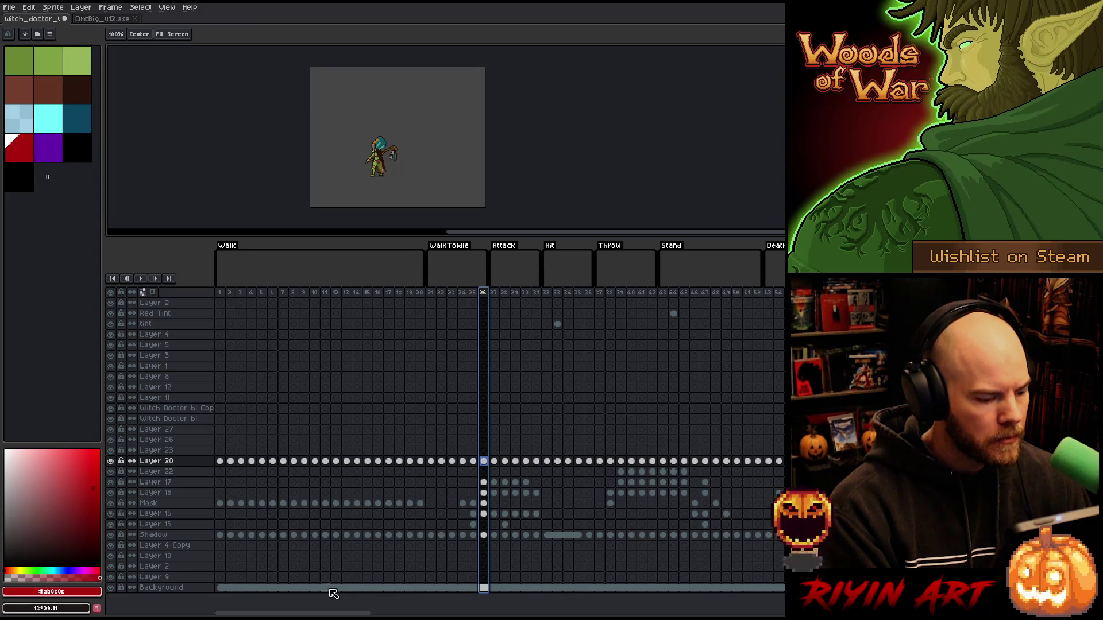
pyautogui.moveTo(344, 613)
pyautogui.mouseDown()
pyautogui.moveTo(546, 611)
pyautogui.moveTo(468, 610)
pyautogui.moveTo(458, 593)
pyautogui.mouseUp()
pyautogui.click(546, 292)
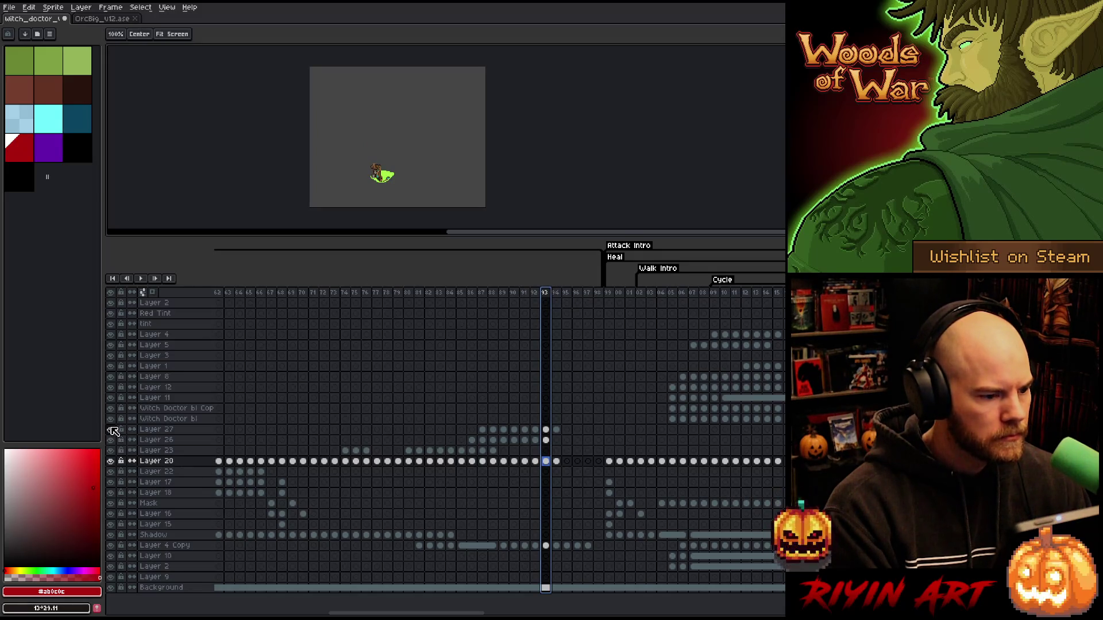
pyautogui.scroll(3, 378, 168)
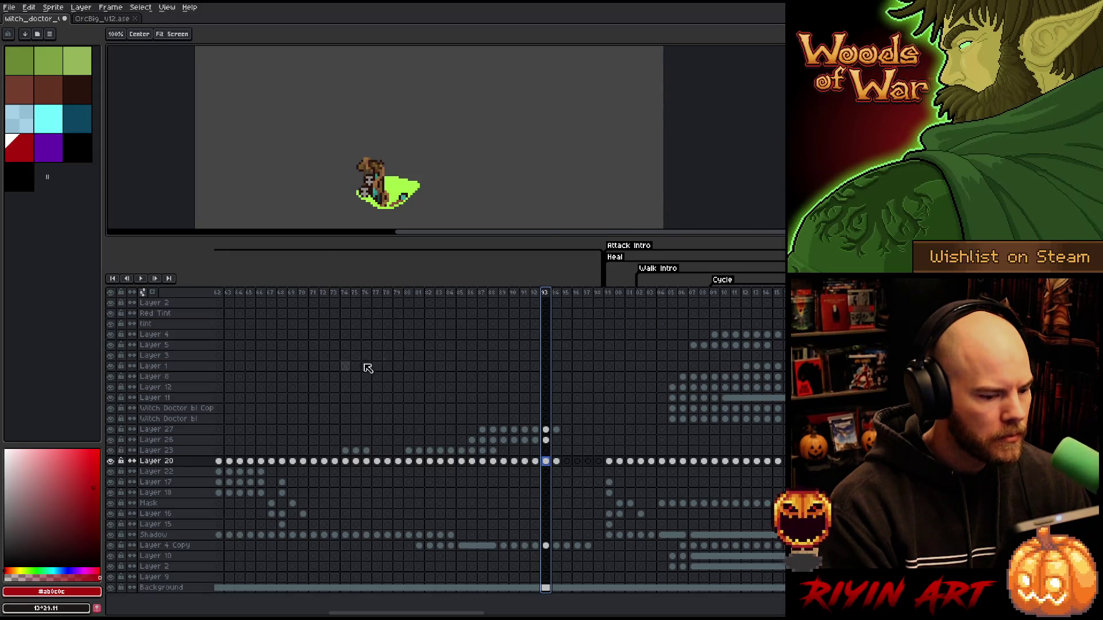
pyautogui.click(513, 292)
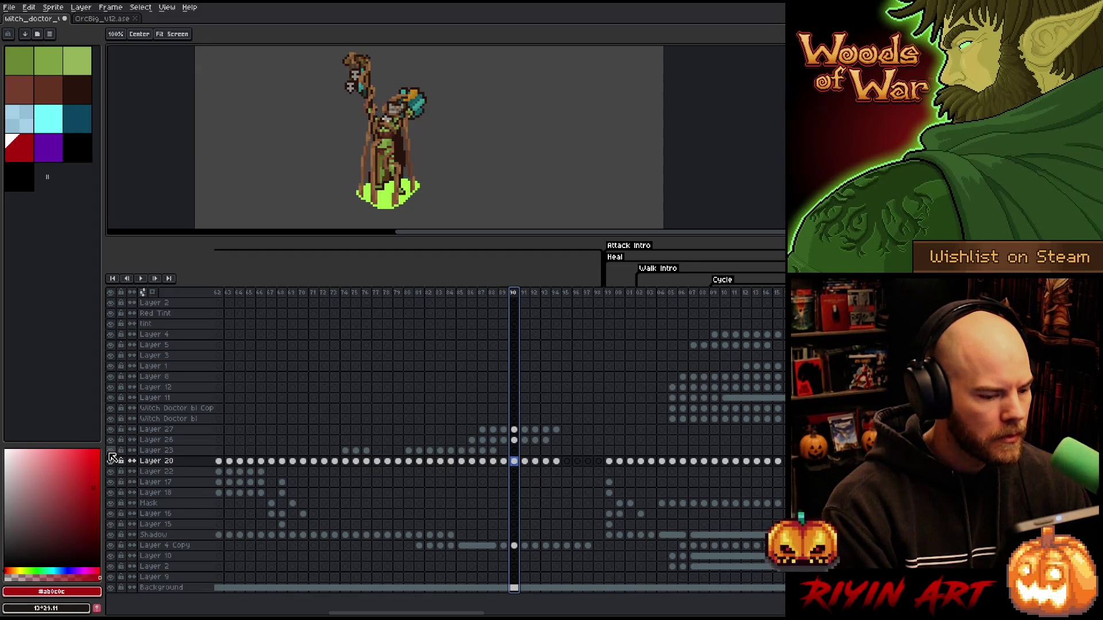
pyautogui.click(418, 292)
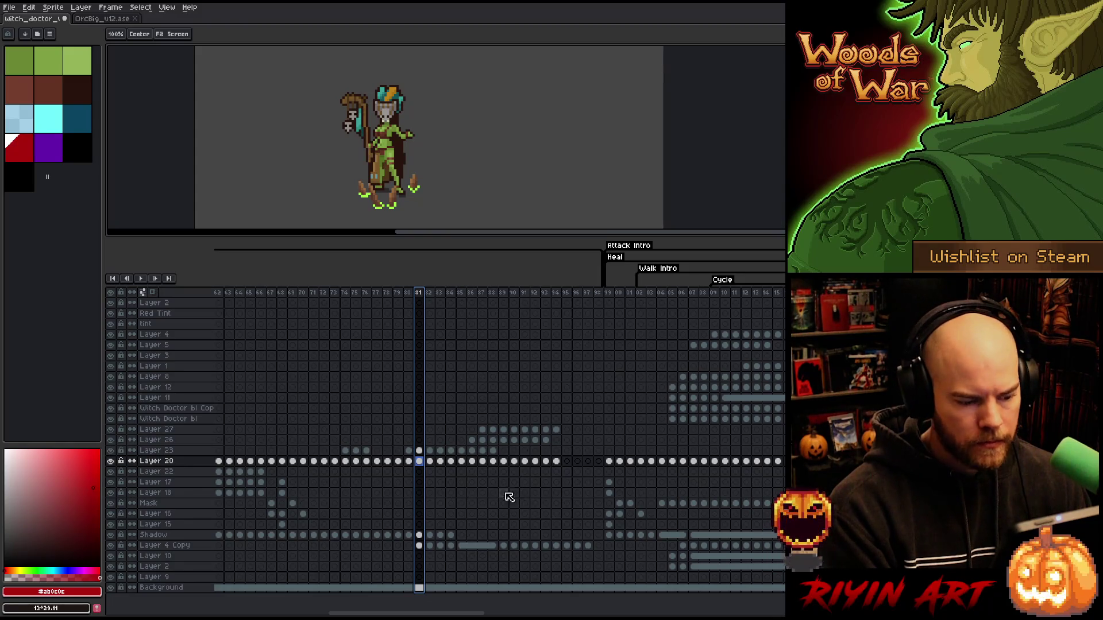
pyautogui.click(191, 431)
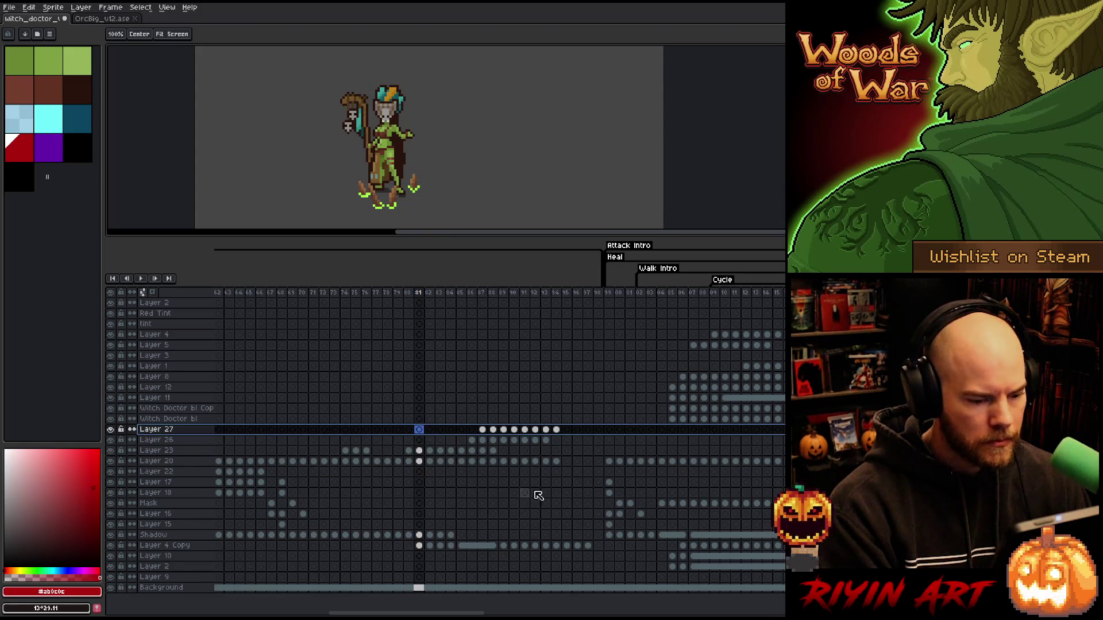
# Step: Delete Layers 27, 26, 23, 20 and 22 with repeated Delete presses
pyautogui.moveTo(455, 613); pyautogui.dragTo(342, 613)
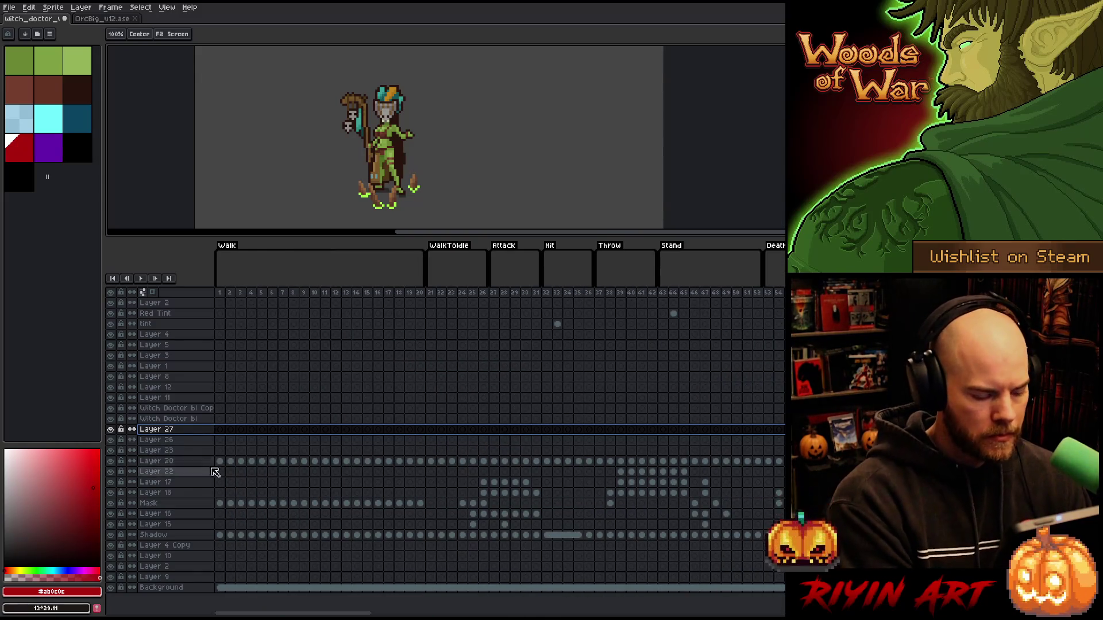
pyautogui.press('Delete')
pyautogui.press('Delete')
pyautogui.press('Delete')
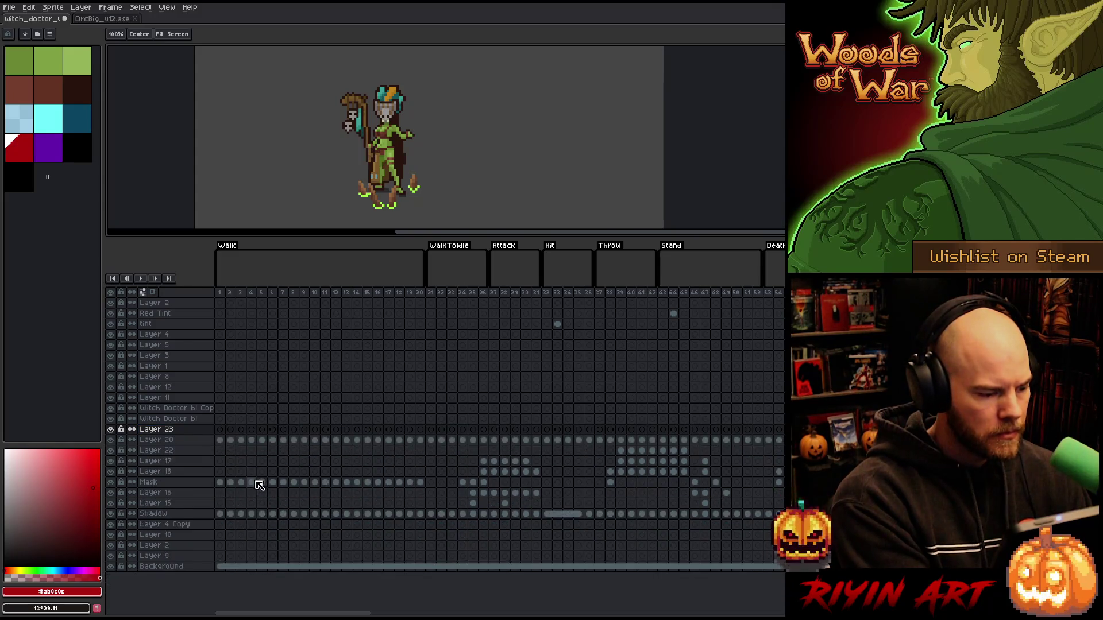
pyautogui.press('Delete')
pyautogui.press('Delete')
pyautogui.press('Delete')
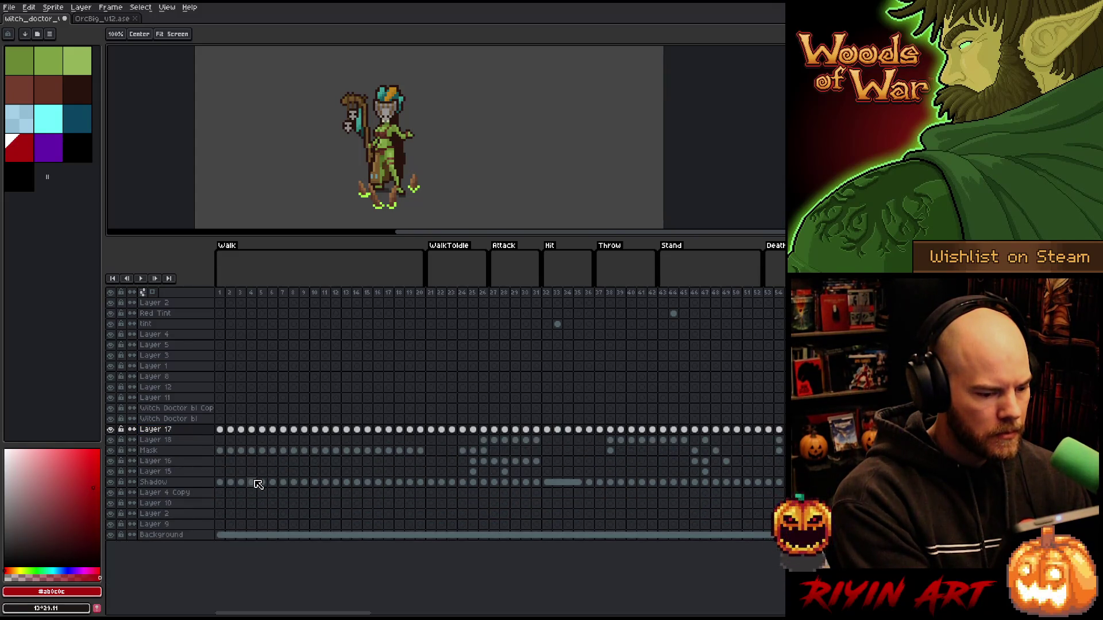
pyautogui.press('Delete')
pyautogui.press('Delete')
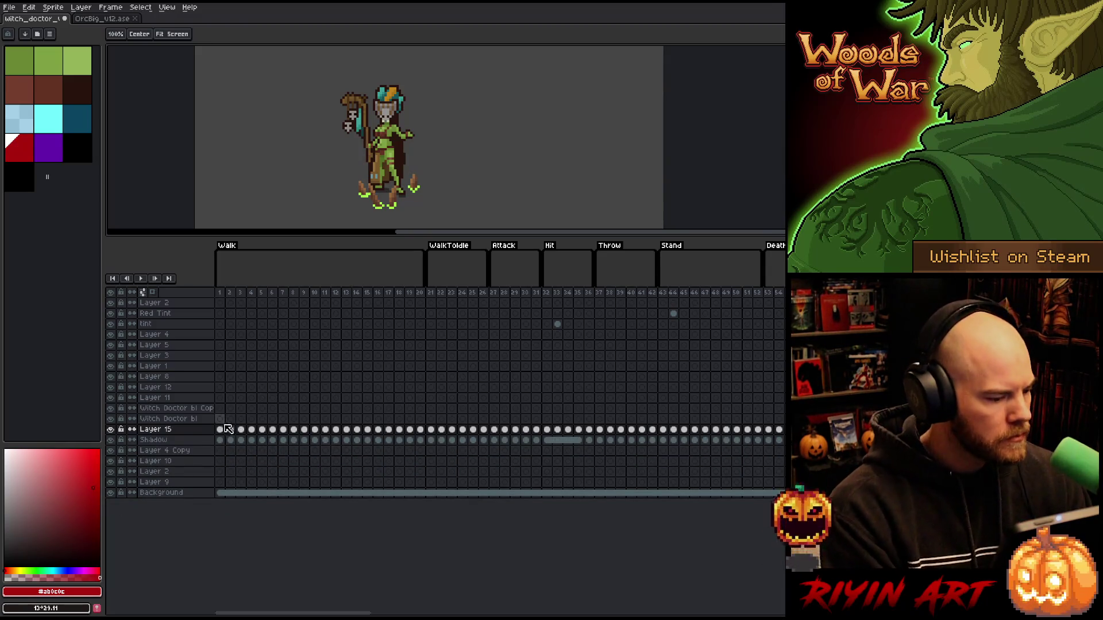
# Step: Select frames 1–39 and the Red Tint cel, then rename Layer 2 to 'Blue Tint'
pyautogui.moveTo(225, 294)
pyautogui.mouseDown()
pyautogui.moveTo(751, 291)
pyautogui.moveTo(670, 298)
pyautogui.moveTo(690, 301)
pyautogui.moveTo(680, 305)
pyautogui.mouseUp()
pyautogui.click(676, 316)
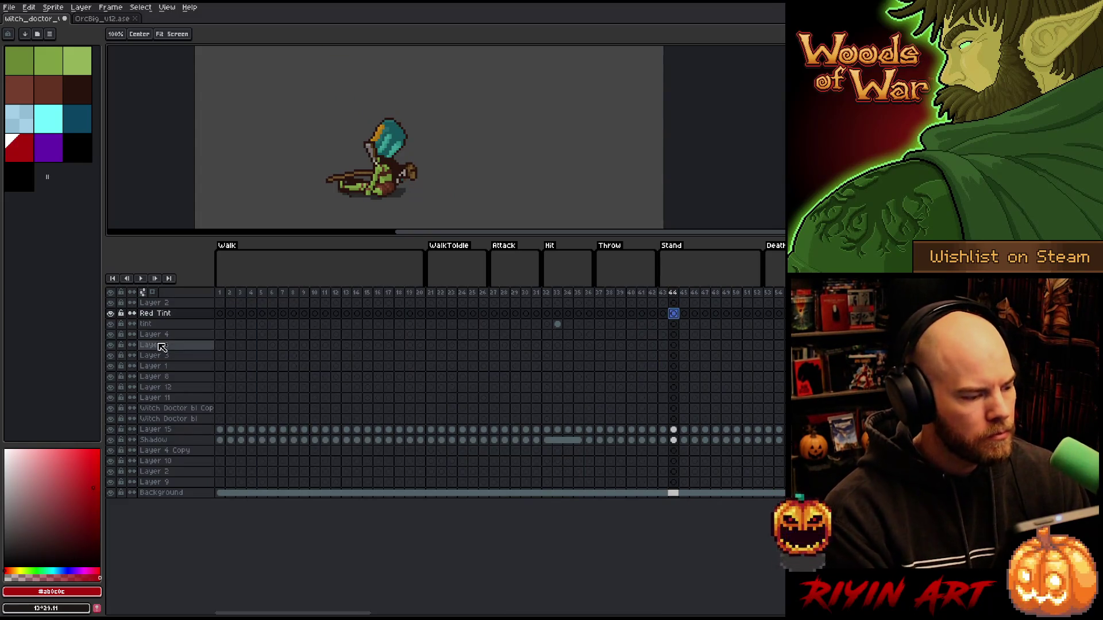
pyautogui.doubleClick(159, 304)
pyautogui.write('Blue T')
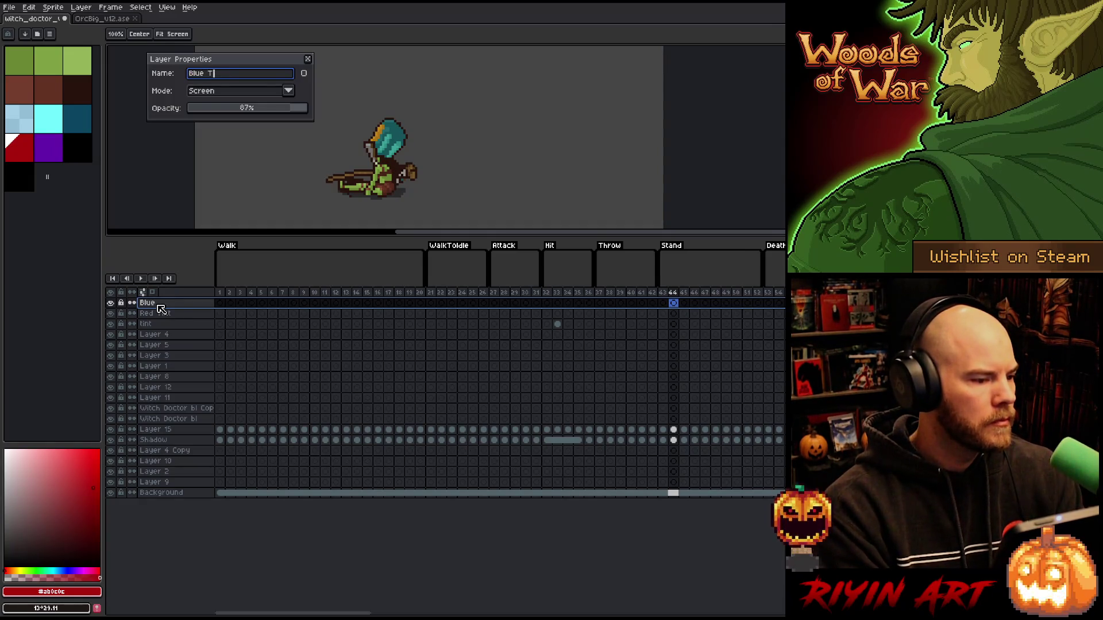
pyautogui.press('BackSpace')
pyautogui.write('t')
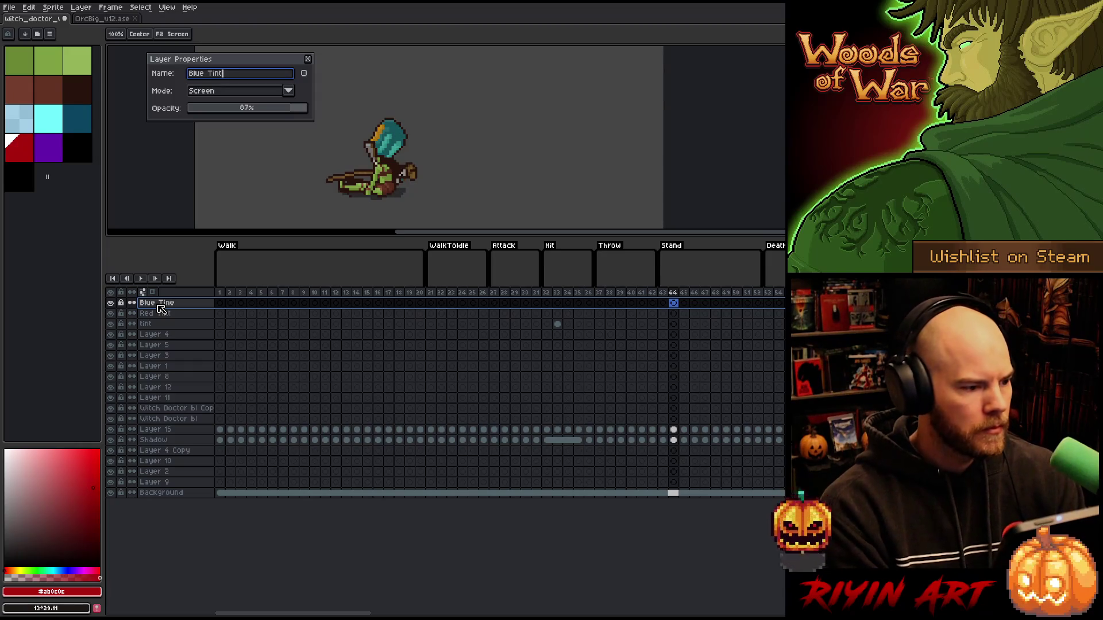
pyautogui.press('Return')
pyautogui.click(557, 325)
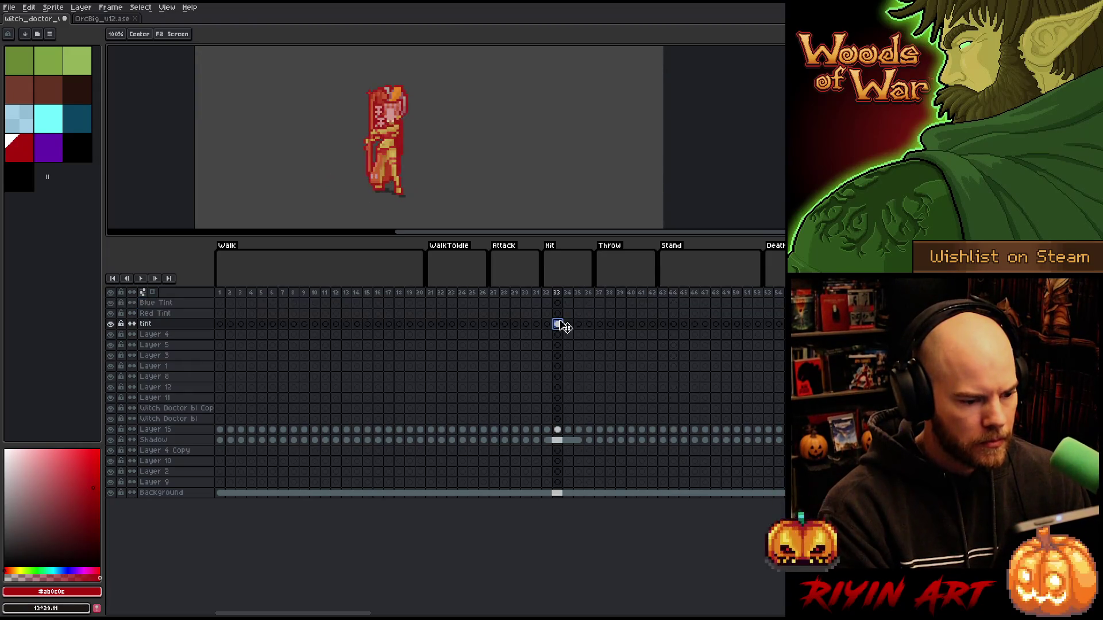
# Step: Move the tint cel at frame 33 into Red Tint and delete the empty tint layer
pyautogui.moveTo(563, 326); pyautogui.dragTo(559, 315)
pyautogui.click(163, 326)
pyautogui.rightClick(163, 326)
pyautogui.click(148, 327)
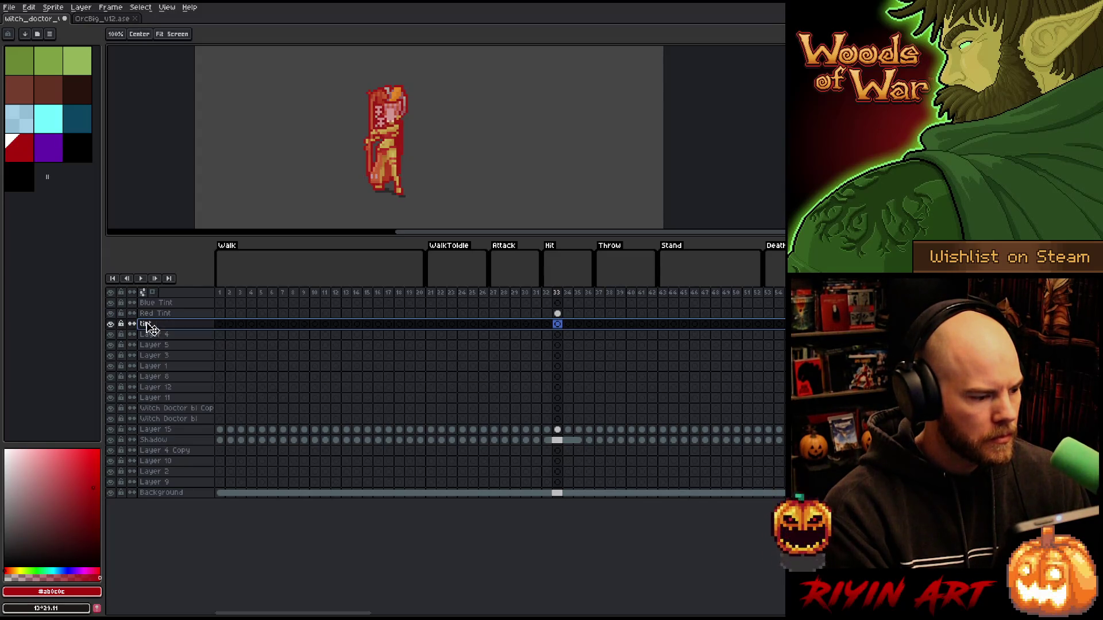
pyautogui.moveTo(295, 613)
pyautogui.mouseDown()
pyautogui.moveTo(655, 610)
pyautogui.moveTo(451, 605)
pyautogui.moveTo(724, 593)
pyautogui.moveTo(296, 611)
pyautogui.moveTo(724, 603)
pyautogui.moveTo(517, 610)
pyautogui.moveTo(389, 590)
pyautogui.moveTo(293, 611)
pyautogui.mouseUp()
pyautogui.click(407, 315)
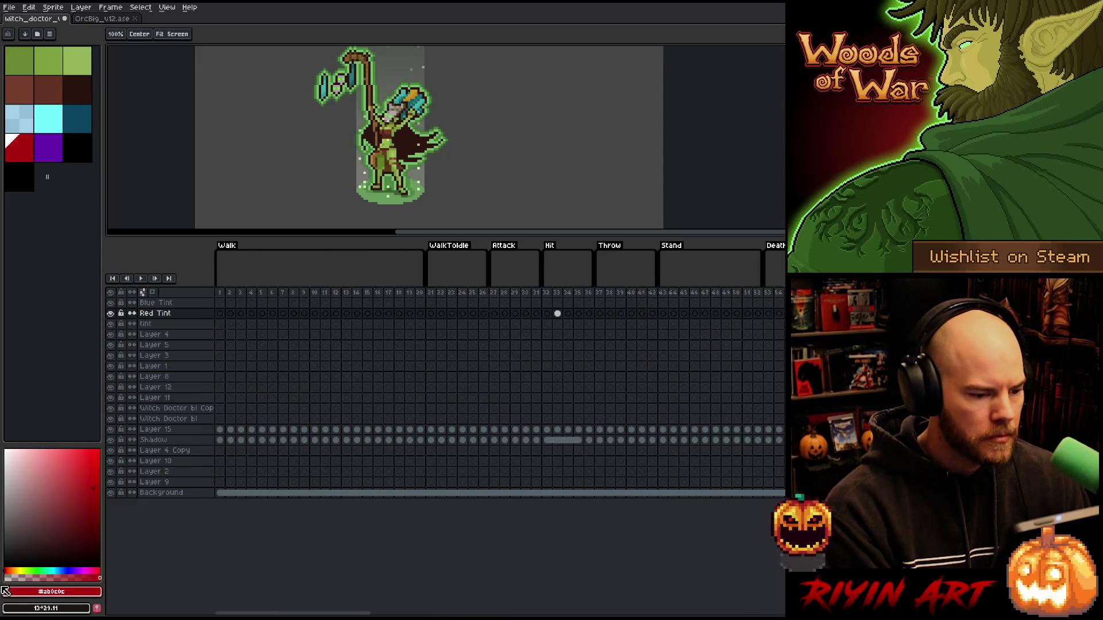
pyautogui.click(154, 325)
pyautogui.rightClick(154, 325)
pyautogui.click(173, 353)
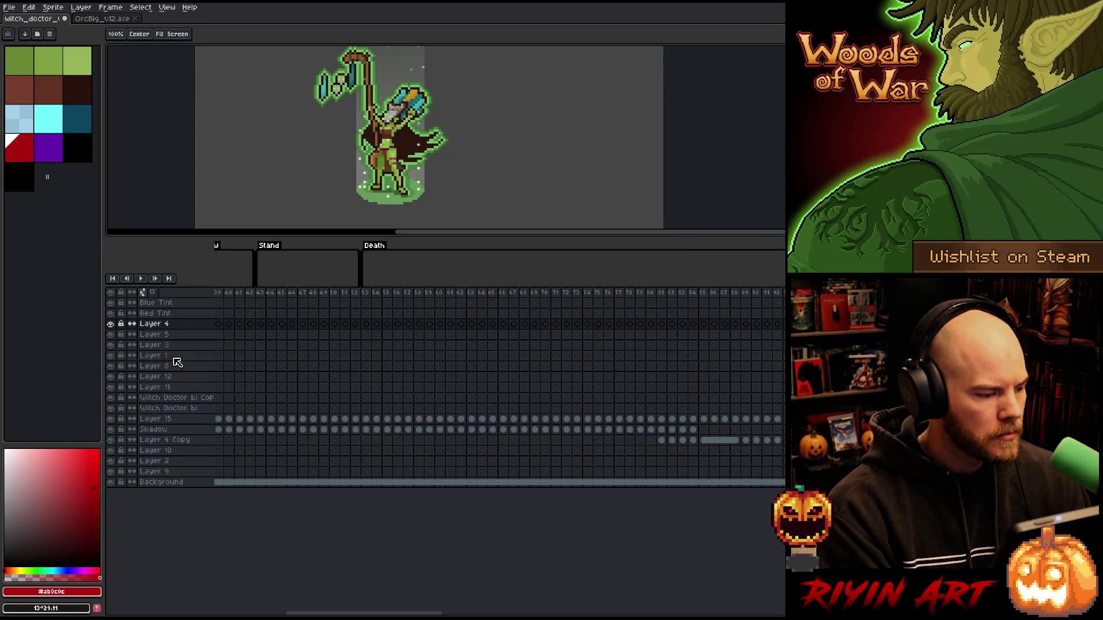
# Step: Make Shadow active, go to frame 84, and toggle Layer 4 Copy's glow off and on
pyautogui.moveTo(320, 613); pyautogui.dragTo(424, 610)
pyautogui.click(172, 430)
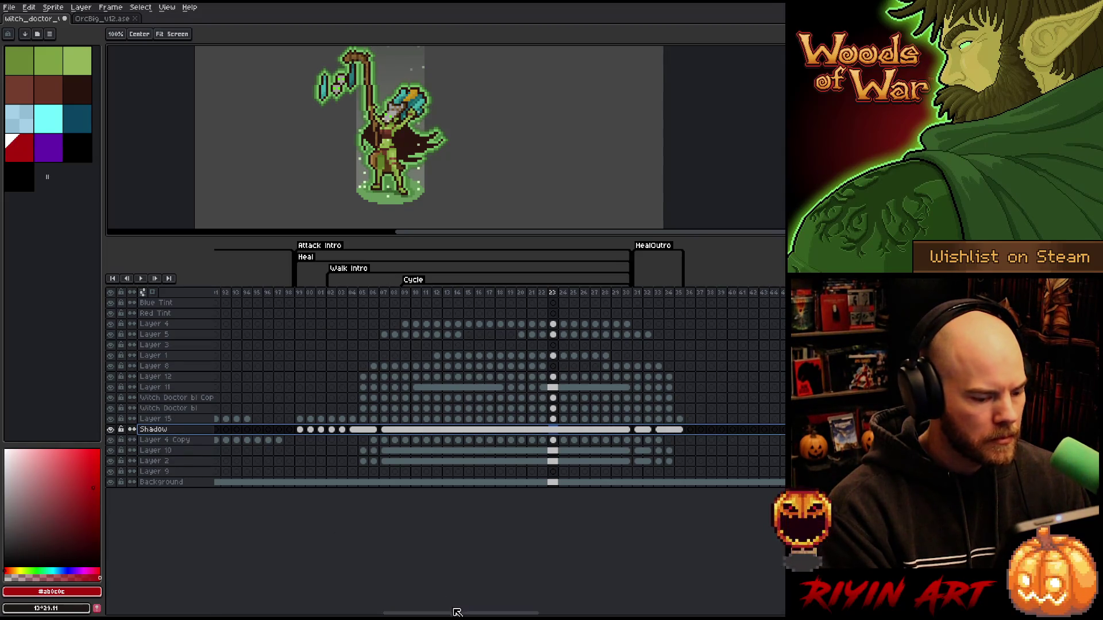
pyautogui.moveTo(455, 614); pyautogui.dragTo(240, 615)
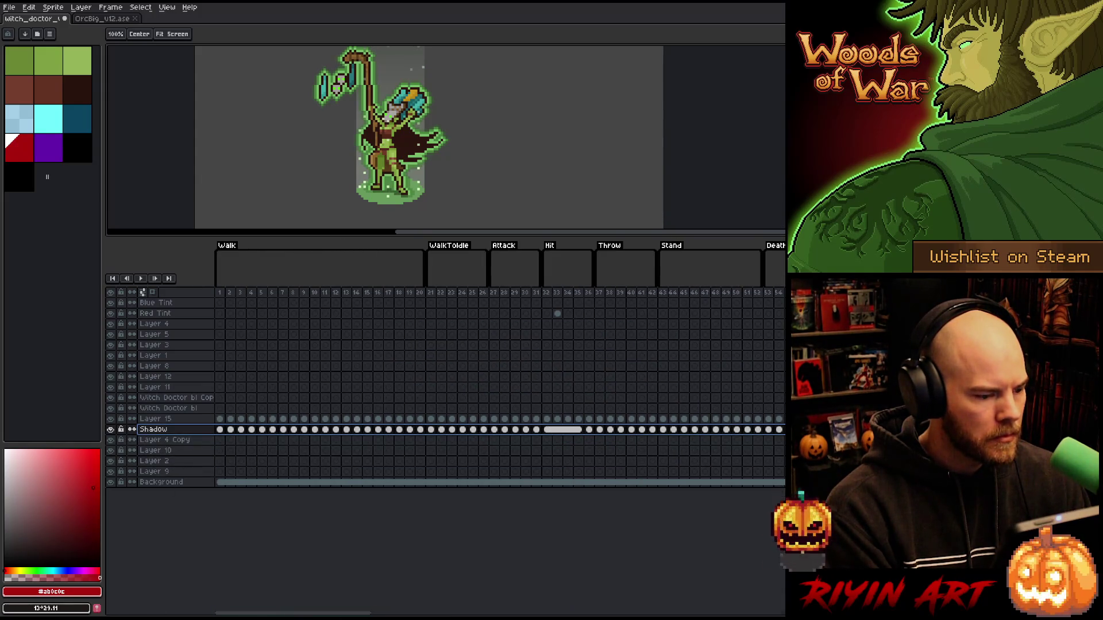
pyautogui.moveTo(304, 614); pyautogui.dragTo(459, 615)
pyautogui.click(324, 293)
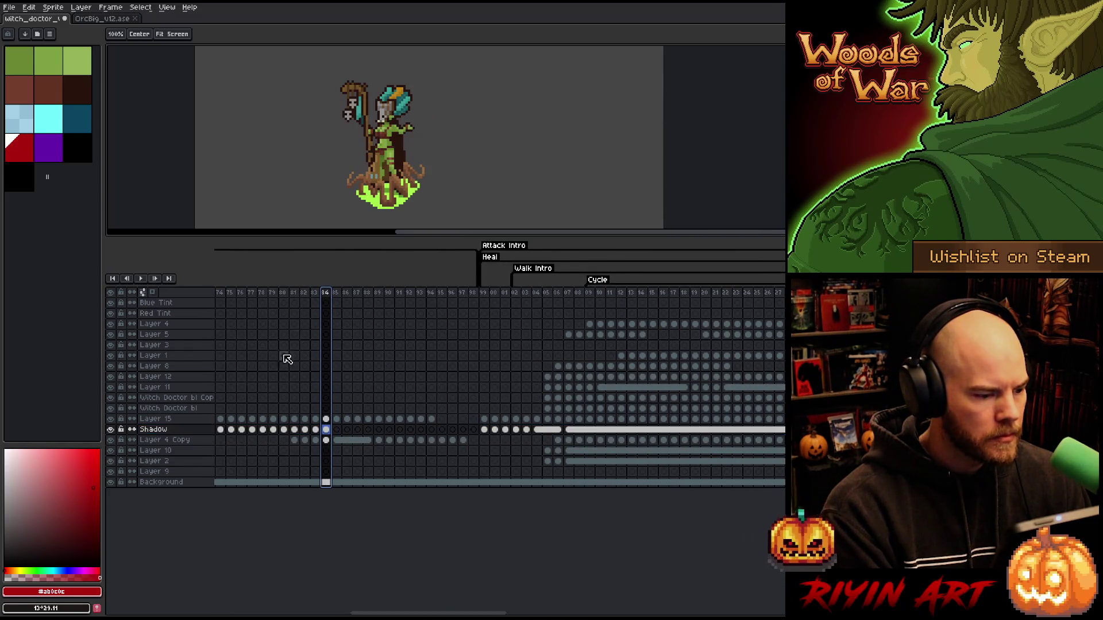
pyautogui.click(110, 440)
# Step: Flick the Layer 4 Copy glow off and on, then rename that layer 'green ground'
pyautogui.click(110, 440)
pyautogui.click(110, 440)
pyautogui.click(110, 440)
pyautogui.doubleClick(164, 441)
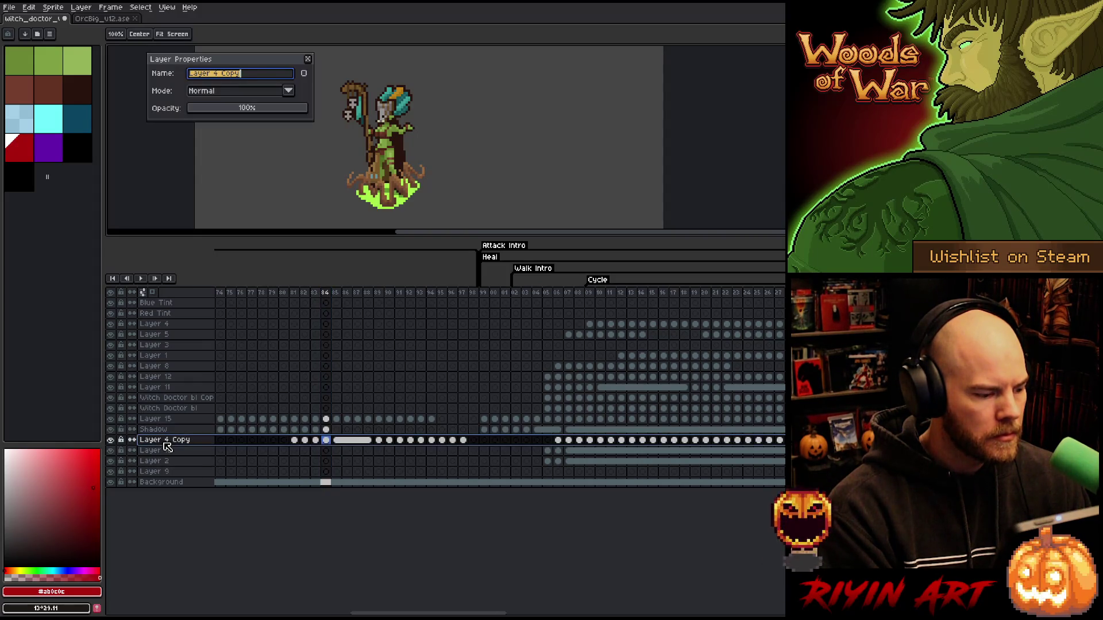
pyautogui.write('ground')
pyautogui.press('Return')
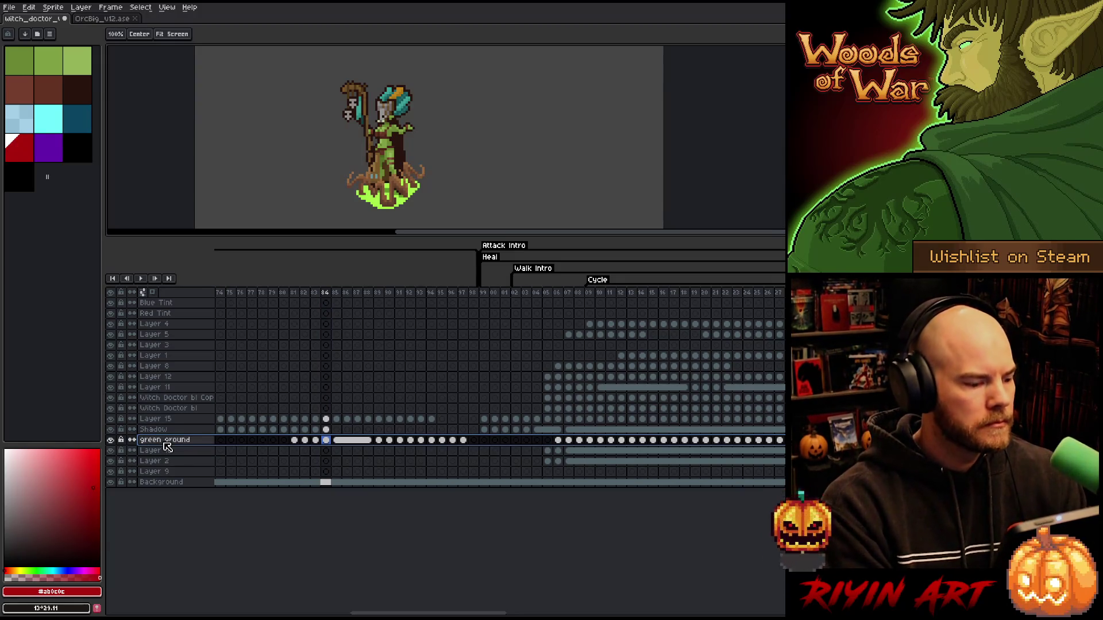
# Step: On frame 11, toggle Layer 10 to identify its light column, leaving its properties unchanged
pyautogui.click(612, 294)
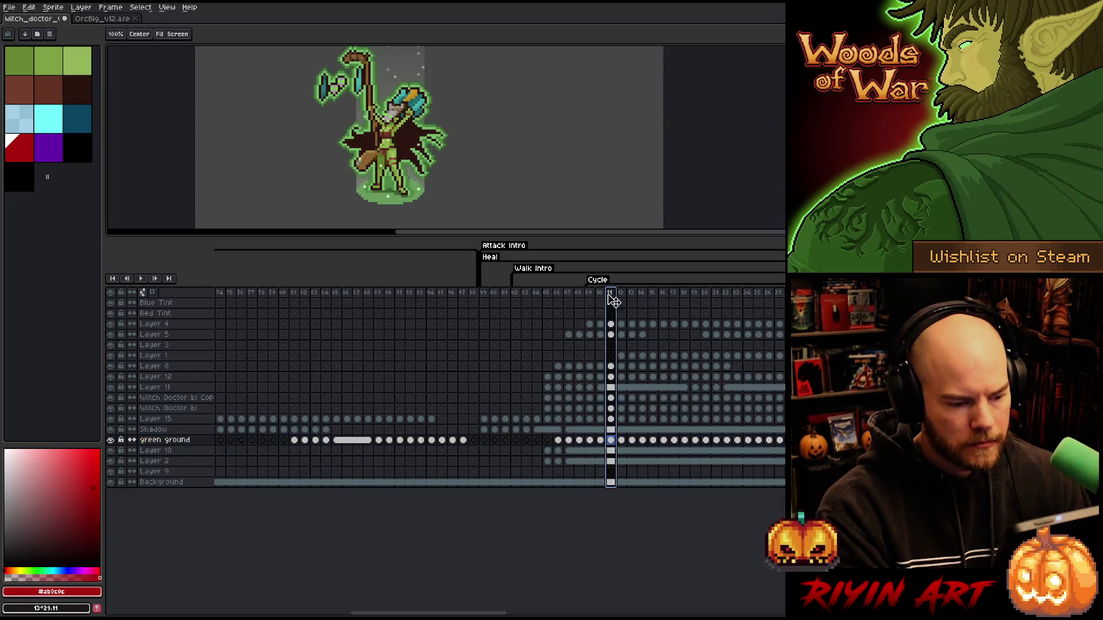
pyautogui.click(114, 452)
pyautogui.click(114, 451)
pyautogui.click(115, 451)
pyautogui.click(115, 452)
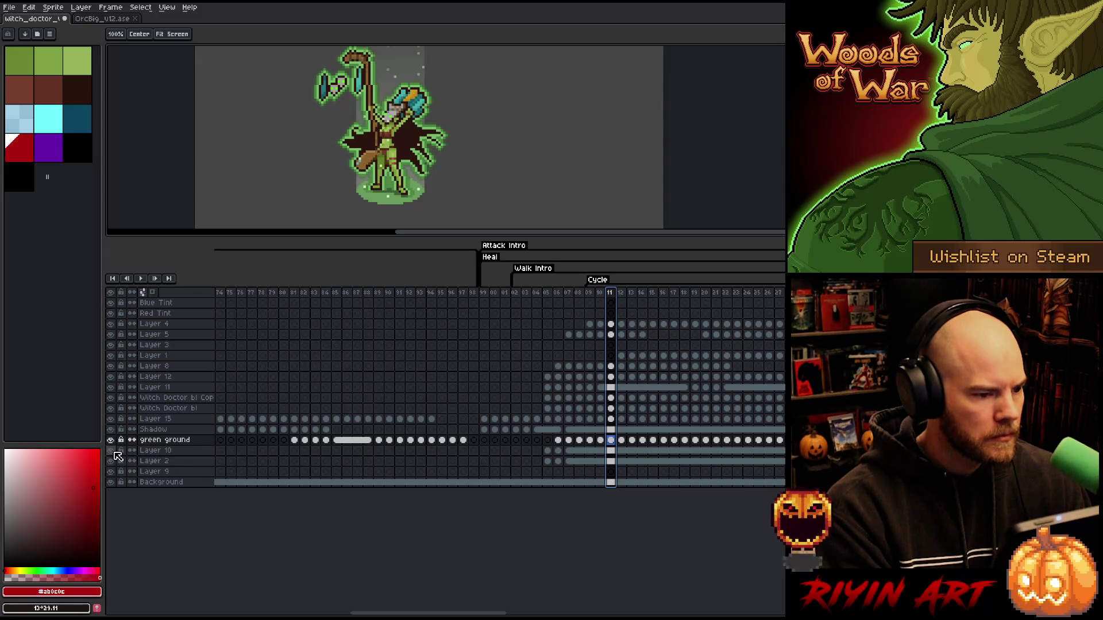
pyautogui.doubleClick(152, 453)
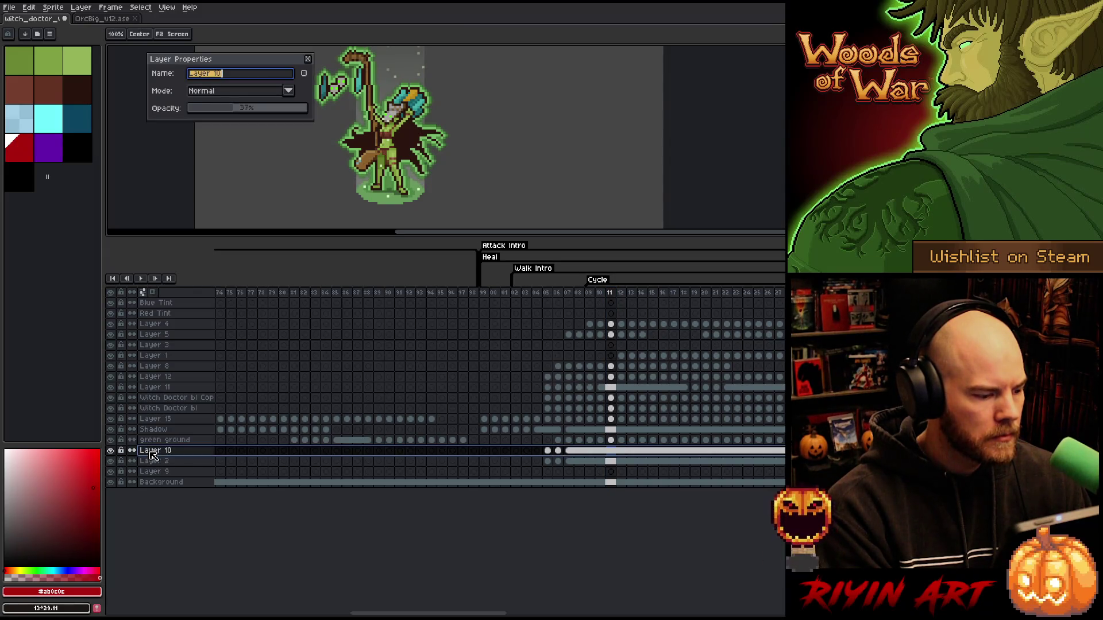
pyautogui.click(309, 59)
# Step: Toggle Layers 2 and 9 to identify the ground glow, then bring up Layer 9's layer options
pyautogui.click(115, 462)
pyautogui.click(111, 462)
pyautogui.click(112, 462)
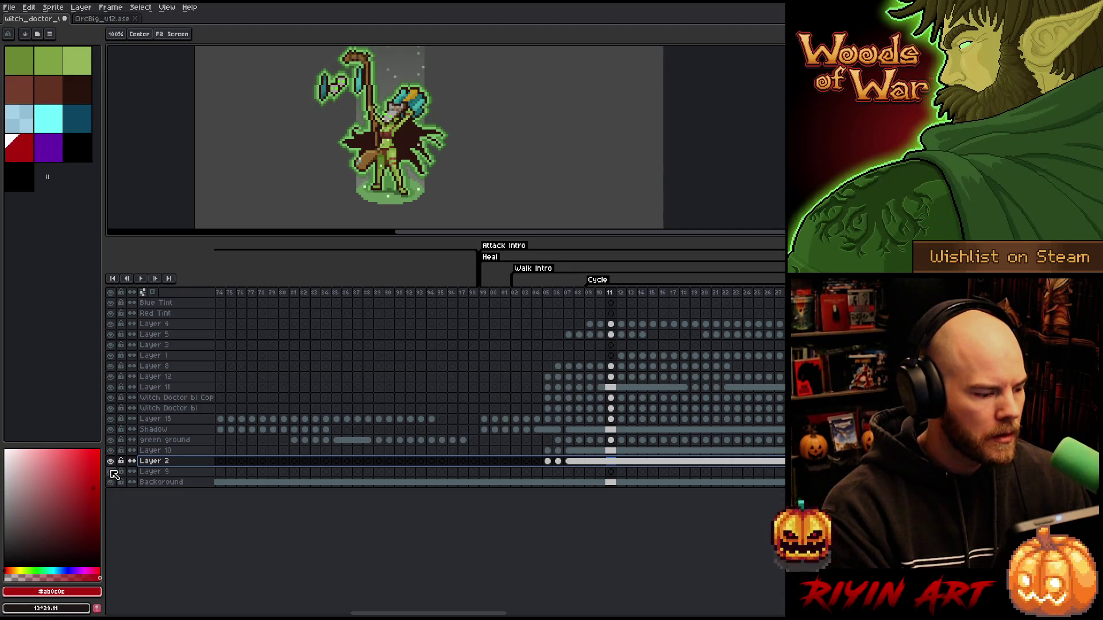
pyautogui.keyDown('alt'); pyautogui.click(111, 472); pyautogui.keyUp('alt')
pyautogui.keyDown('alt'); pyautogui.click(111, 471); pyautogui.keyUp('alt')
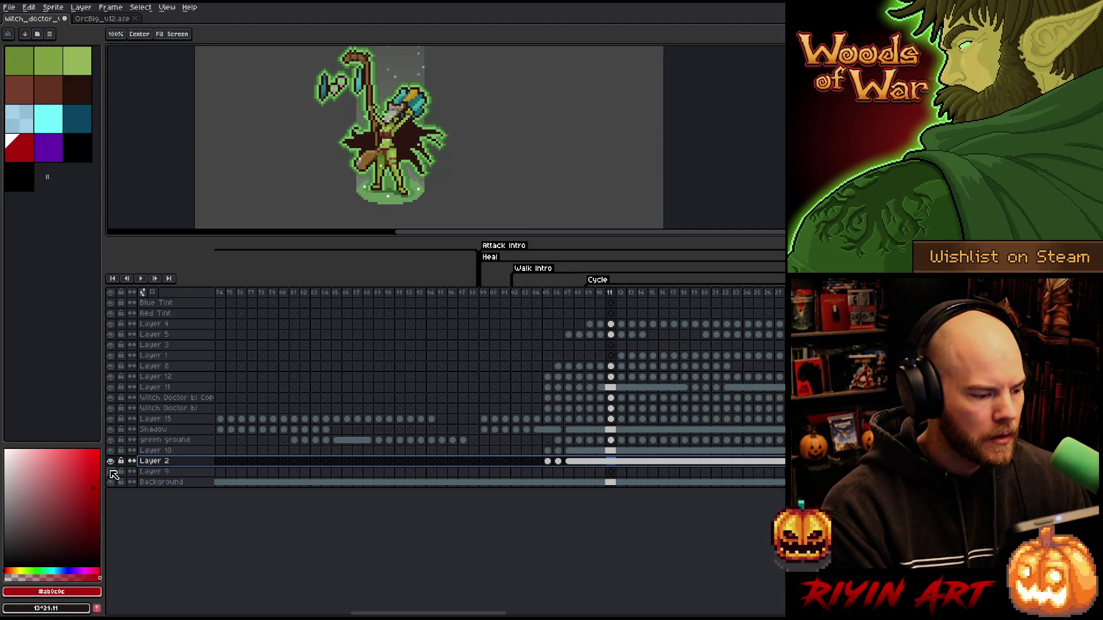
pyautogui.click(163, 474)
pyautogui.moveTo(442, 613); pyautogui.dragTo(308, 614)
pyautogui.moveTo(296, 614)
pyautogui.mouseDown()
pyautogui.moveTo(511, 613)
pyautogui.moveTo(451, 614)
pyautogui.mouseUp()
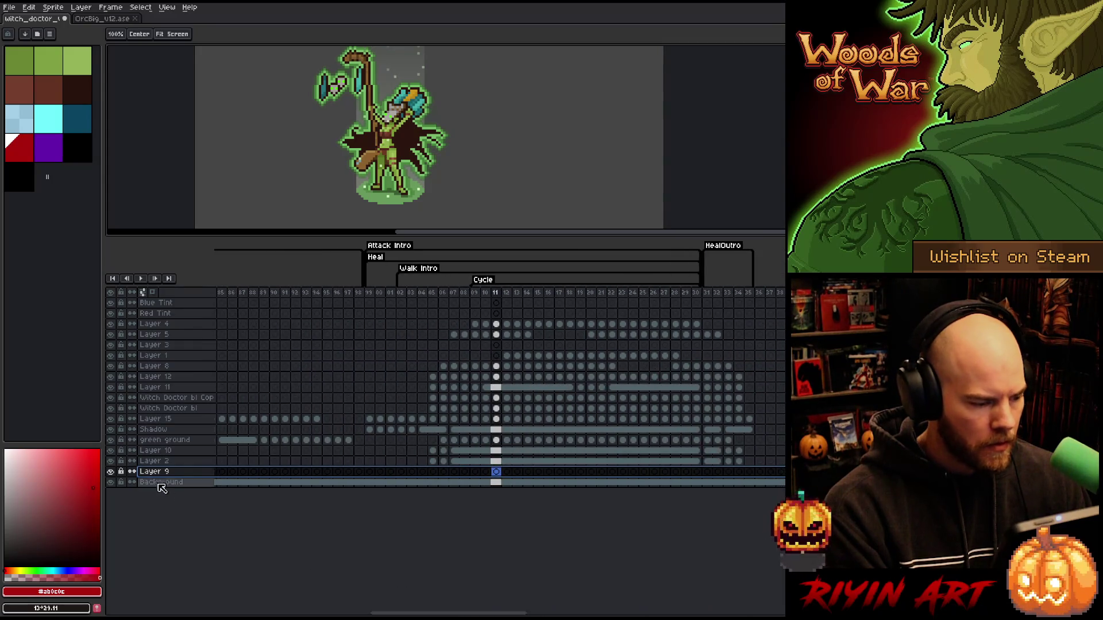
pyautogui.rightClick(153, 473)
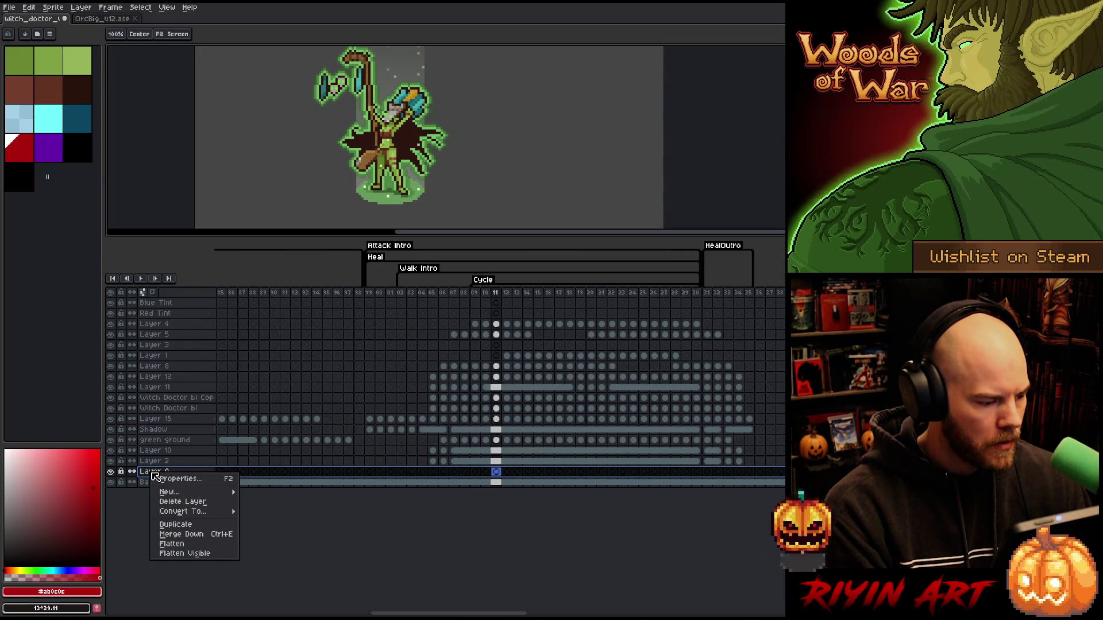
# Step: Delete Layer 9 and look over Layer 2, the Shadow layer and the green ground layer
pyautogui.click(182, 502)
pyautogui.click(188, 463)
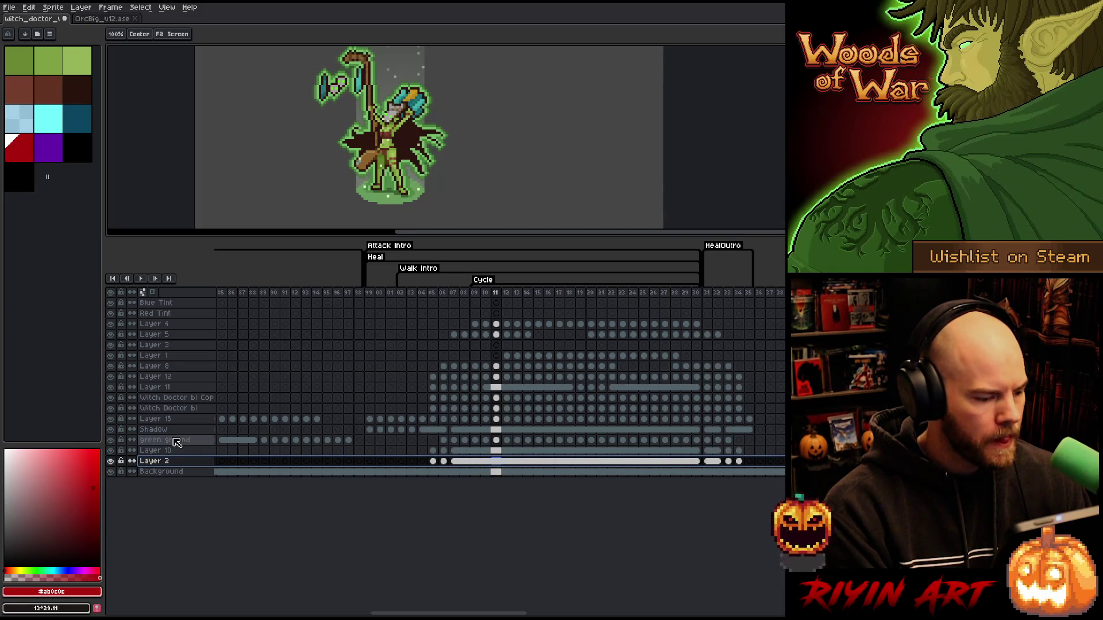
pyautogui.click(176, 441)
pyautogui.click(167, 430)
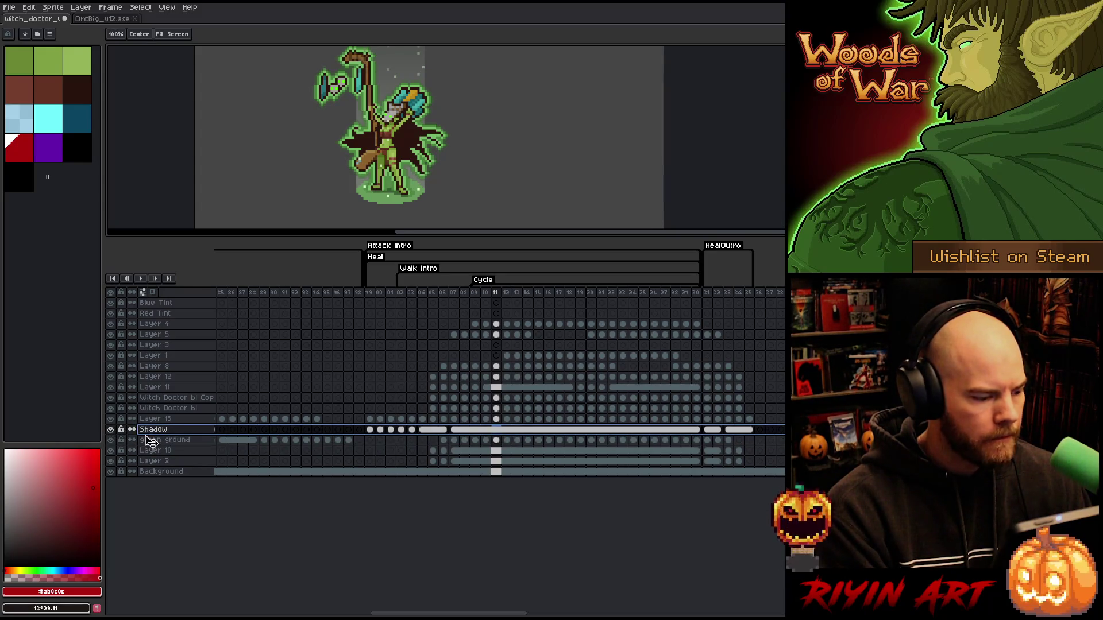
pyautogui.click(164, 442)
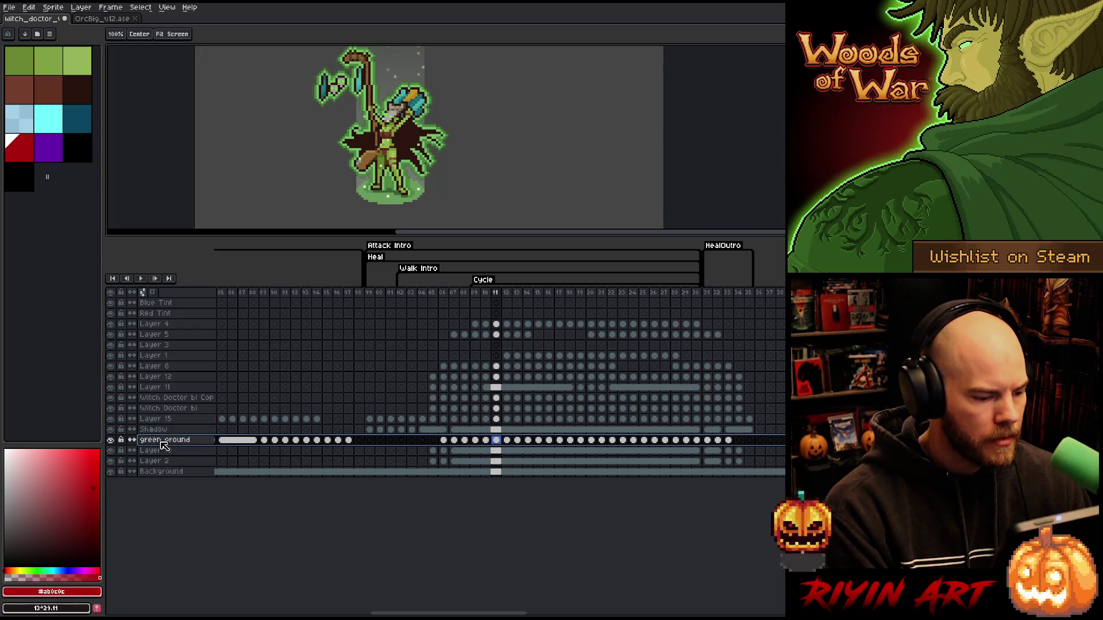
# Step: Toggle Layer 10 and Layer 2 to confirm the light column and ground glow
pyautogui.click(159, 452)
pyautogui.click(111, 451)
pyautogui.click(110, 451)
pyautogui.click(139, 462)
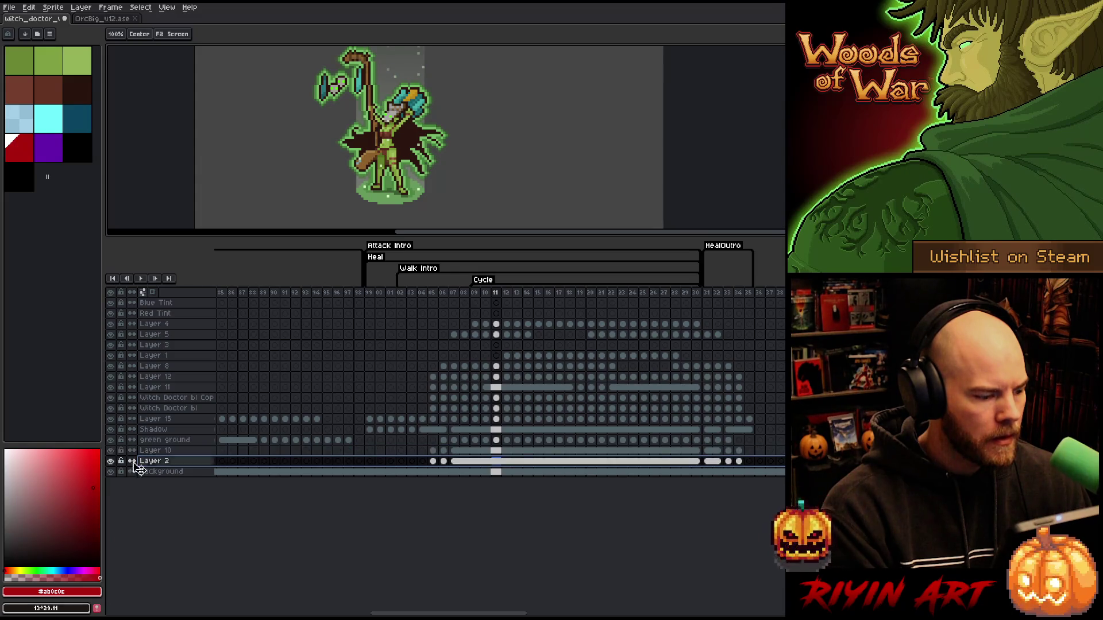
pyautogui.click(111, 462)
pyautogui.click(111, 462)
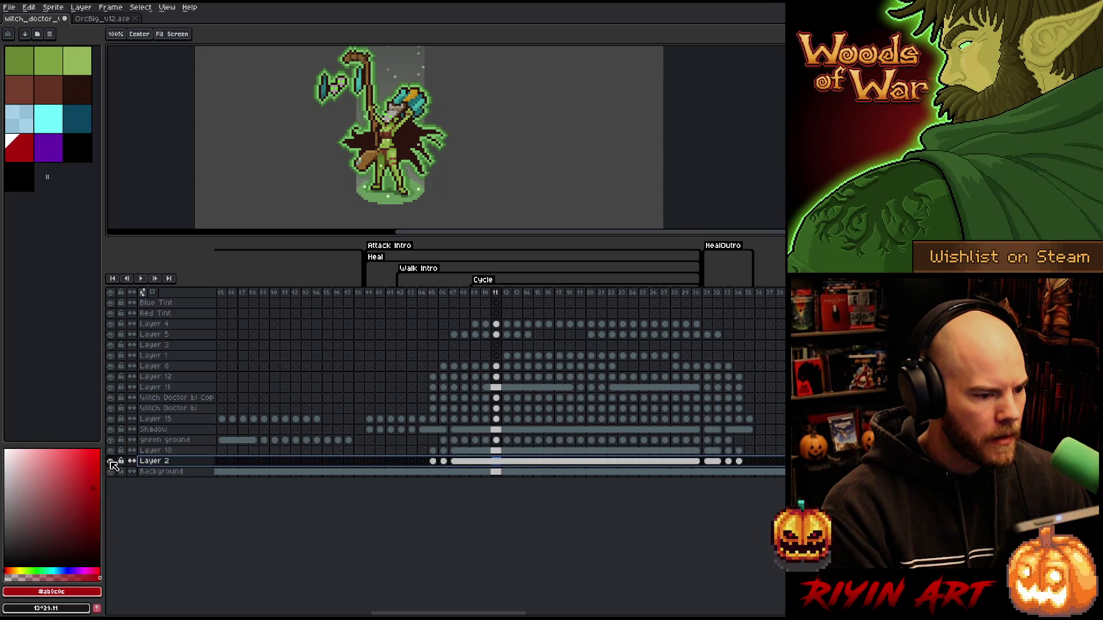
# Step: Merge Layer 10 and then the green ground layer down into Layer 2
pyautogui.click(158, 452)
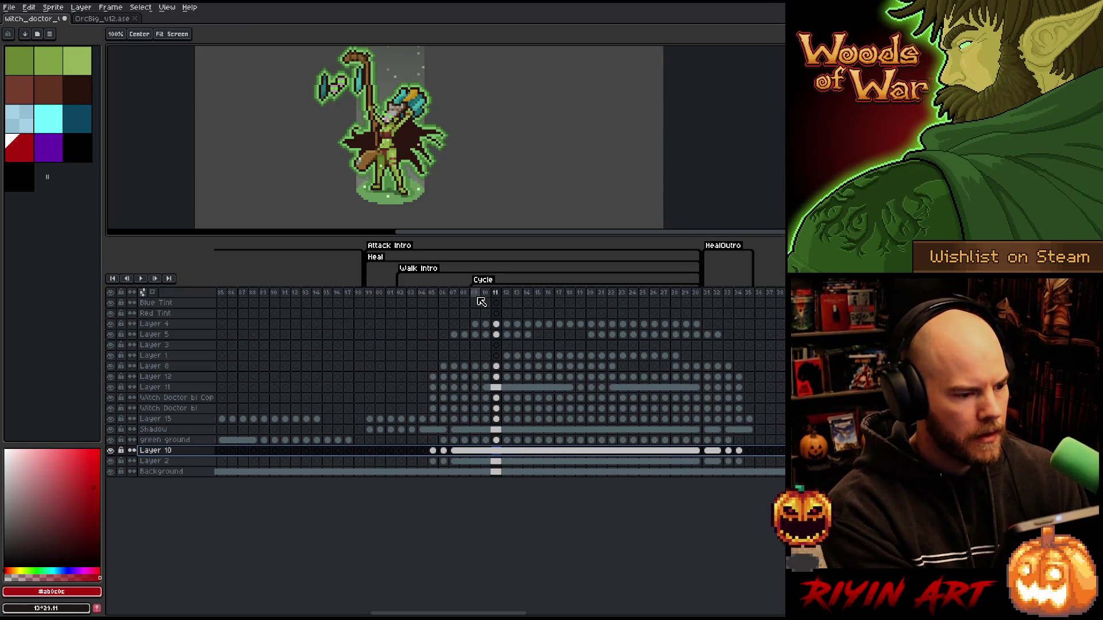
pyautogui.hotkey('ctrl', 'e')
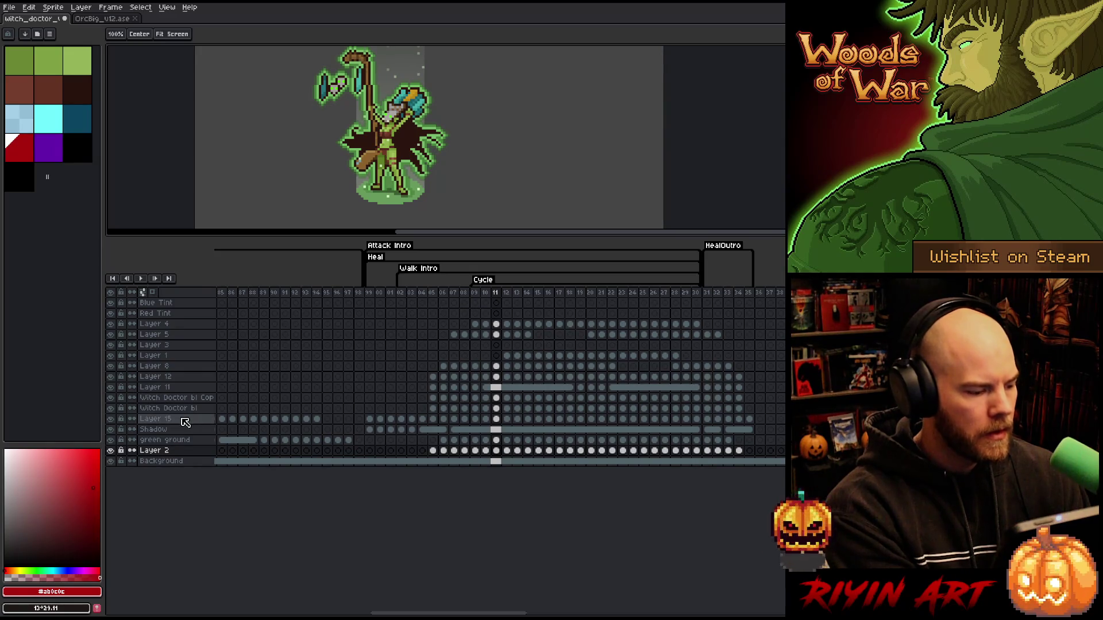
pyautogui.click(169, 441)
pyautogui.hotkey('ctrl', 'e')
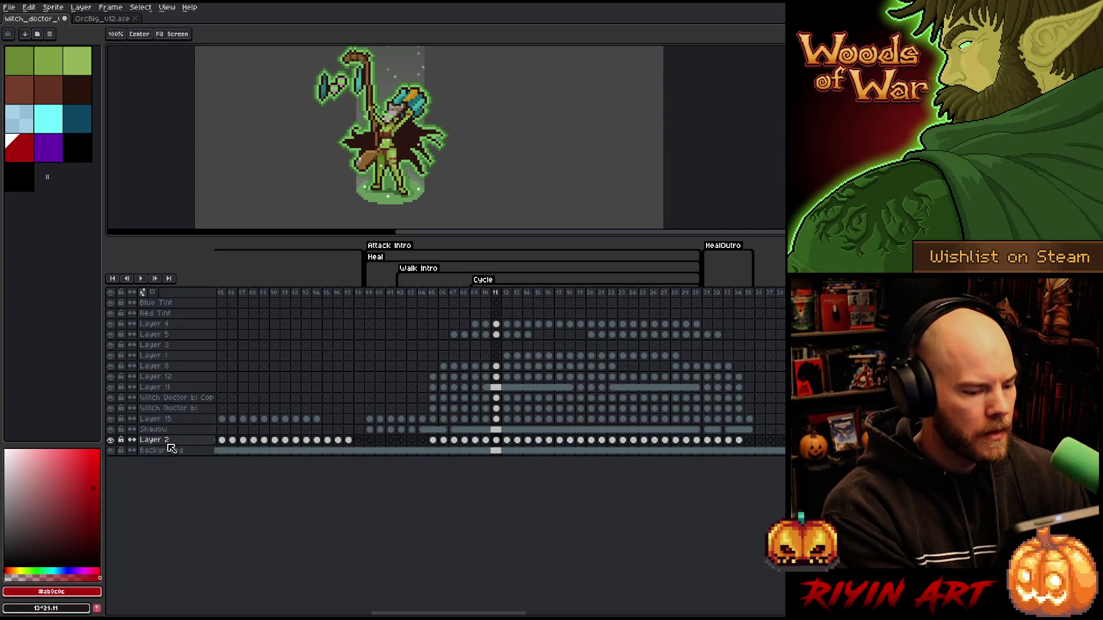
# Step: Rename the merged Layer 2 to 'green ground'
pyautogui.doubleClick(170, 447)
pyautogui.write('green ground')
pyautogui.press('Return')
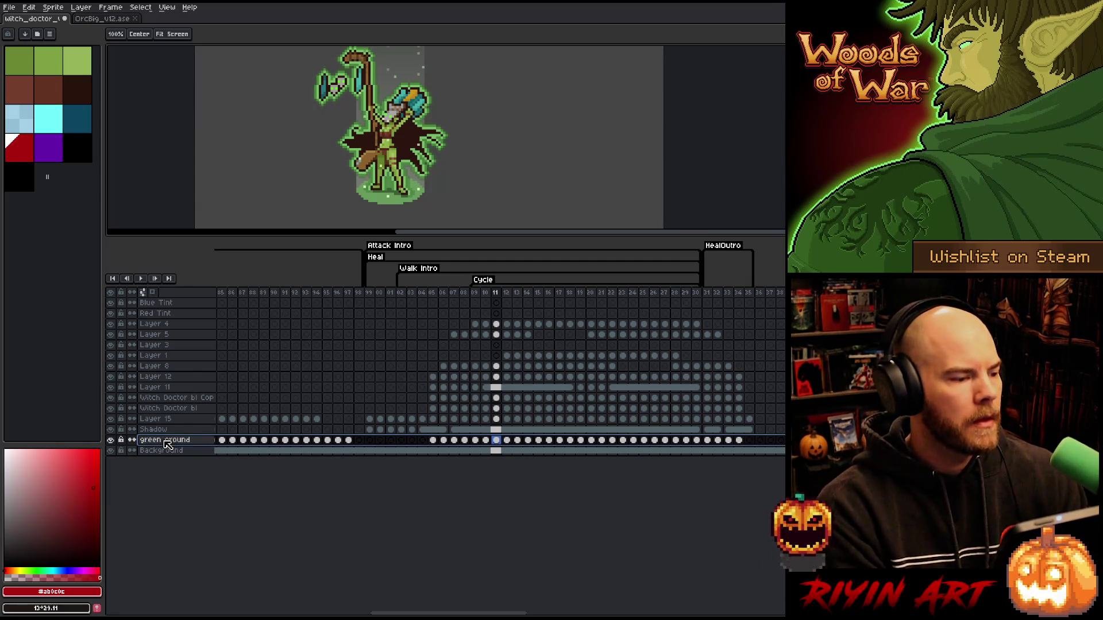
pyautogui.click(172, 421)
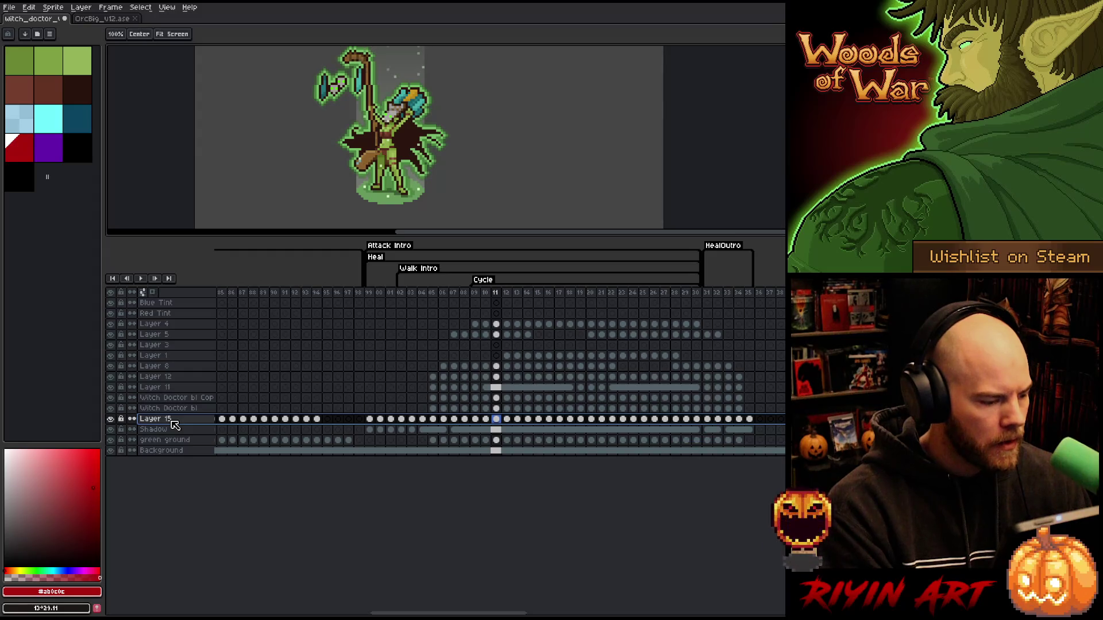
# Step: On frame 10, view Layer 5 on its own, then show all layers again
pyautogui.click(485, 324)
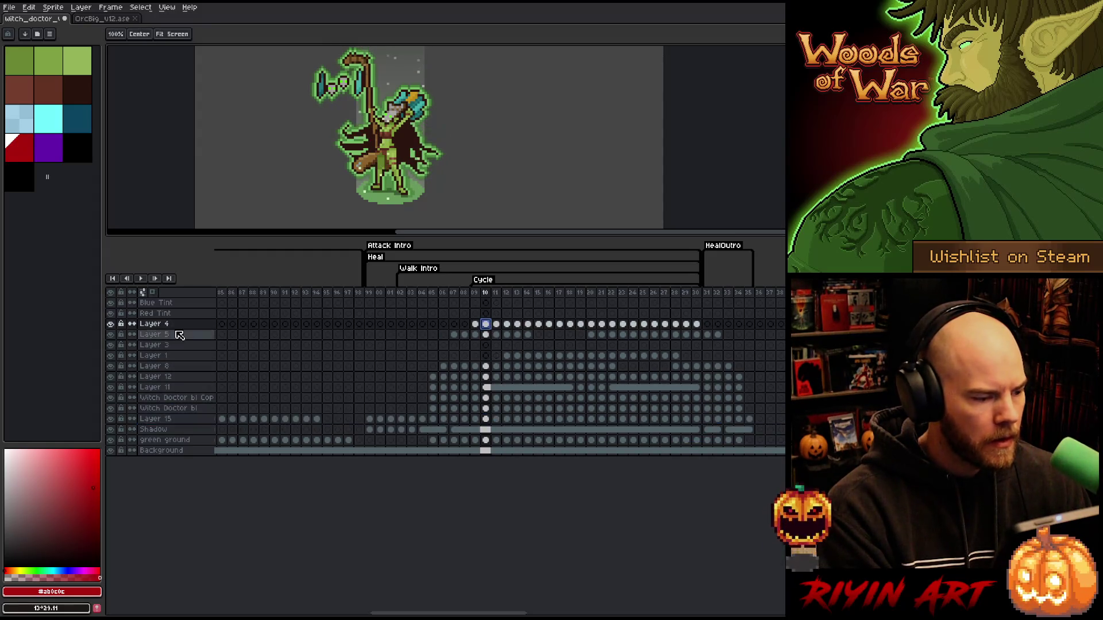
pyautogui.click(124, 336)
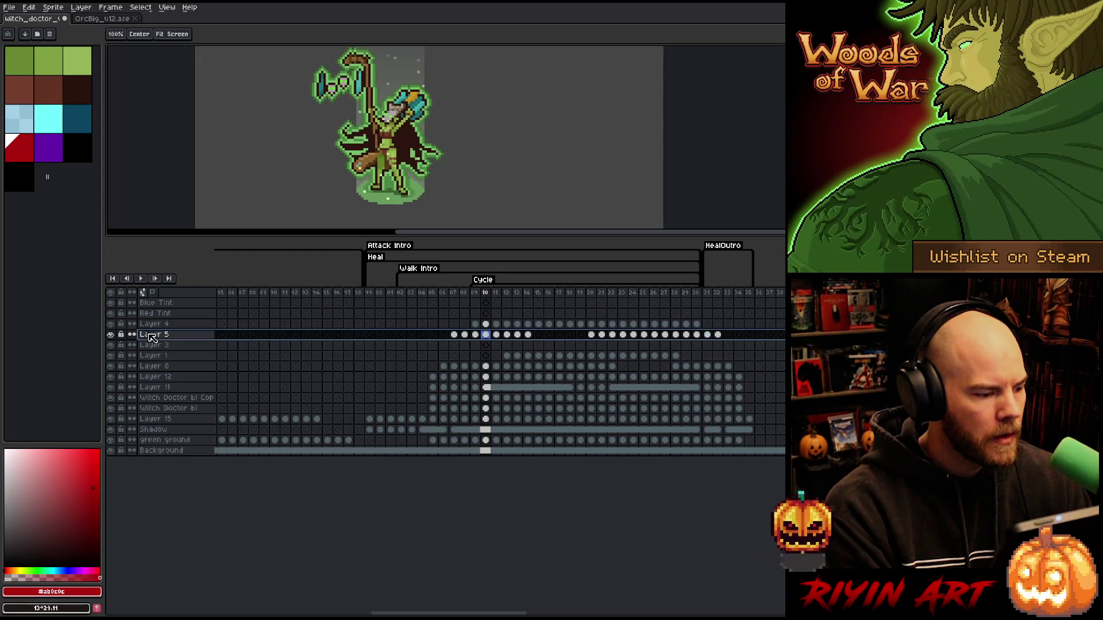
pyautogui.keyDown('alt'); pyautogui.click(110, 334); pyautogui.keyUp('alt')
pyautogui.keyDown('alt'); pyautogui.click(110, 335); pyautogui.keyUp('alt')
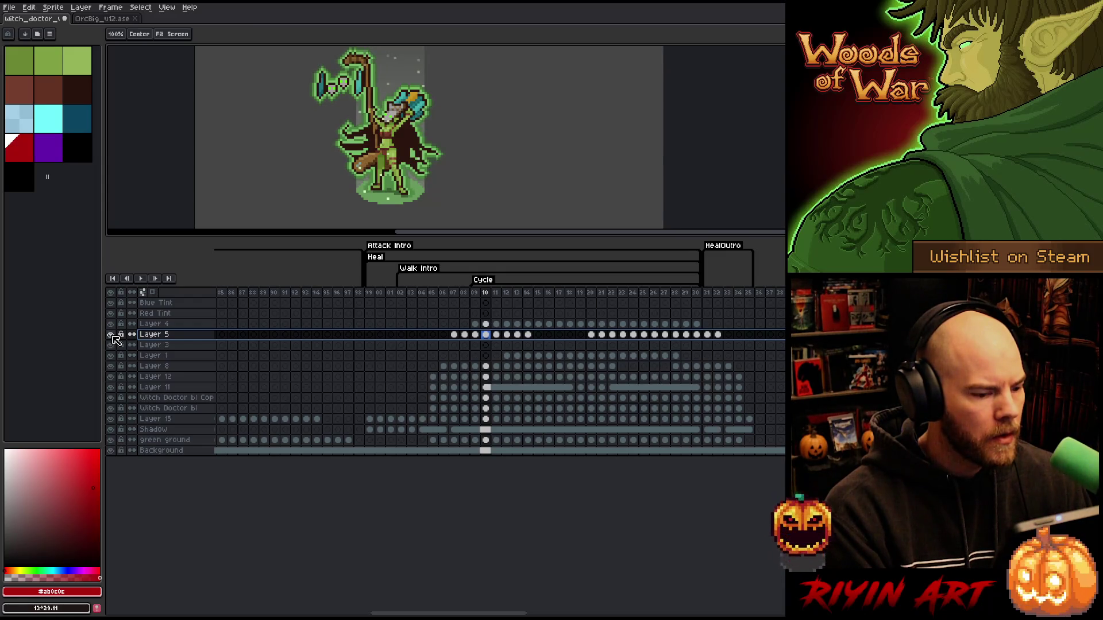
pyautogui.keyDown('alt'); pyautogui.click(111, 335); pyautogui.keyUp('alt')
pyautogui.scroll(-1, 259, 149)
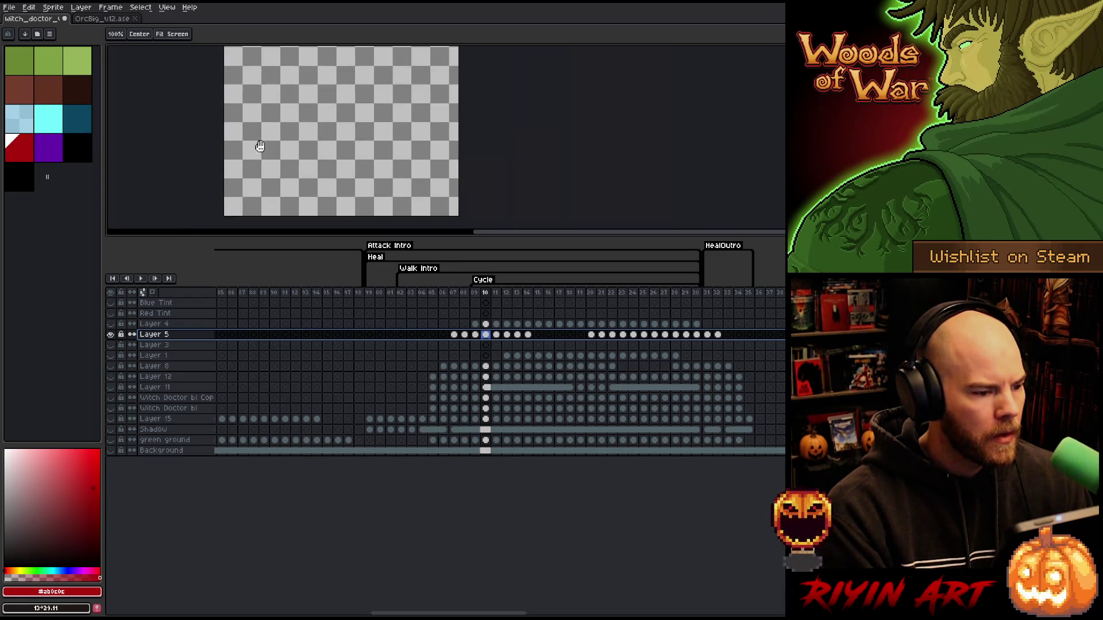
pyautogui.keyDown('alt'); pyautogui.click(111, 334); pyautogui.keyUp('alt')
# Step: Select frames 07–23 across all layers and make every hidden layer visible again
pyautogui.click(475, 335)
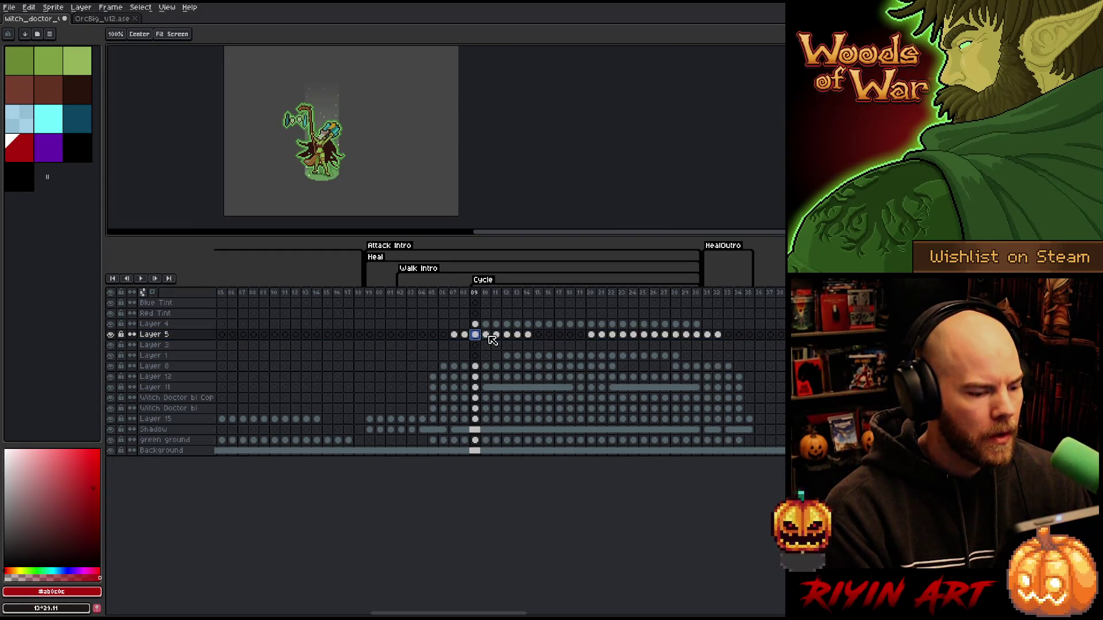
pyautogui.scroll(-1, 285, 93)
pyautogui.scroll(1, 289, 86)
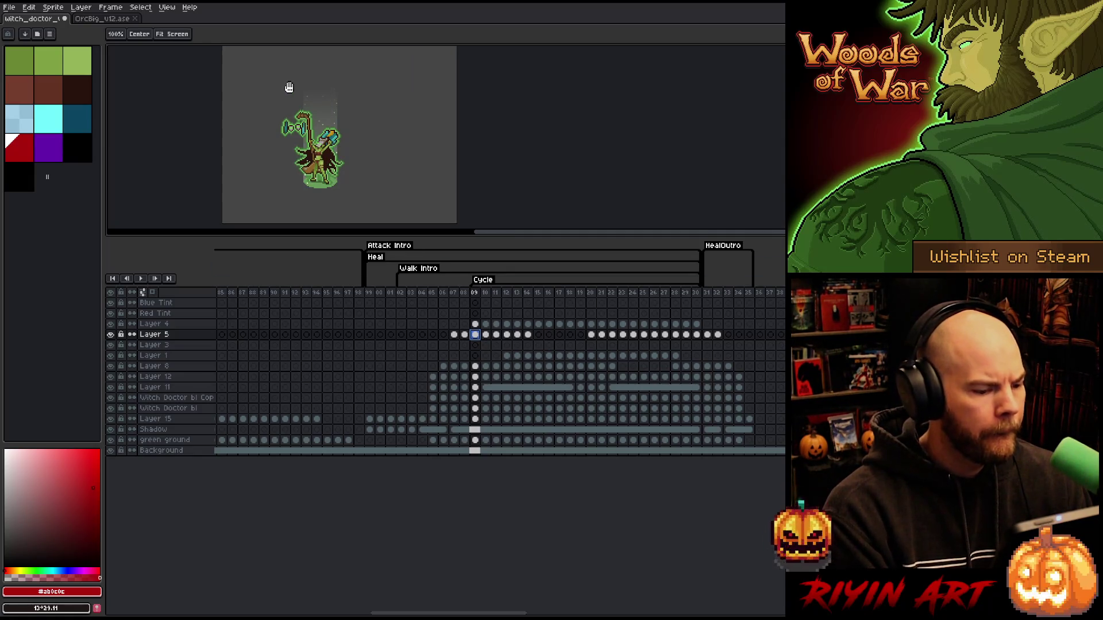
pyautogui.moveTo(506, 292); pyautogui.dragTo(605, 307)
pyautogui.keyDown('alt'); pyautogui.click(111, 334); pyautogui.keyUp('alt')
pyautogui.click(111, 451)
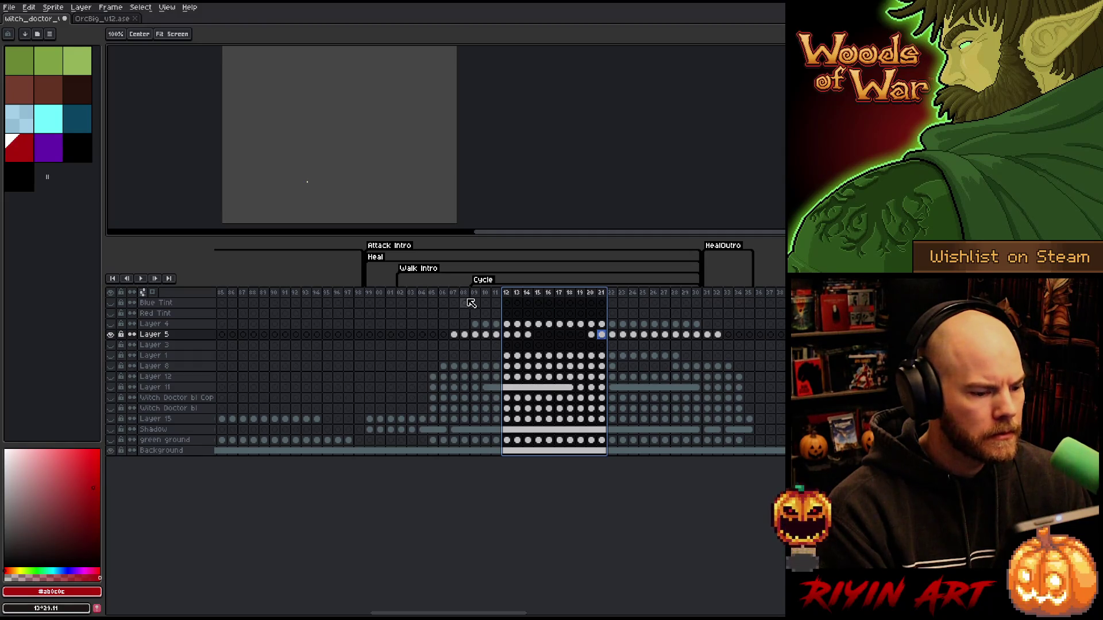
pyautogui.moveTo(454, 293); pyautogui.dragTo(623, 294)
pyautogui.keyDown('alt'); pyautogui.click(111, 335); pyautogui.keyUp('alt')
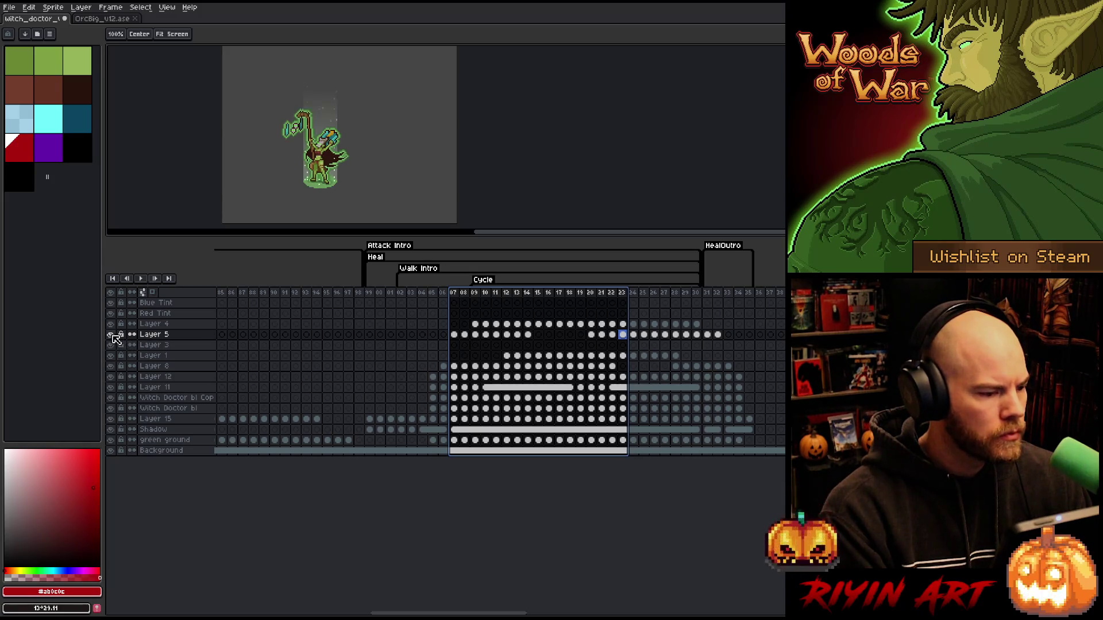
# Step: Select Layer 3 and bring up its layer actions
pyautogui.click(518, 356)
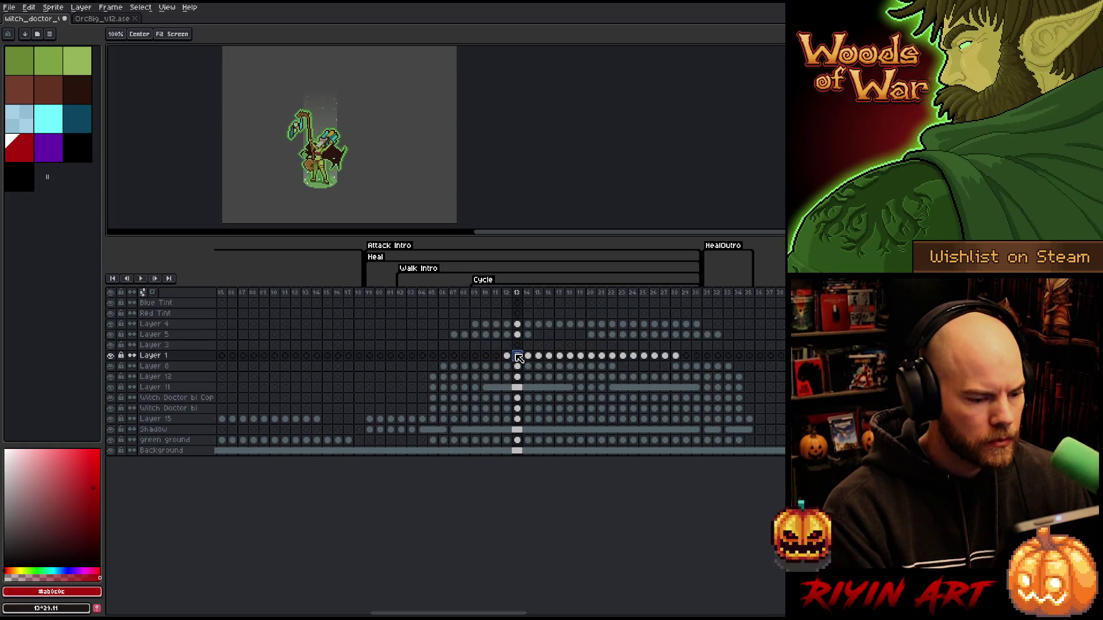
pyautogui.click(175, 345)
pyautogui.moveTo(486, 613)
pyautogui.mouseDown()
pyautogui.moveTo(763, 603)
pyautogui.moveTo(148, 610)
pyautogui.moveTo(522, 607)
pyautogui.mouseUp()
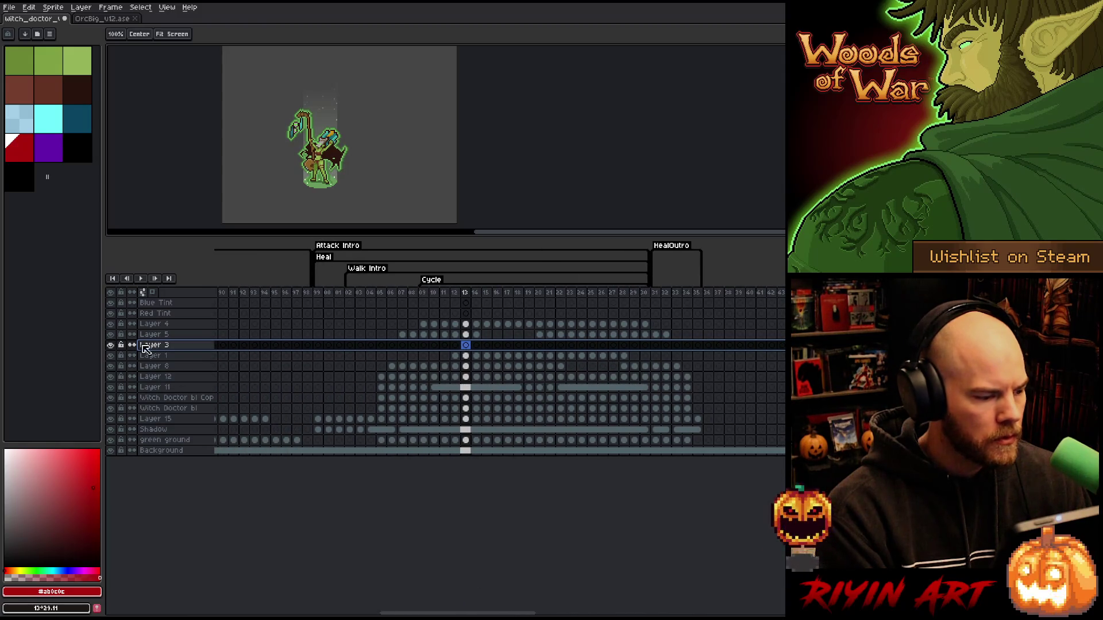
pyautogui.rightClick(162, 347)
# Step: Merge Layer 3 down into Layer 1, then look over Layers 8, 12 and 11
pyautogui.click(195, 381)
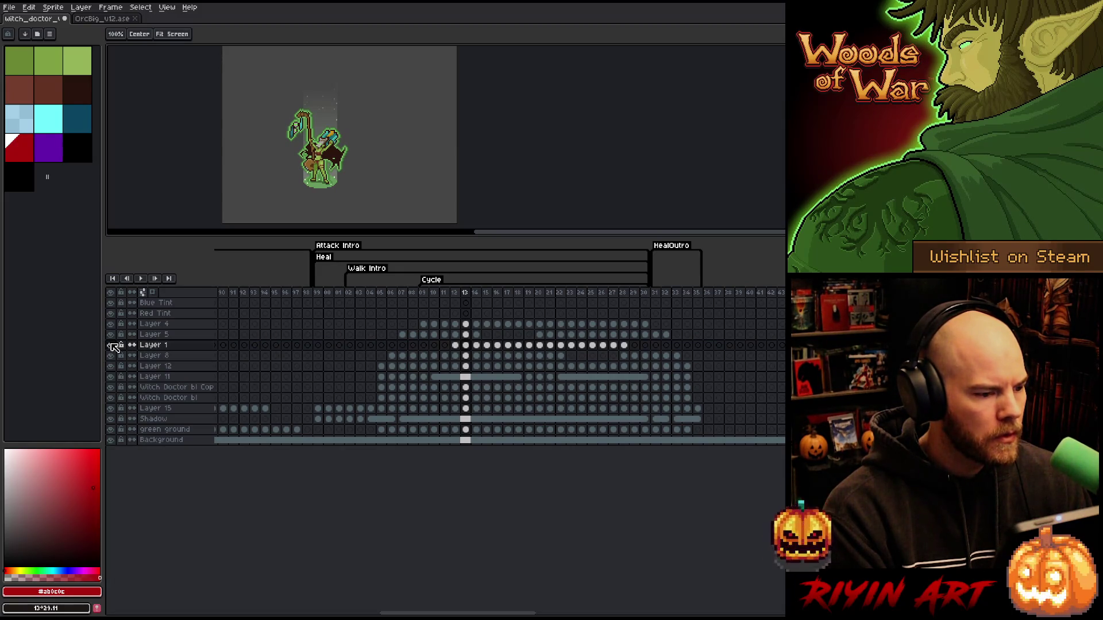
pyautogui.click(126, 357)
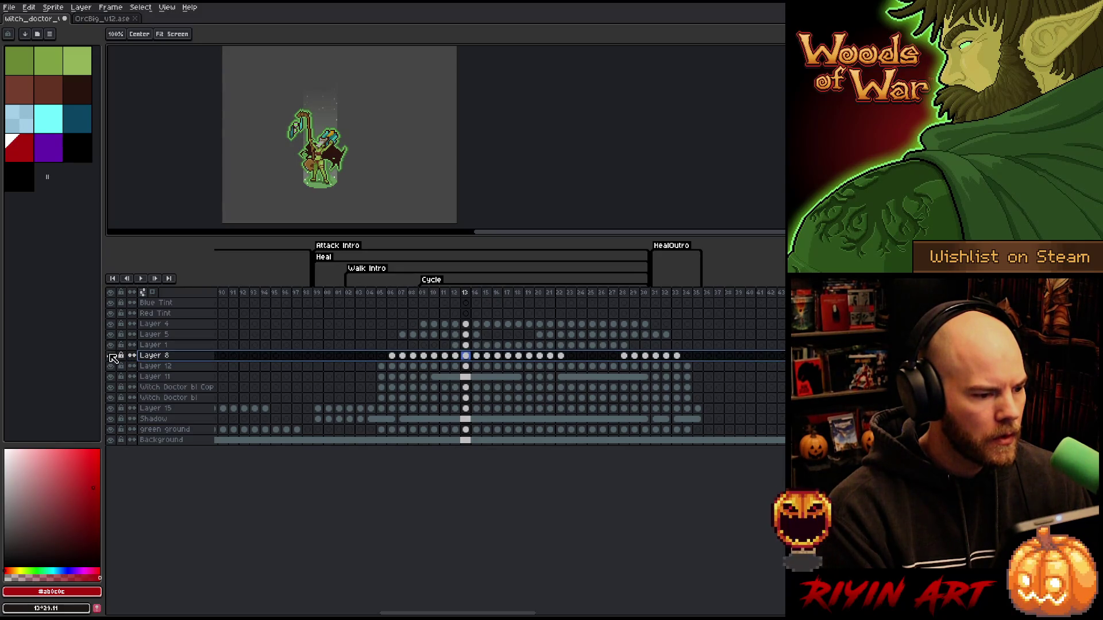
pyautogui.click(117, 368)
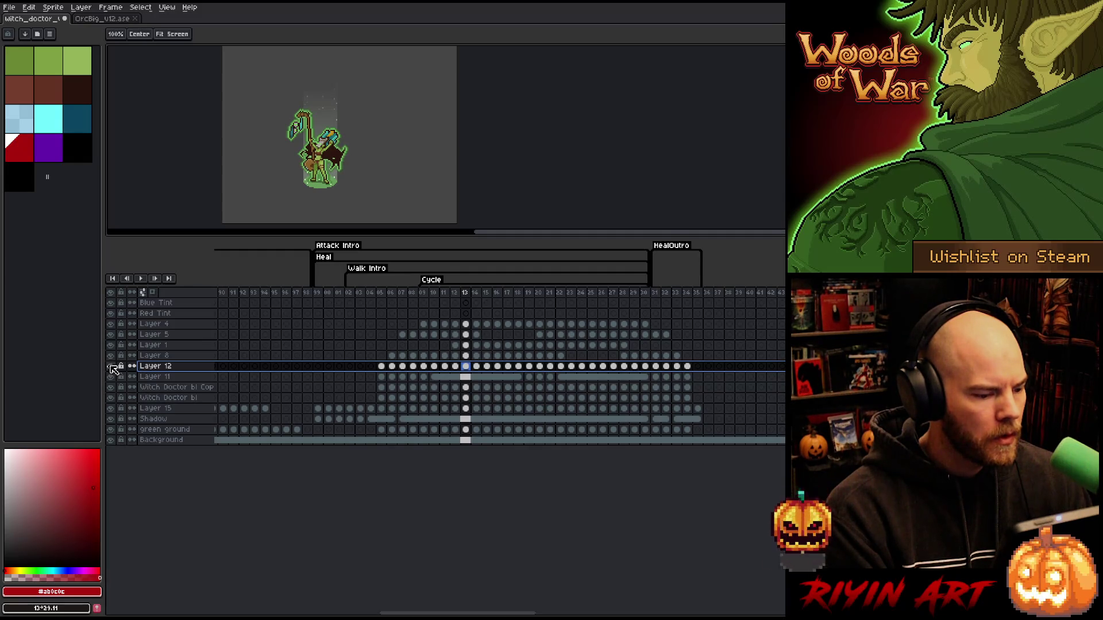
pyautogui.click(127, 376)
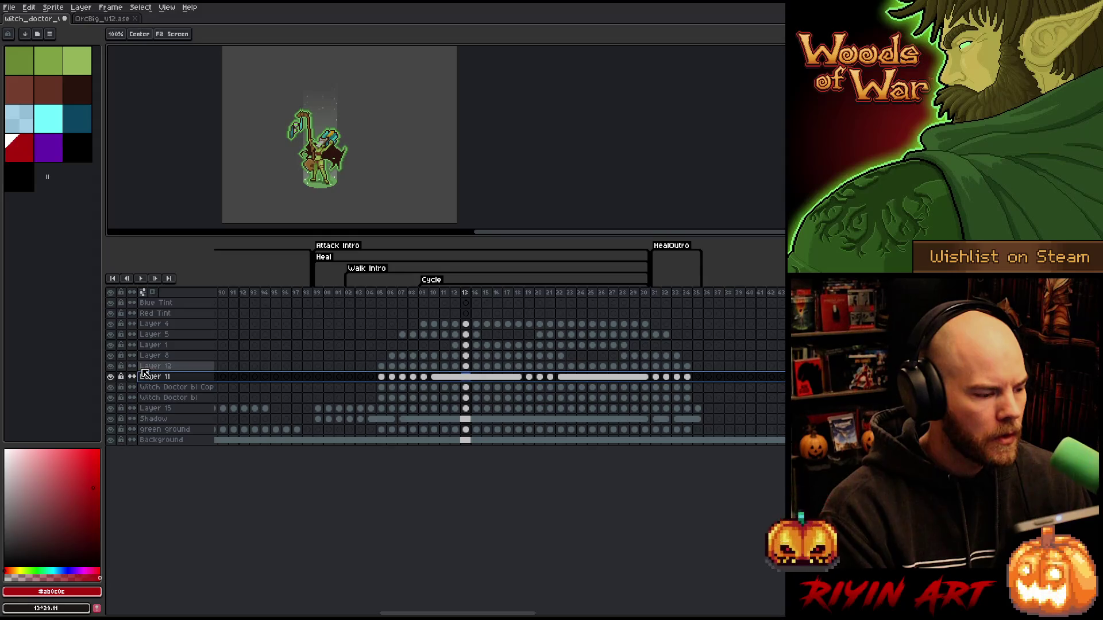
pyautogui.click(151, 368)
# Step: Rename Layer 12 to 'eyes' and merge it down into Layer 11
pyautogui.doubleClick(153, 368)
pyautogui.write('eyes')
pyautogui.press('Return')
pyautogui.click(154, 378)
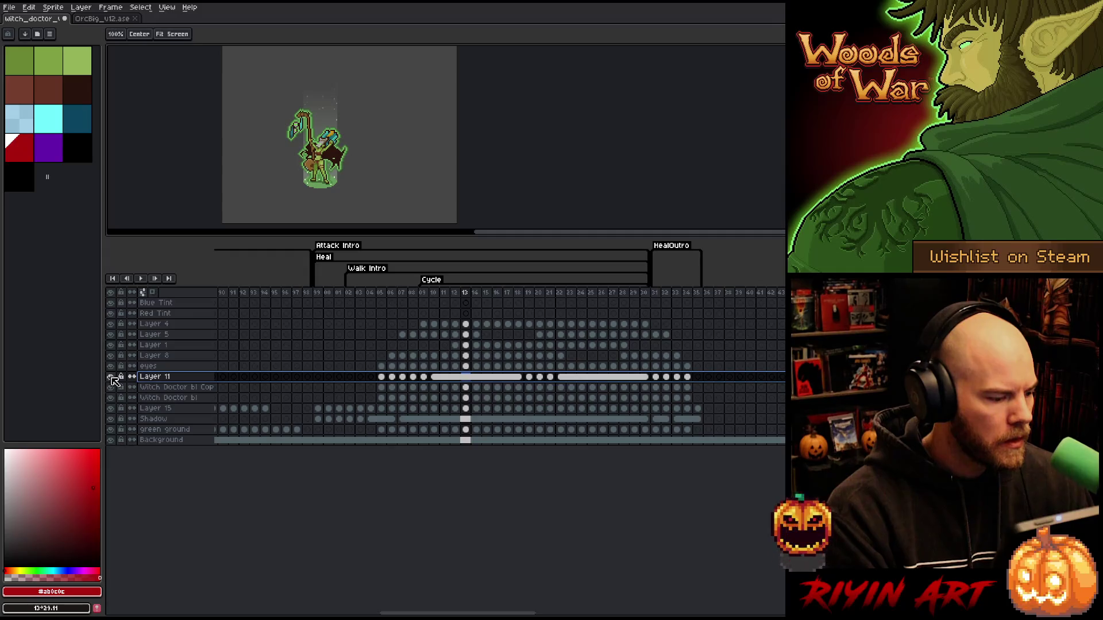
pyautogui.click(159, 369)
pyautogui.hotkey('ctrl', 'e')
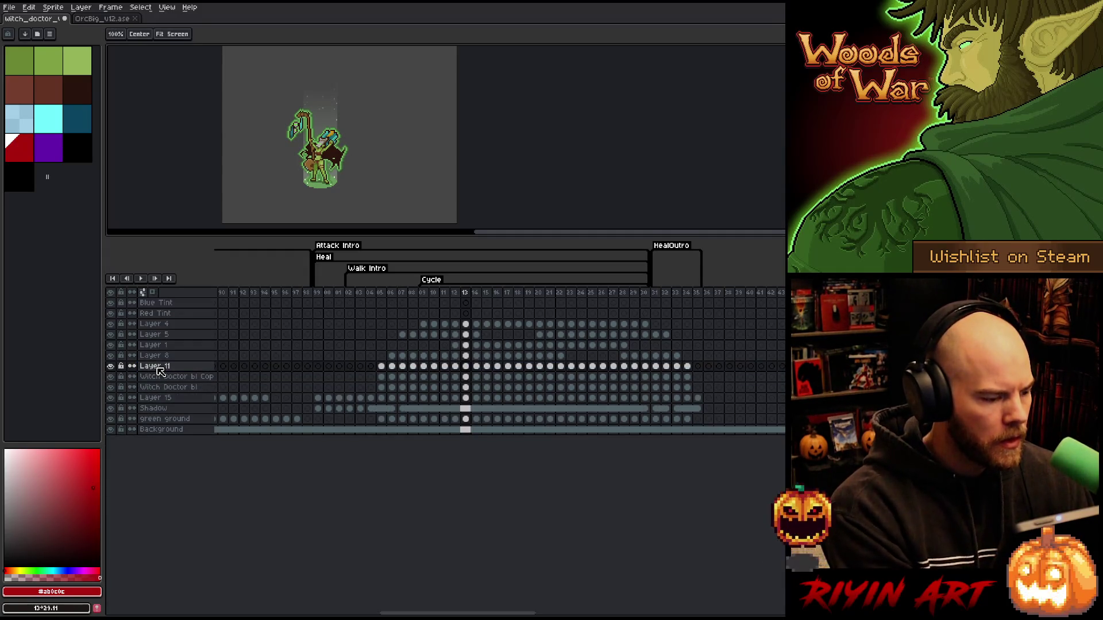
# Step: Rename the merged layer 'eyes' and toggle the copied witch doctor layer to see its content
pyautogui.doubleClick(158, 368)
pyautogui.write('eyes')
pyautogui.press('Return')
pyautogui.click(149, 377)
pyautogui.click(112, 377)
pyautogui.click(112, 377)
# Step: Toggle Layer 15's visibility to check what it holds
pyautogui.click(149, 387)
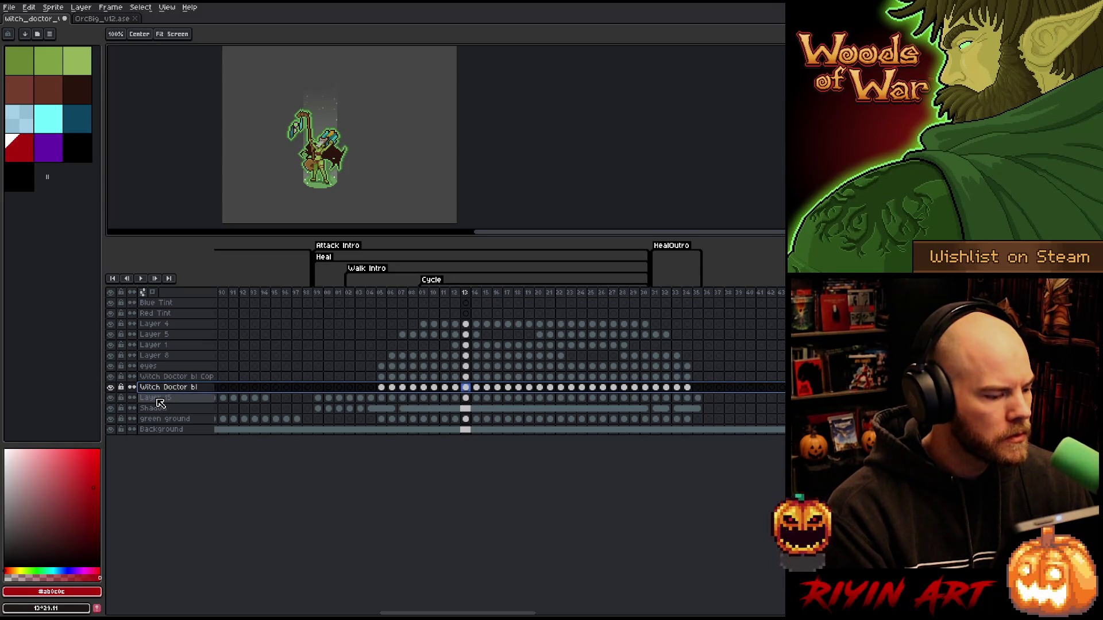
pyautogui.click(157, 399)
pyautogui.click(111, 398)
pyautogui.click(110, 398)
pyautogui.click(110, 397)
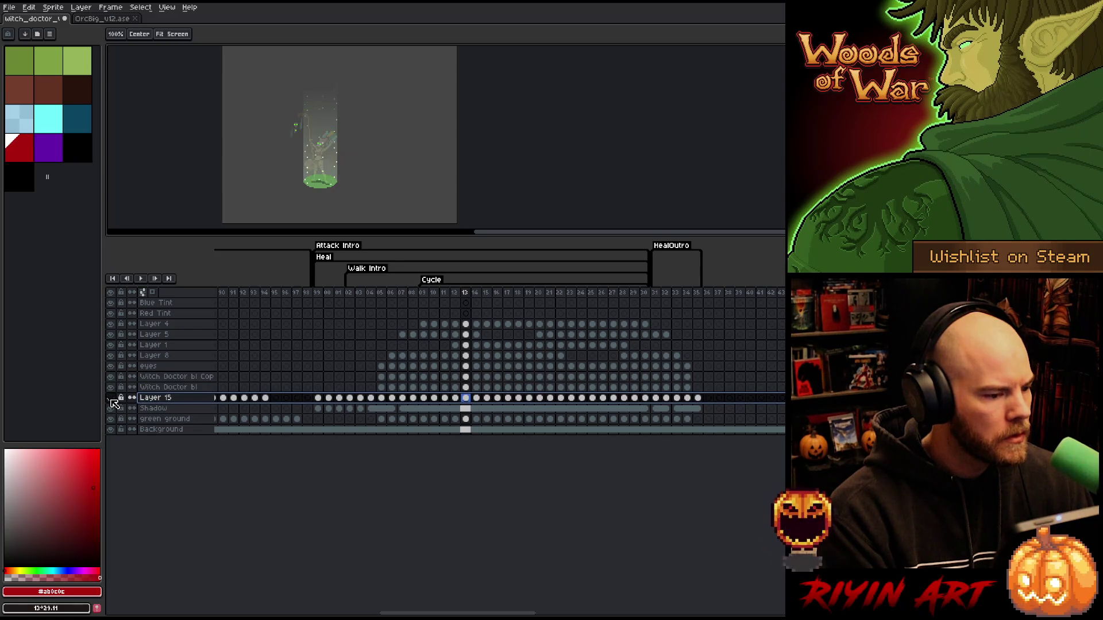
pyautogui.click(111, 397)
# Step: Delete the redundant witch doctor layer, then merge the copy and eyes layers into Layer 15
pyautogui.click(163, 388)
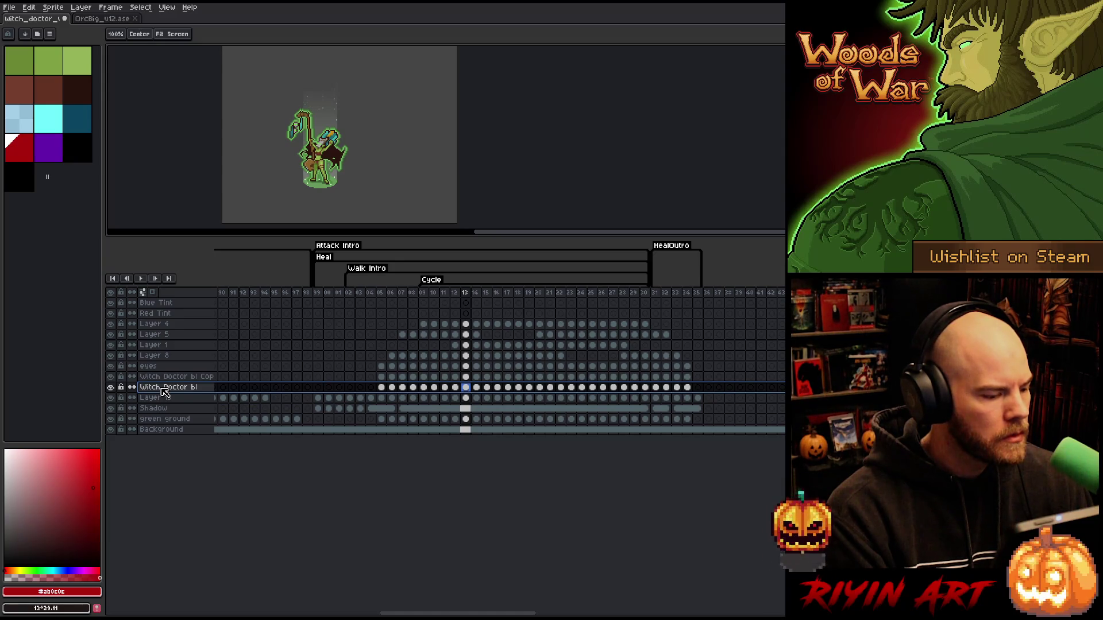
pyautogui.click(167, 389)
pyautogui.press('Delete')
pyautogui.click(171, 378)
pyautogui.hotkey('ctrl', 'e')
pyautogui.click(150, 366)
pyautogui.hotkey('ctrl', 'e')
# Step: Repeatedly toggle Layer 15 to compare the merged character, then select Layers 8 and 4
pyautogui.click(112, 367)
pyautogui.click(112, 366)
pyautogui.click(111, 366)
pyautogui.click(111, 367)
pyautogui.click(112, 366)
pyautogui.click(111, 367)
pyautogui.click(111, 367)
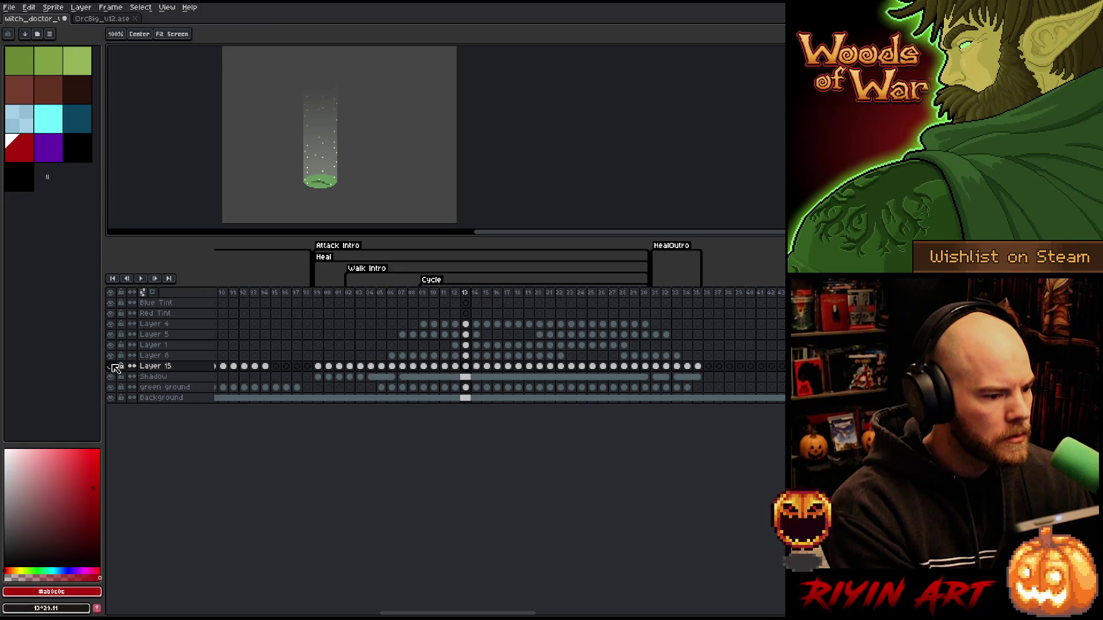
pyautogui.click(111, 366)
pyautogui.click(112, 367)
pyautogui.click(112, 366)
pyautogui.click(111, 366)
pyautogui.click(111, 366)
pyautogui.click(111, 366)
pyautogui.click(111, 367)
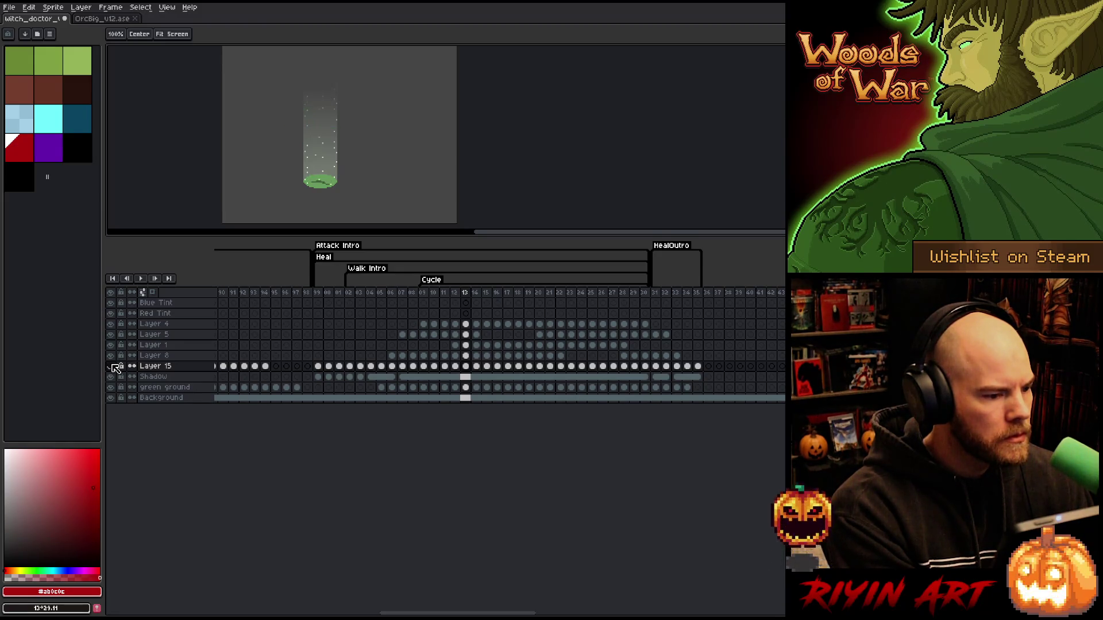
pyautogui.click(112, 366)
pyautogui.click(111, 367)
pyautogui.click(111, 366)
pyautogui.click(112, 366)
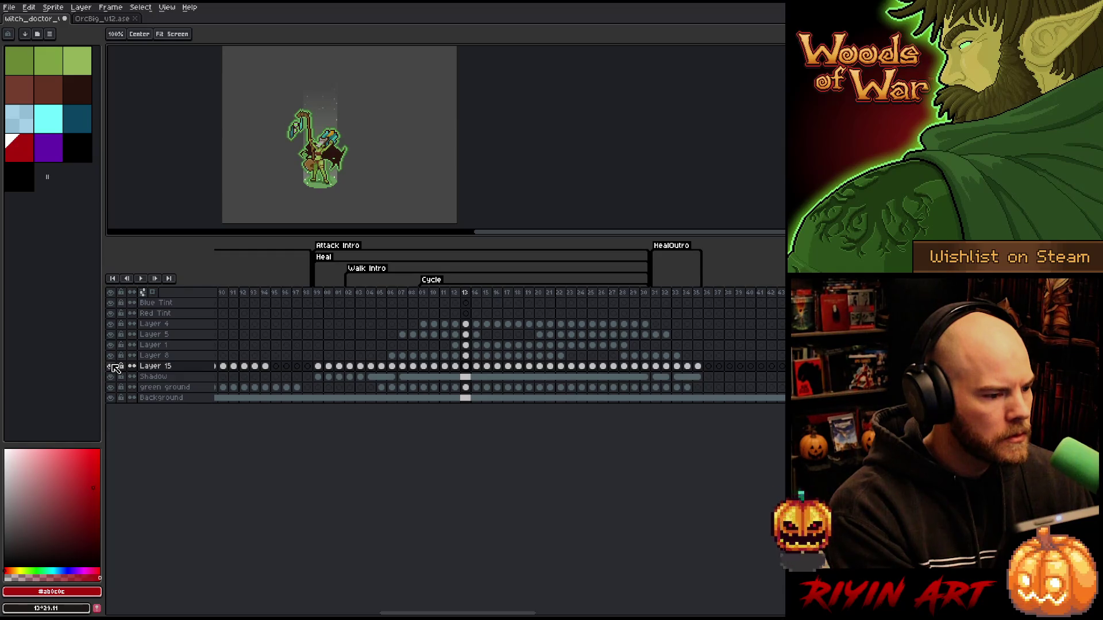
pyautogui.click(153, 356)
pyautogui.click(157, 325)
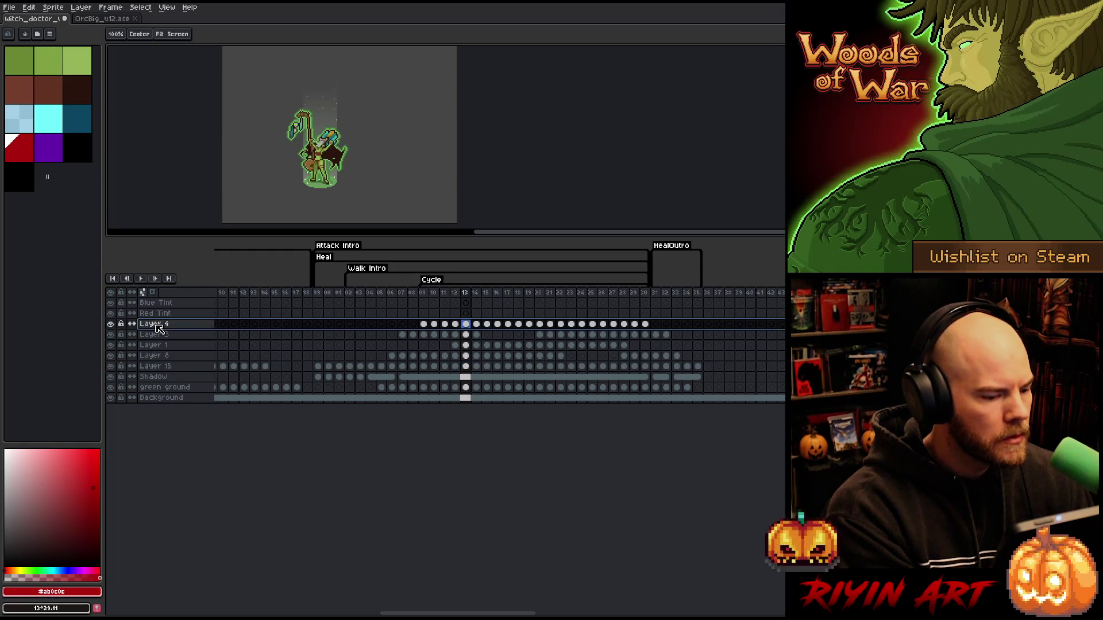
# Step: Merge Layer 4 down into Layer 5 while consolidating the effect layers into Layer 8
pyautogui.moveTo(529, 609)
pyautogui.mouseDown()
pyautogui.moveTo(304, 608)
pyautogui.moveTo(474, 609)
pyautogui.mouseUp()
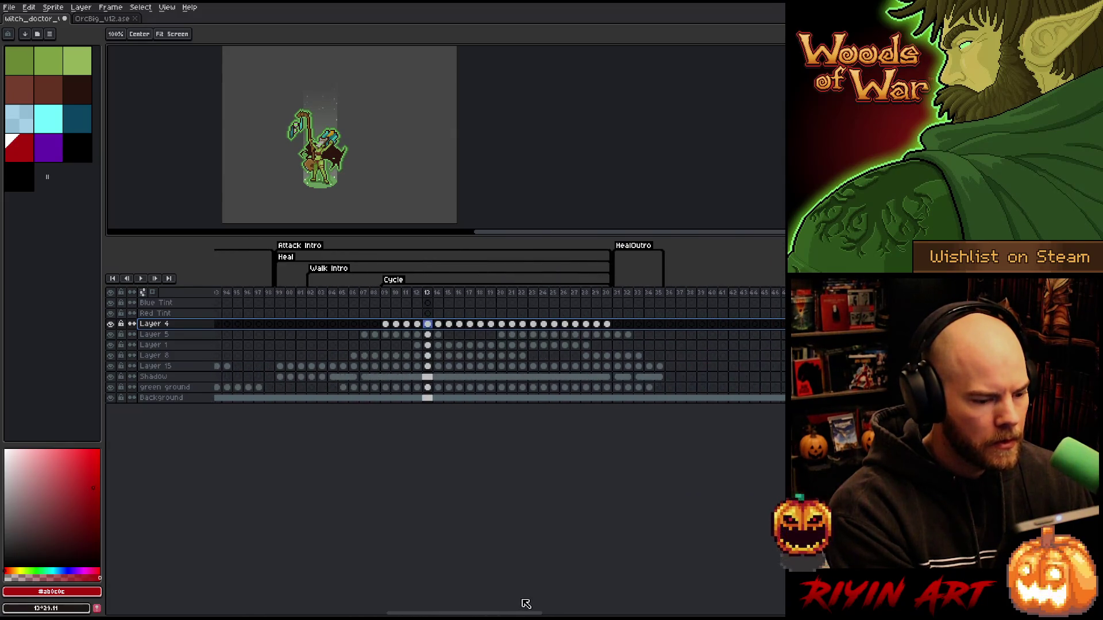
pyautogui.press('Delete')
pyautogui.press('Delete')
pyautogui.press('Delete')
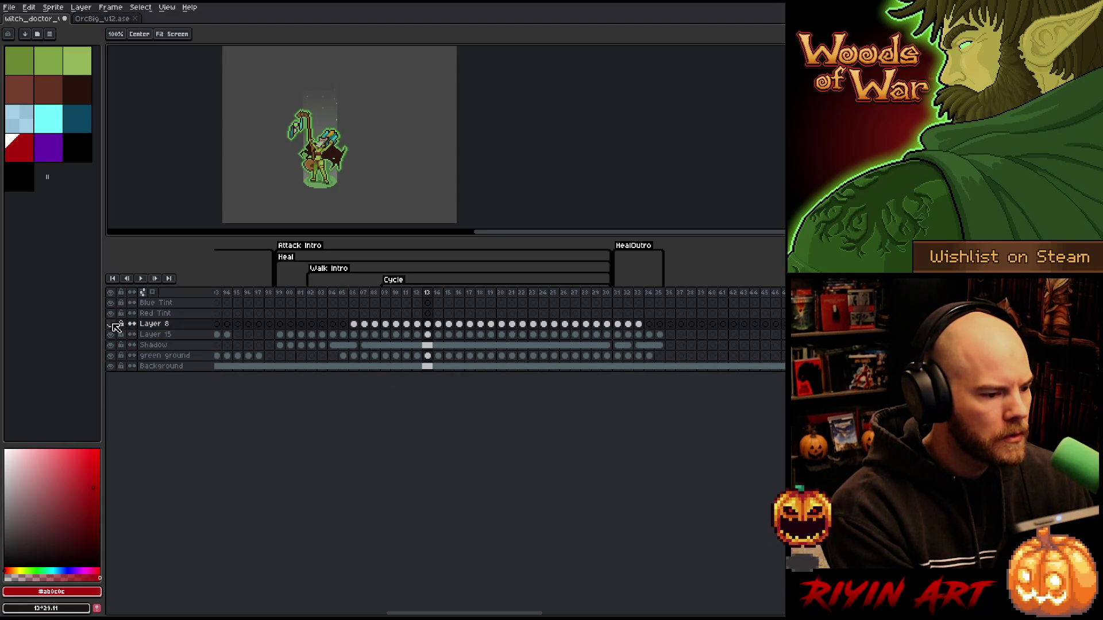
pyautogui.click(160, 337)
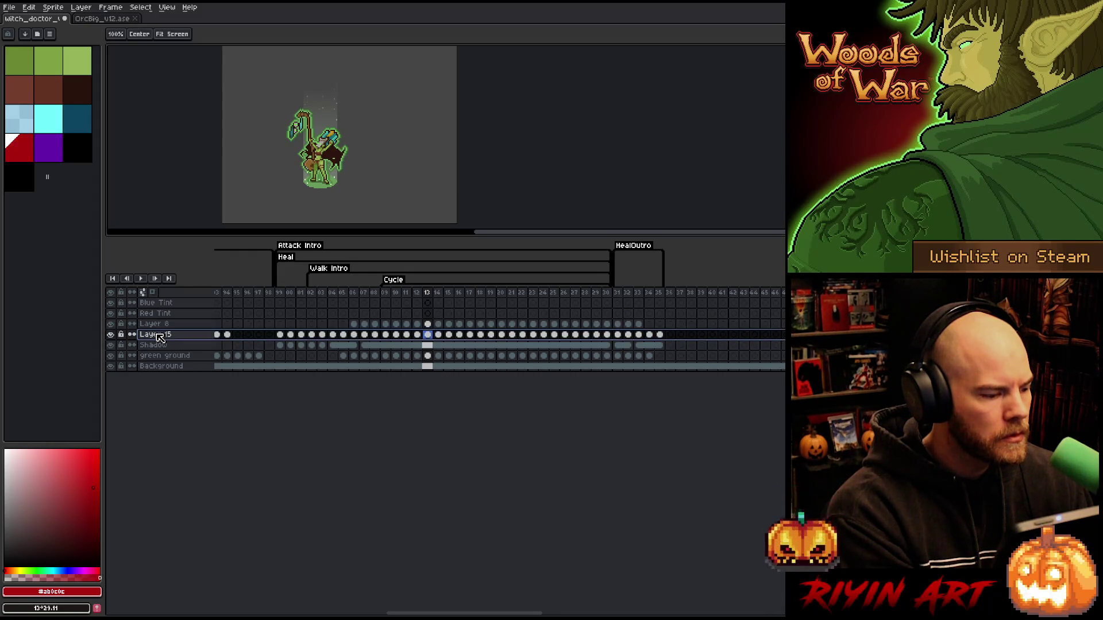
# Step: Rename Layer 15 to 'Witch Doctor' and the green ground layer to 'Green Ground'
pyautogui.doubleClick(159, 337)
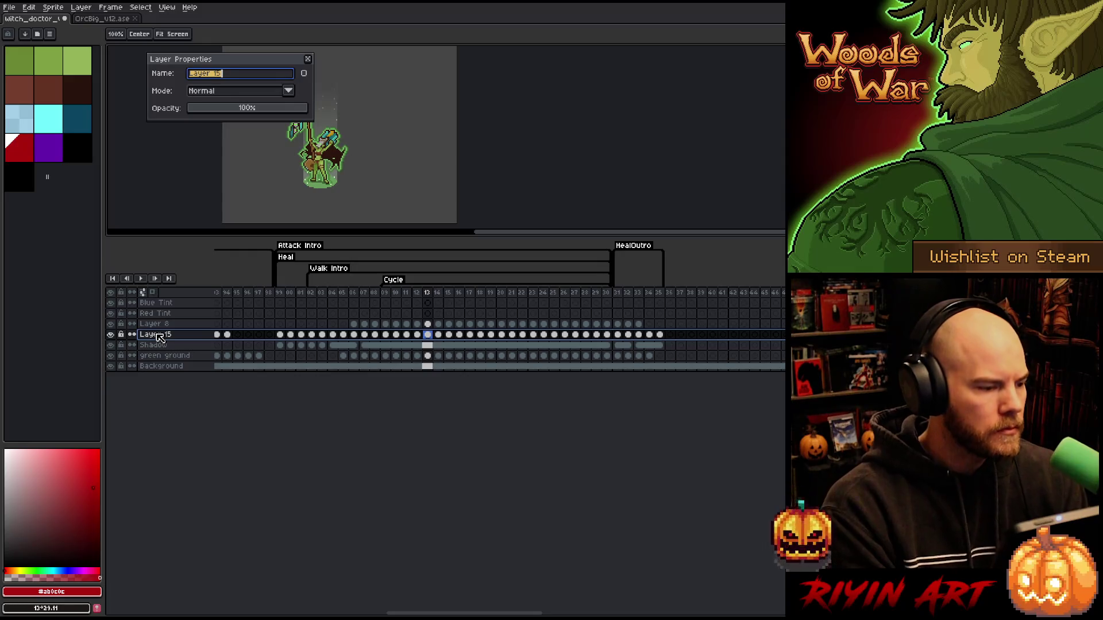
pyautogui.write('w')
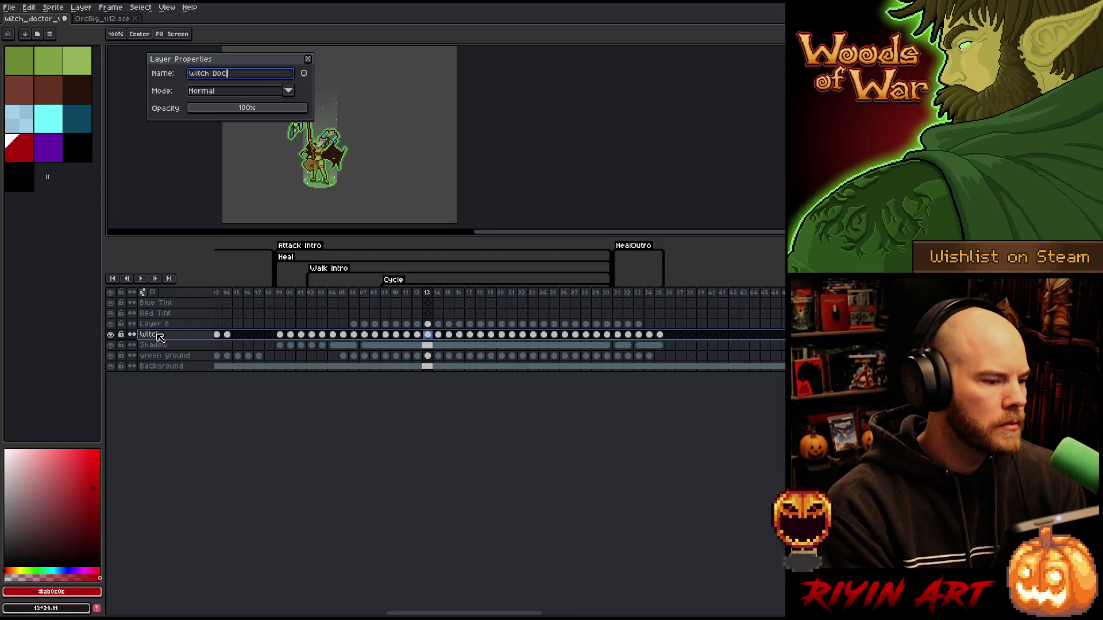
pyautogui.press('Return')
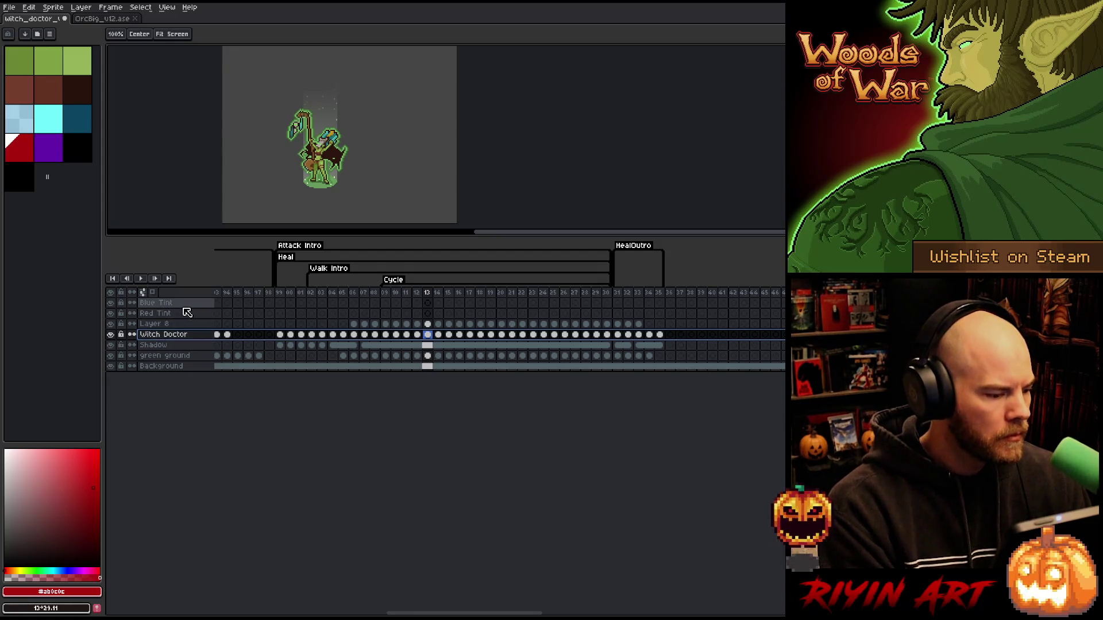
pyautogui.doubleClick(167, 347)
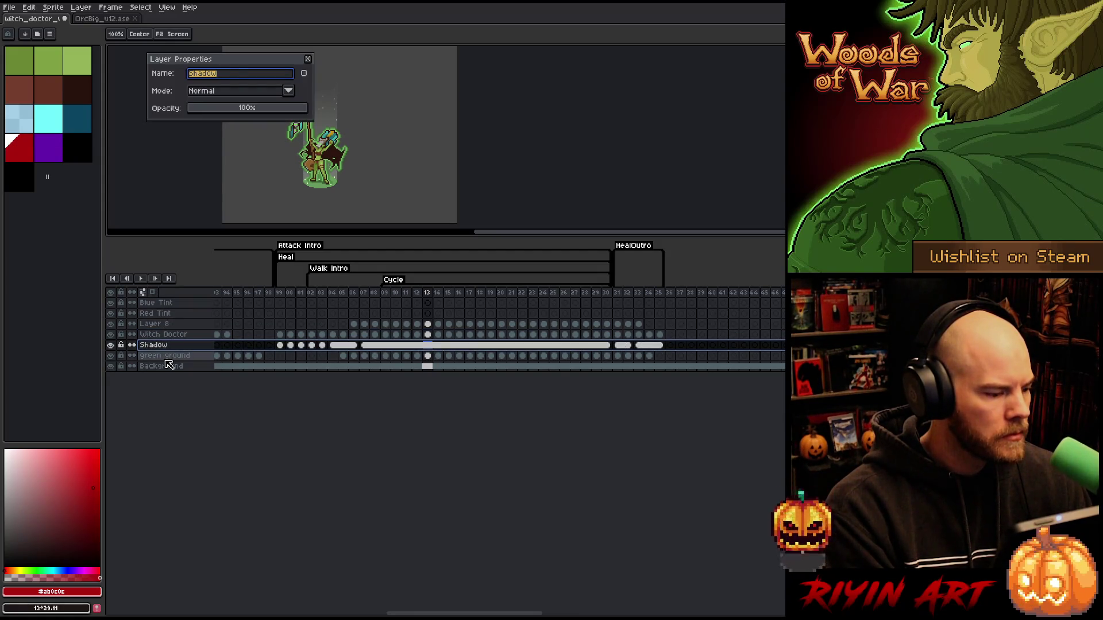
pyautogui.click(167, 356)
pyautogui.click(246, 73)
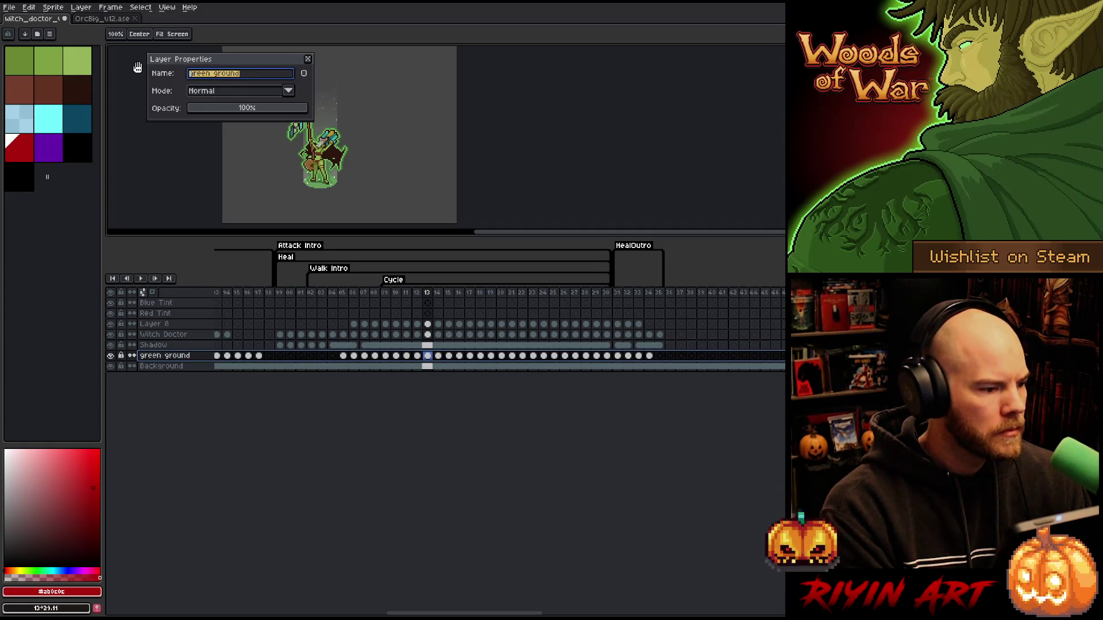
pyautogui.write('Gree')
pyautogui.press('Return')
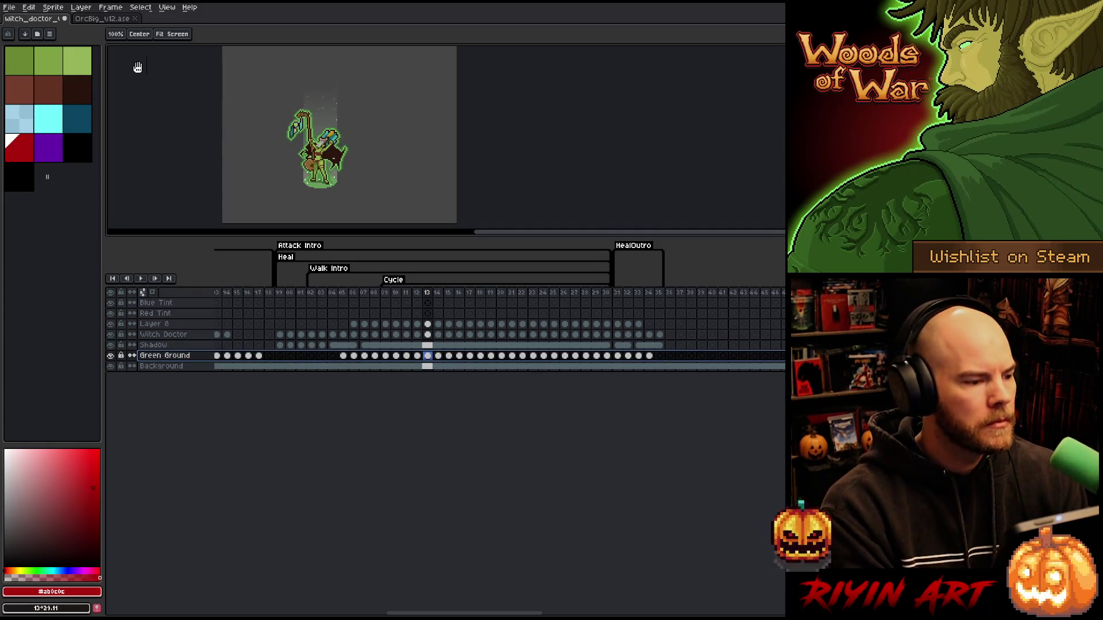
# Step: Rename Layer 8 to 'Particles' and play the animation
pyautogui.click(166, 338)
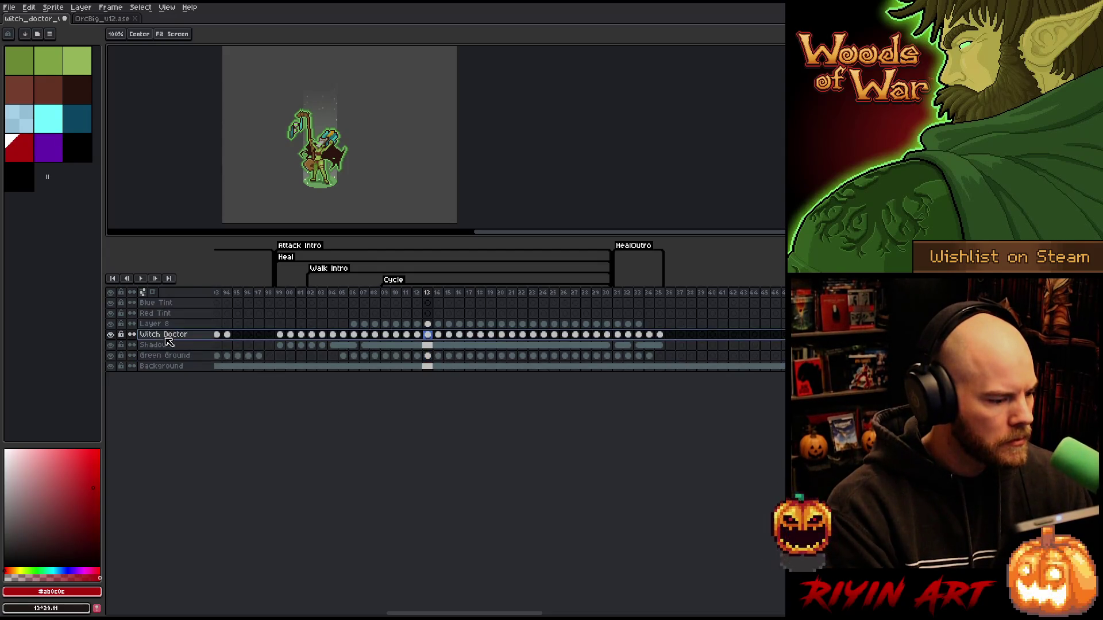
pyautogui.click(155, 325)
pyautogui.doubleClick(155, 325)
pyautogui.write('P')
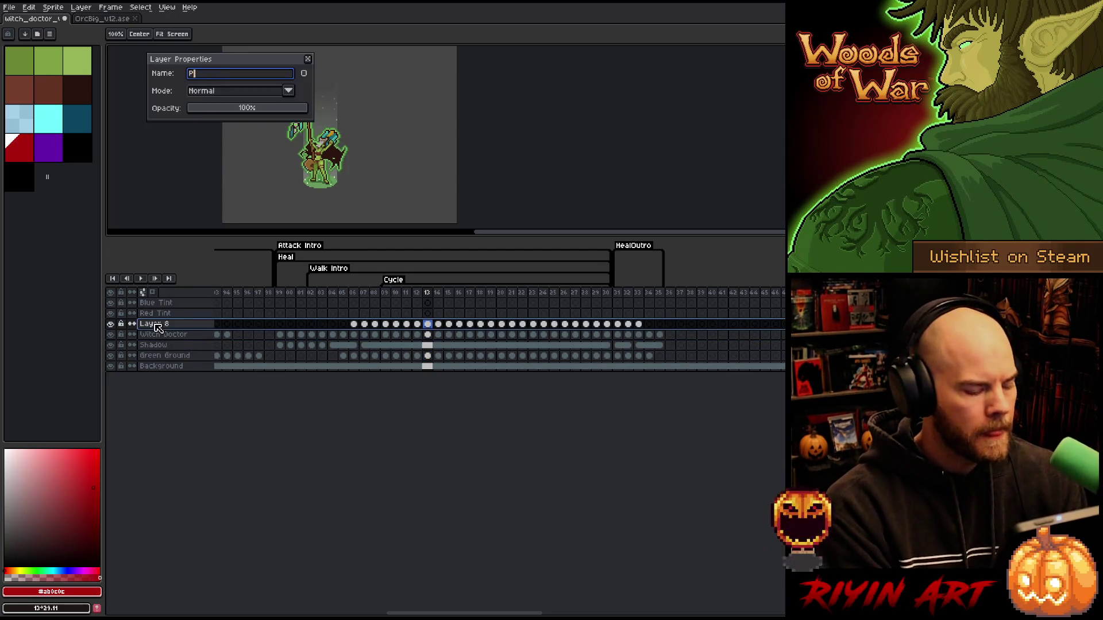
pyautogui.write('articles')
pyautogui.press('Return')
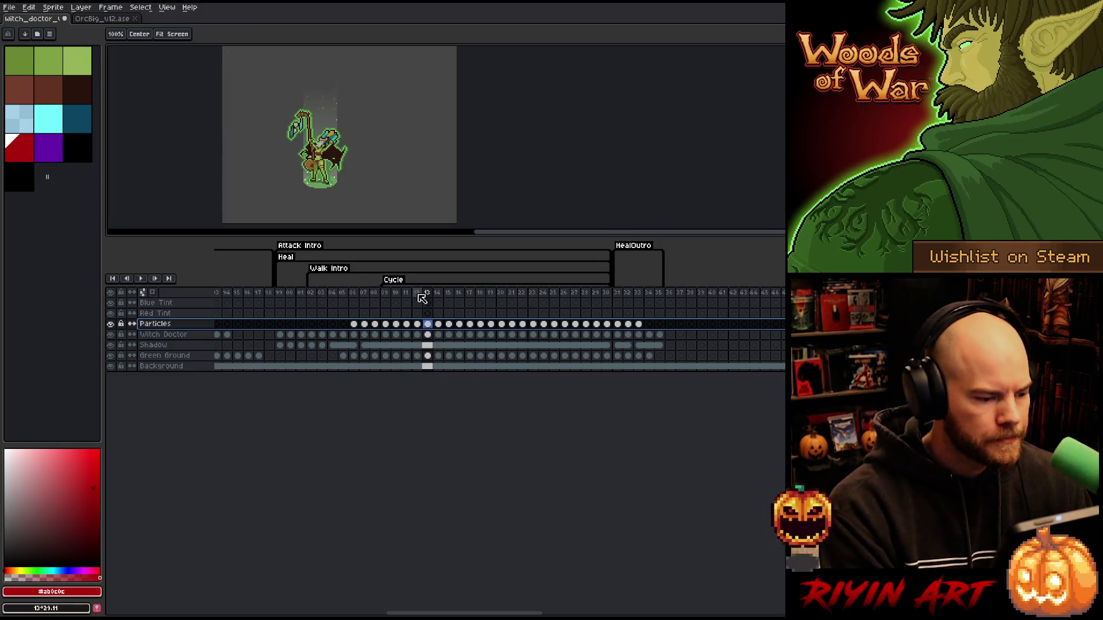
pyautogui.press('Return')
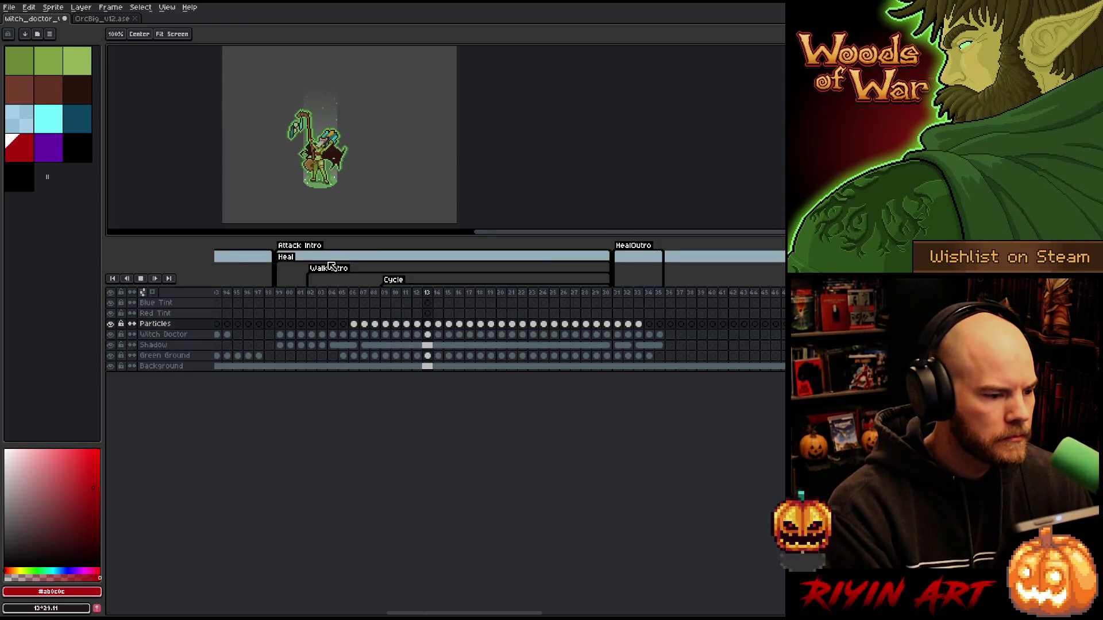
# Step: Stop playback on frame 31, step the neighbouring frames, and pick the Particles cel for marquee selection
pyautogui.scroll(3, 299, 190)
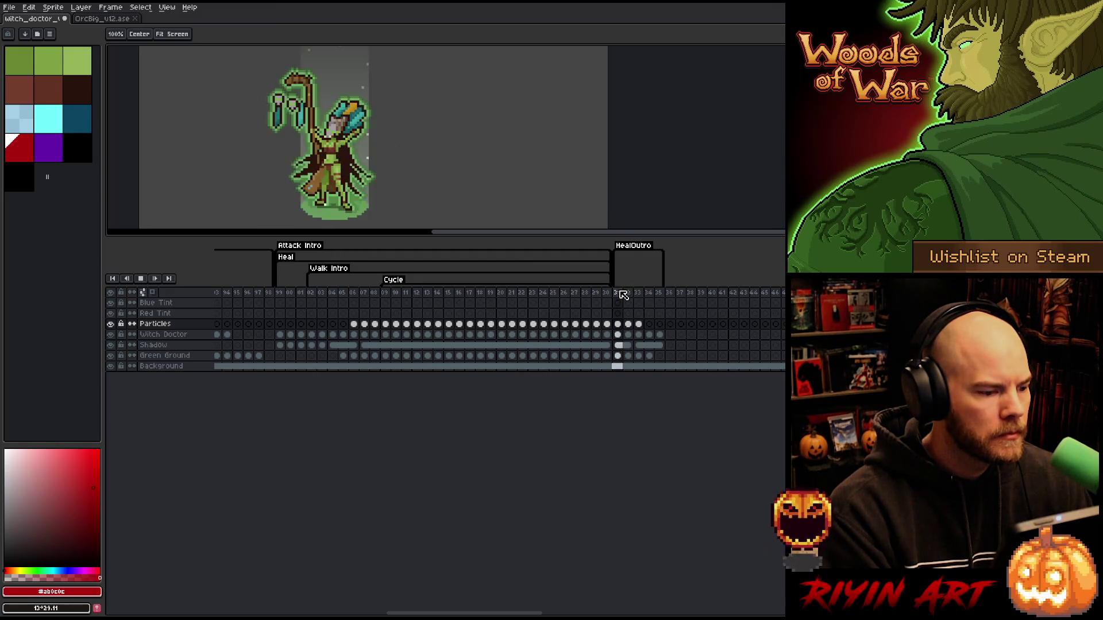
pyautogui.click(619, 292)
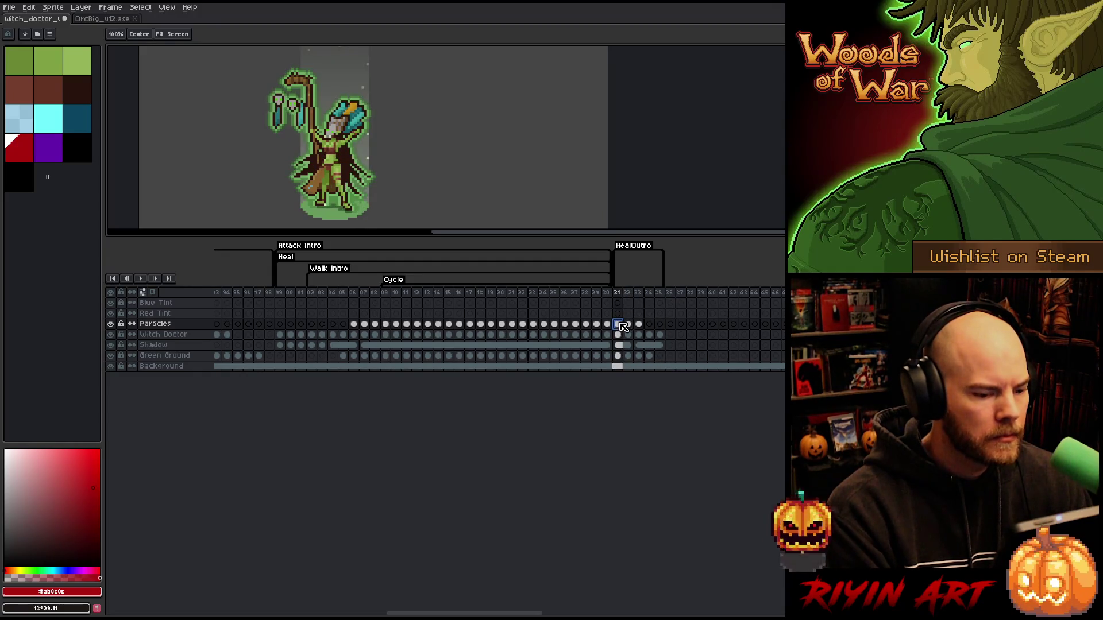
pyautogui.press('Right')
pyautogui.press('Right')
pyautogui.press('Left')
pyautogui.press('Right')
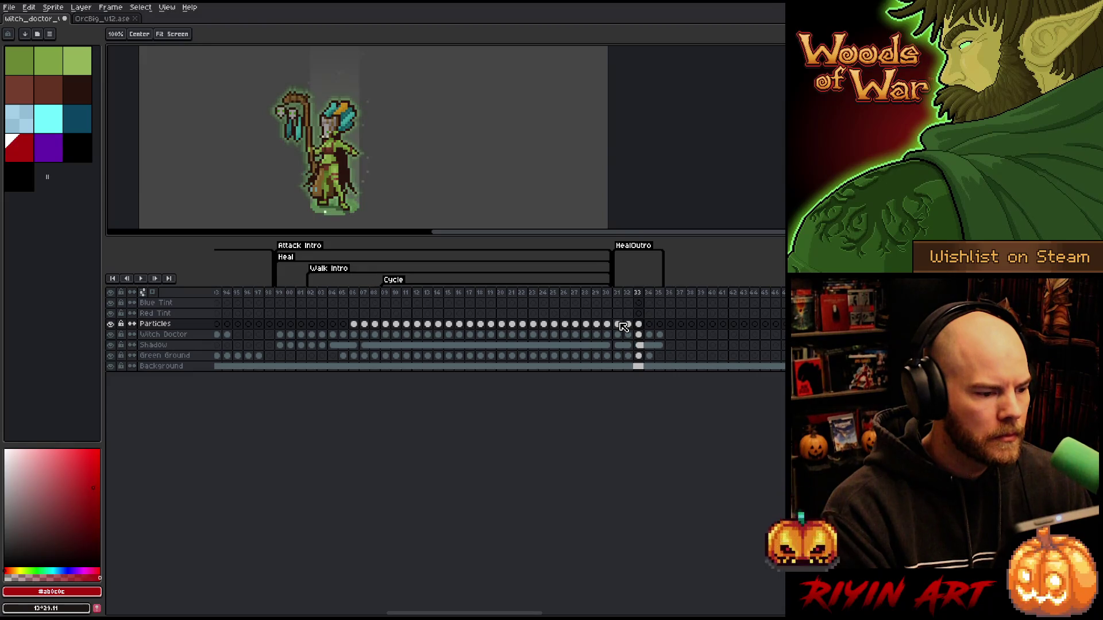
pyautogui.press('Left')
pyautogui.click(618, 324)
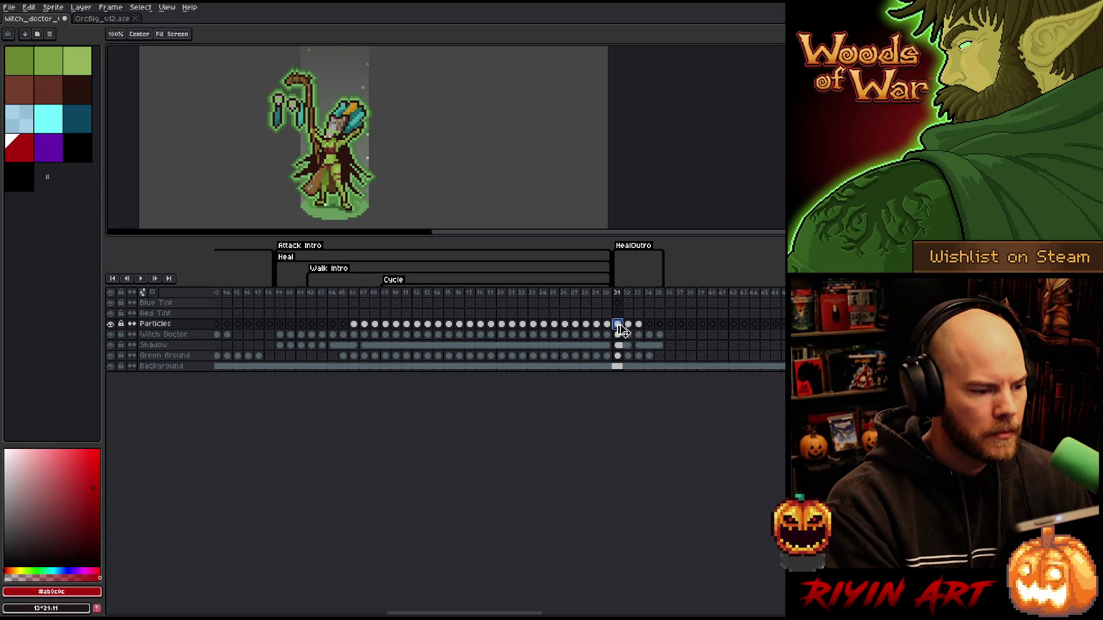
pyautogui.press('m')
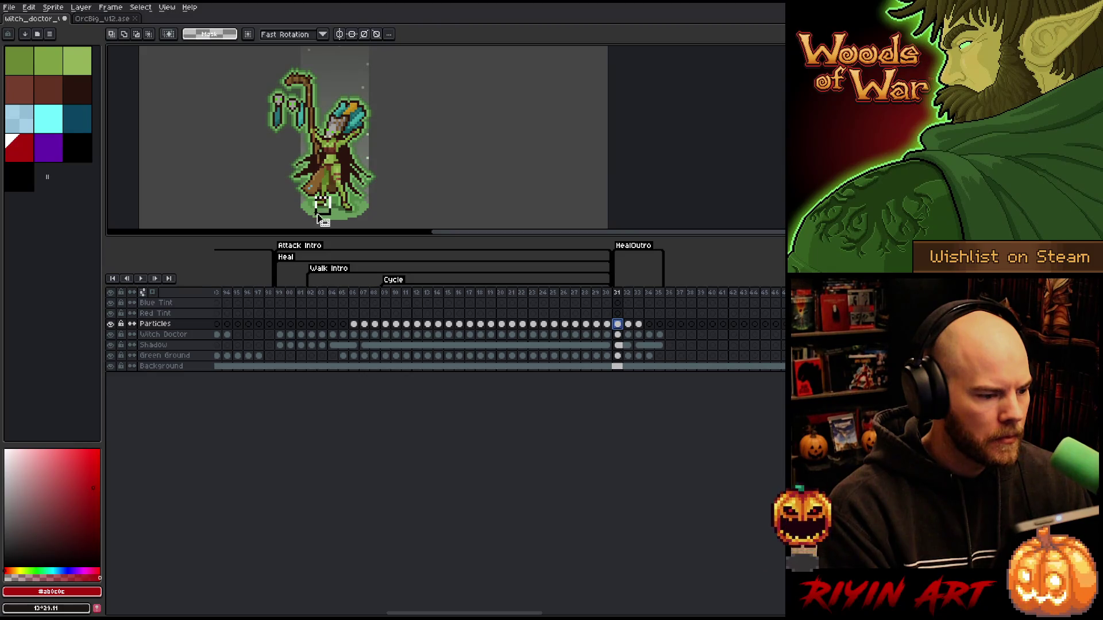
# Step: Lower the Particles alpha on frames 31, 32 and 33 by 30, 46 and 79, then play
pyautogui.scroll(3, 318, 217)
pyautogui.hotkey('ctrl', 'u')
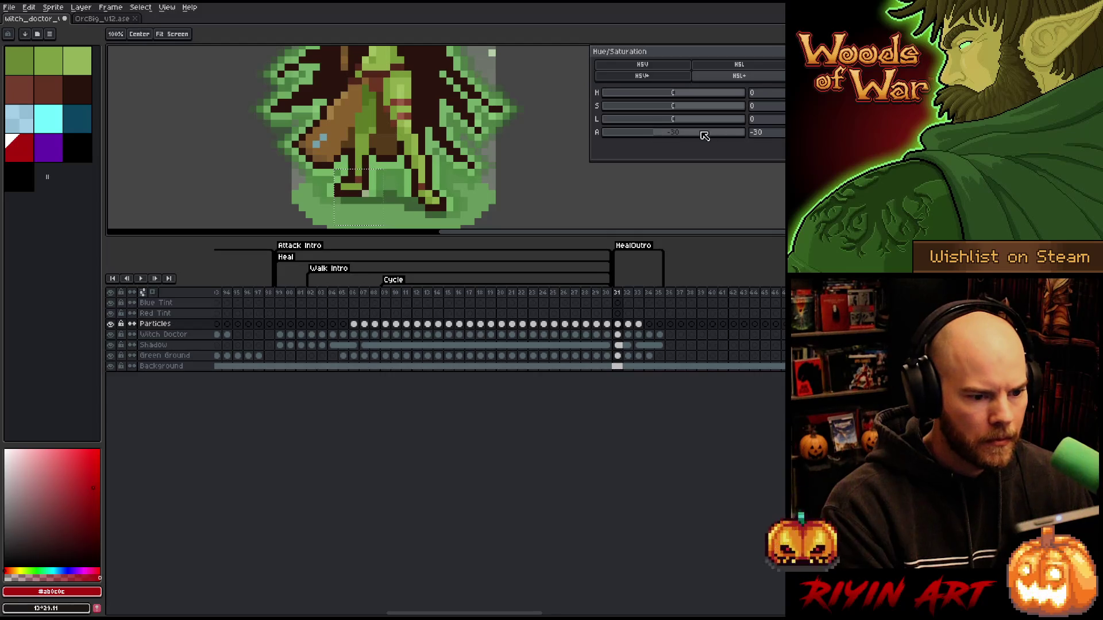
pyautogui.click(628, 324)
pyautogui.hotkey('ctrl', 'u')
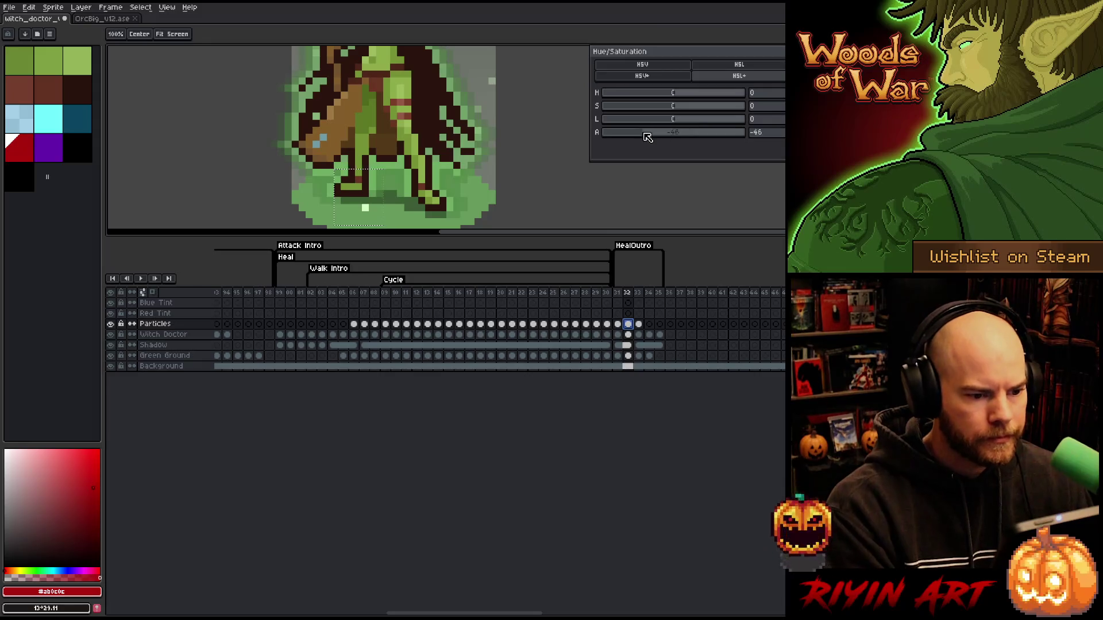
pyautogui.click(643, 149)
pyautogui.click(639, 324)
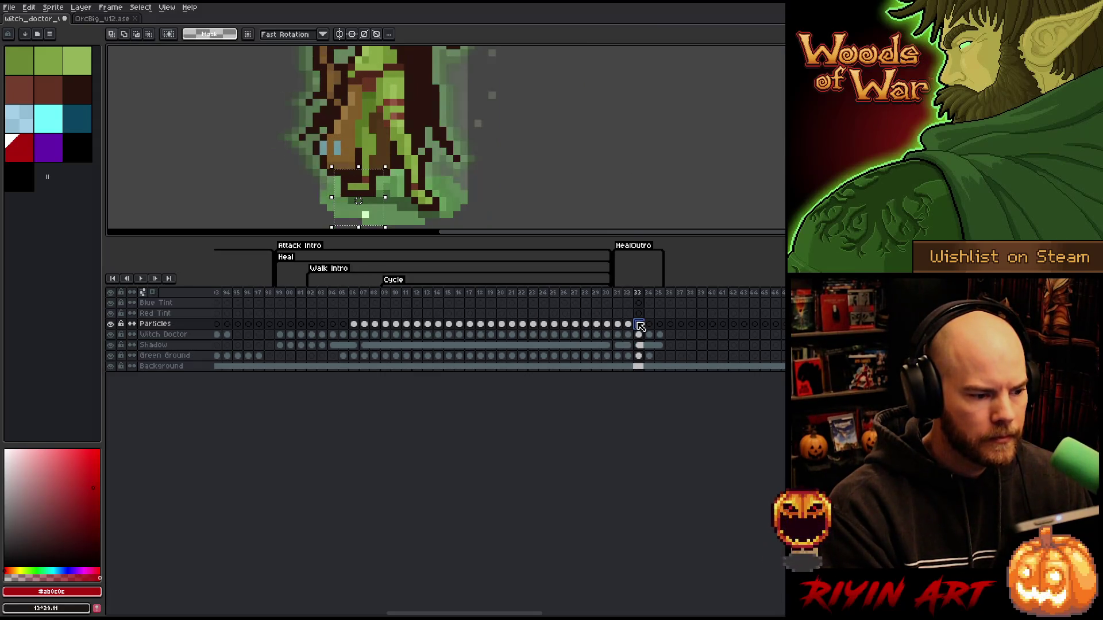
pyautogui.hotkey('ctrl', 'u')
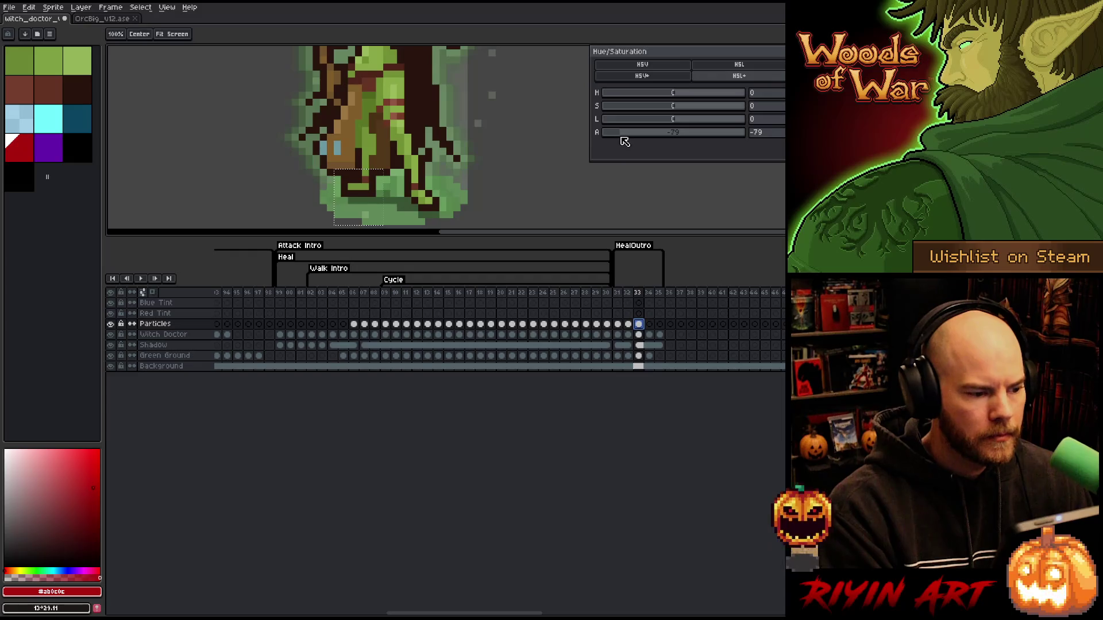
pyautogui.press('Return')
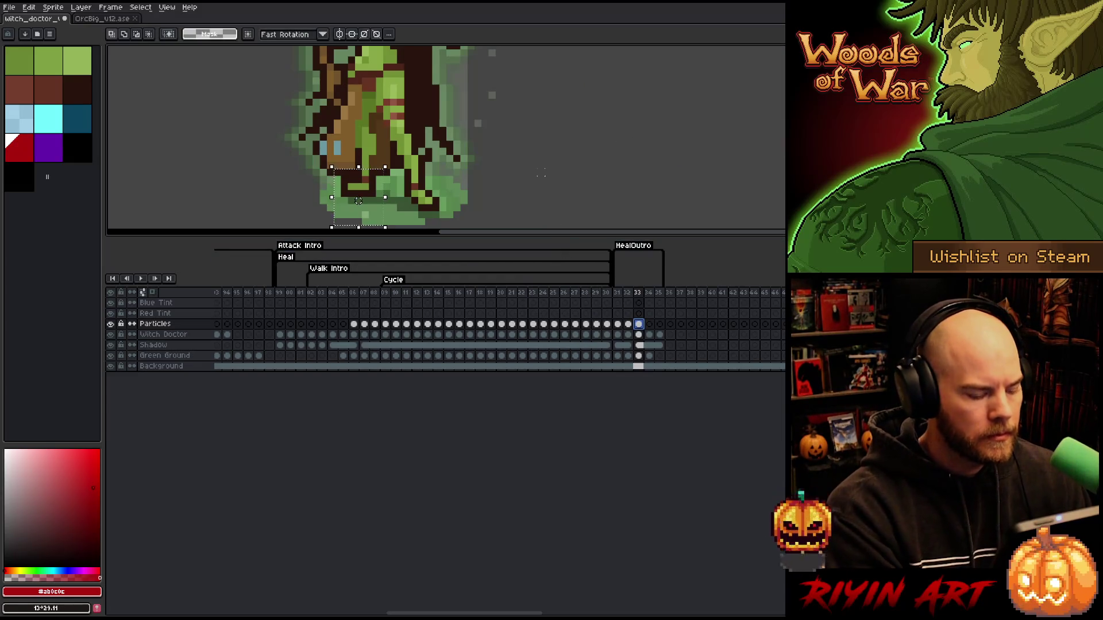
pyautogui.scroll(-2, 538, 149)
pyautogui.scroll(-1, 538, 149)
pyautogui.press('Return')
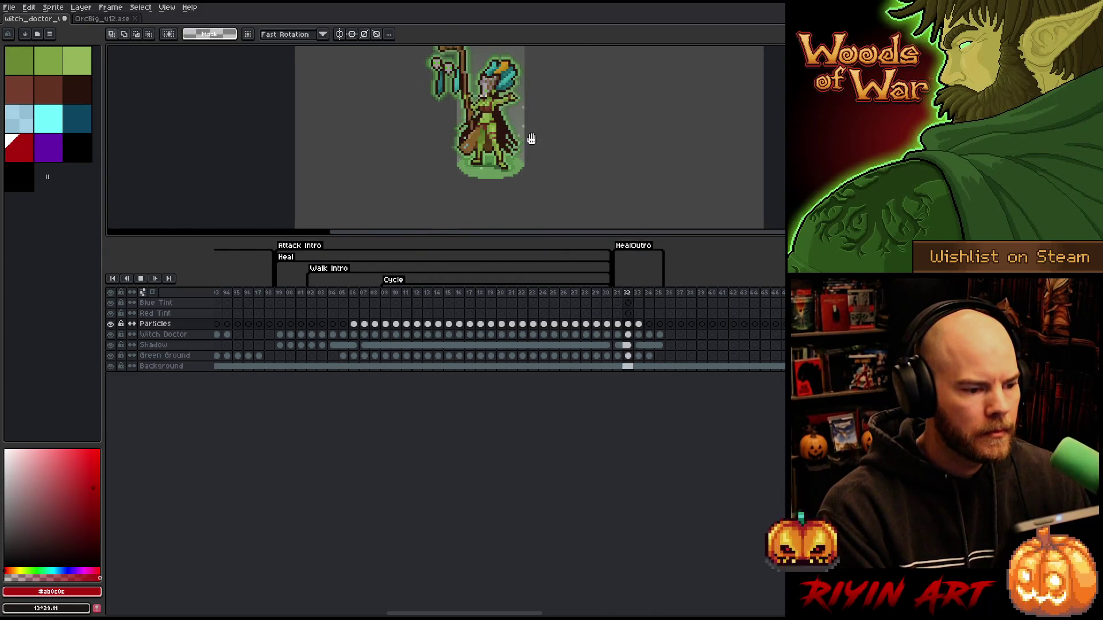
# Step: Enlarge the canvas area by lowering the timeline, then zoom in and center the sprite
pyautogui.moveTo(556, 136)
pyautogui.mouseDown()
pyautogui.moveTo(532, 190)
pyautogui.moveTo(468, 179)
pyautogui.mouseUp()
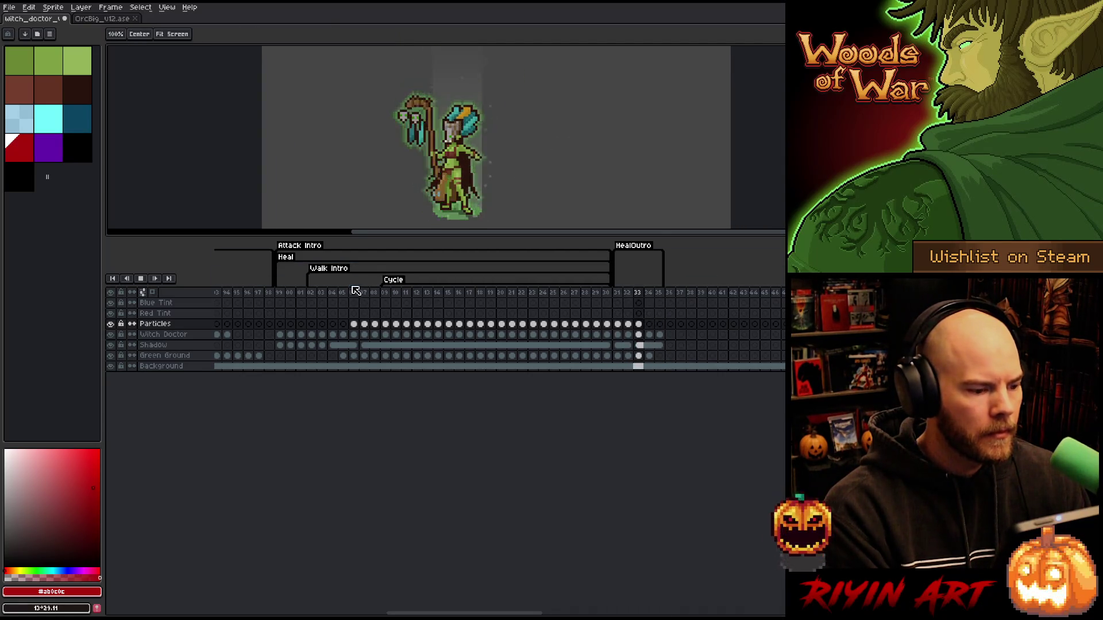
pyautogui.click(315, 293)
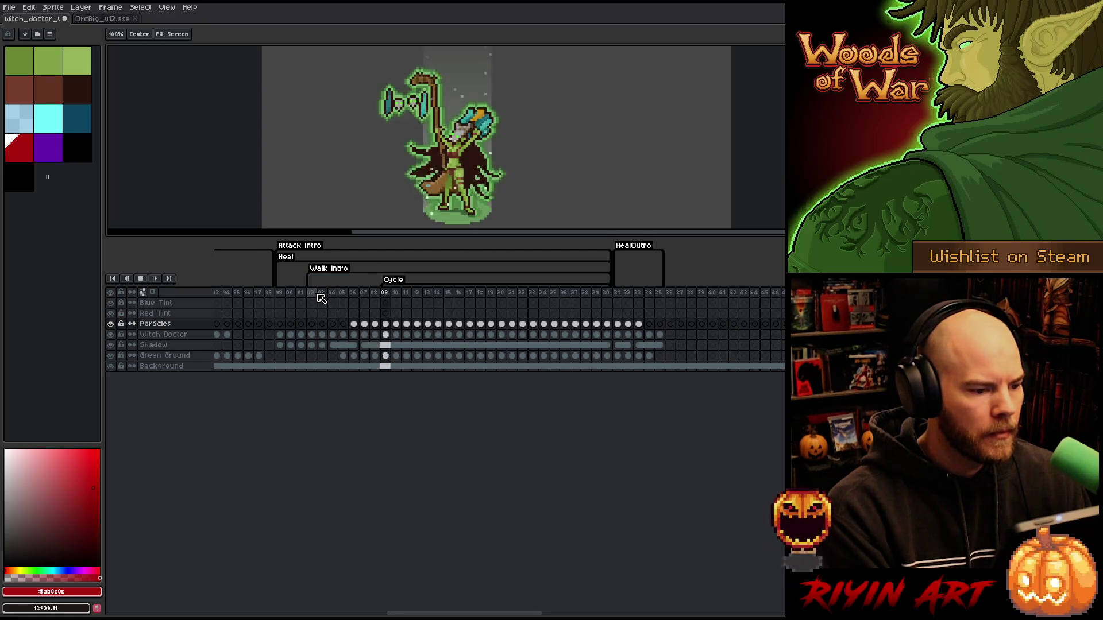
pyautogui.press('m')
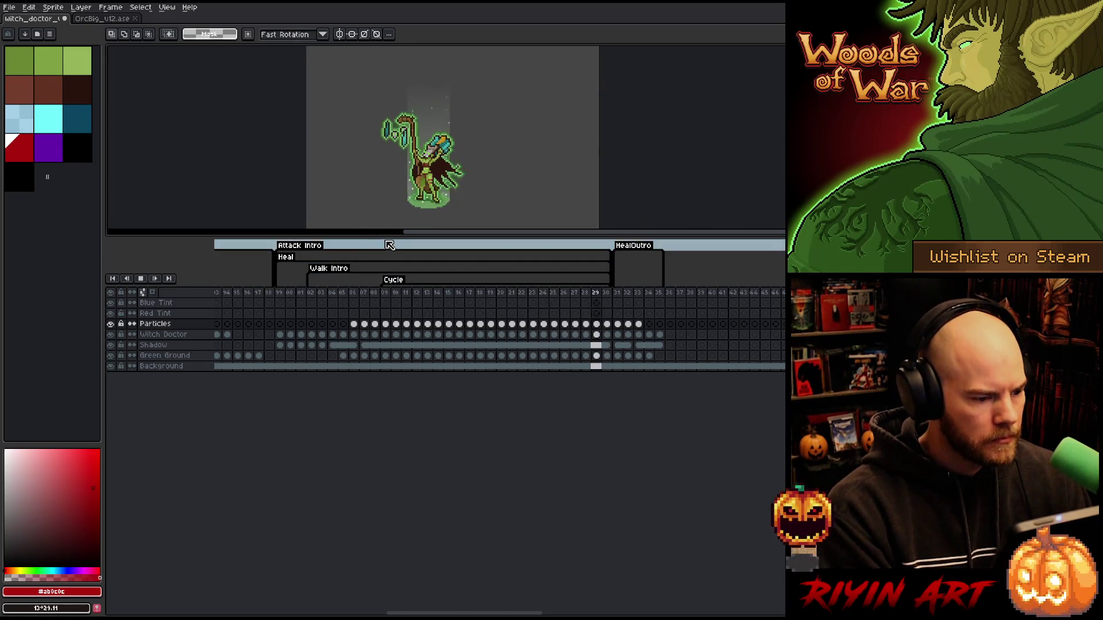
pyautogui.moveTo(379, 240); pyautogui.dragTo(374, 464)
pyautogui.scroll(5, 379, 239)
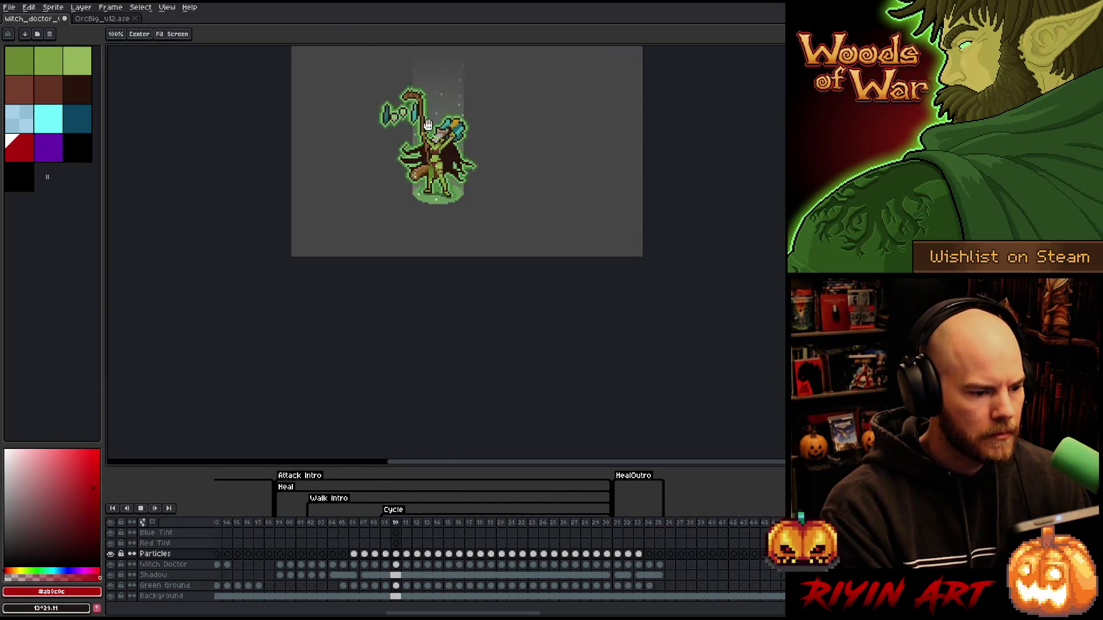
pyautogui.moveTo(412, 251); pyautogui.dragTo(404, 265)
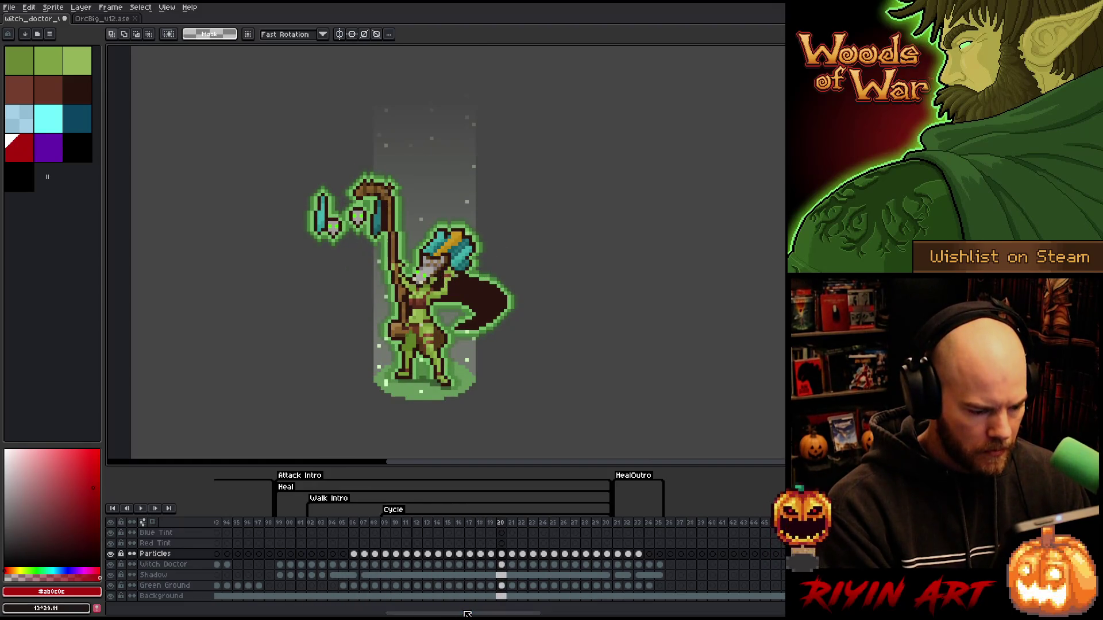
# Step: Scroll the timeline back to the start and save the witch doctor file
pyautogui.moveTo(468, 614); pyautogui.dragTo(297, 614)
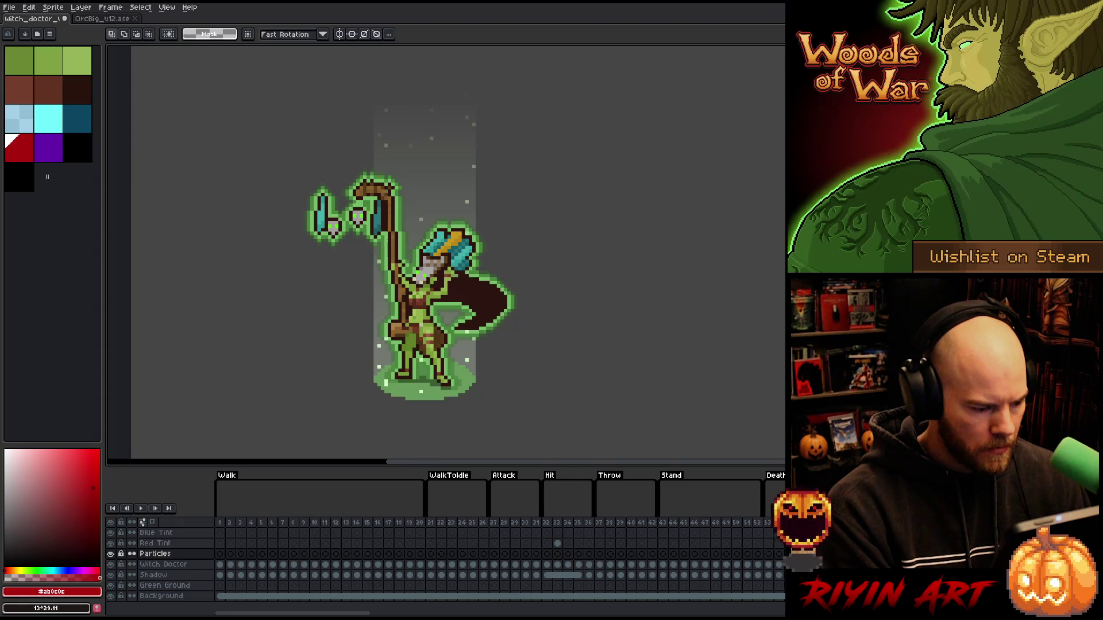
pyautogui.hotkey('ctrl', 's')
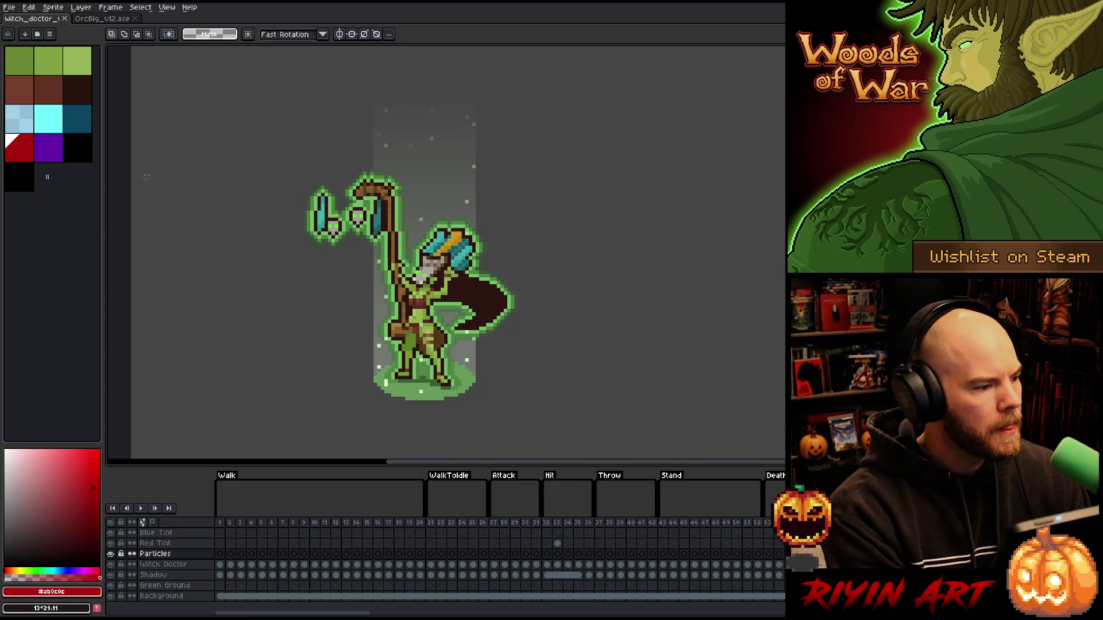
pyautogui.click(10, 9)
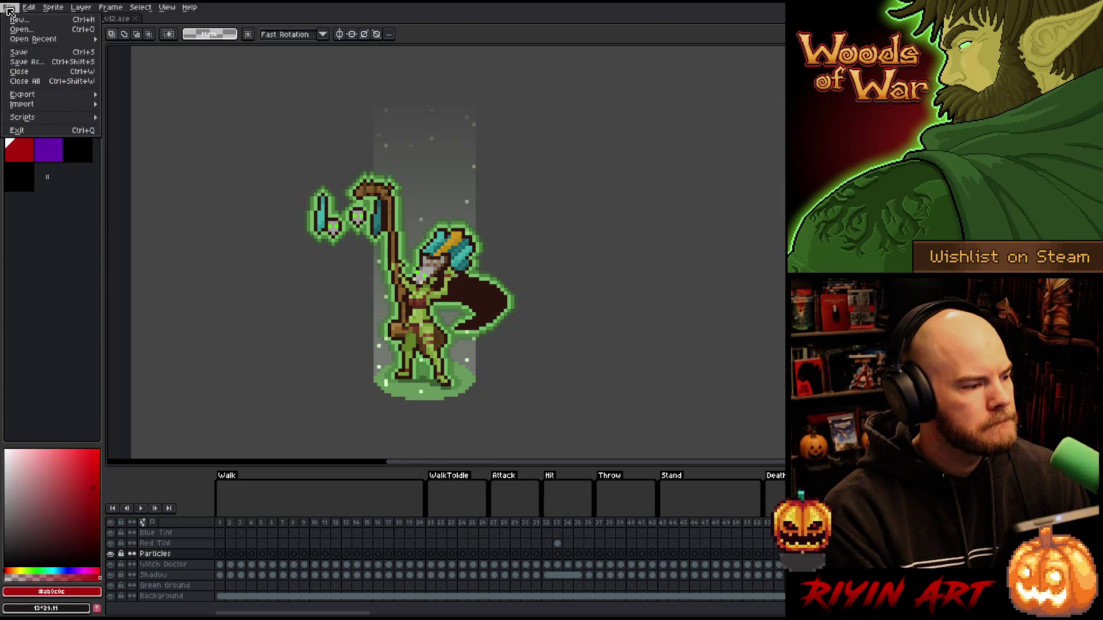
# Step: Save As a copy with the file name changed from v11 to v12
pyautogui.click(27, 62)
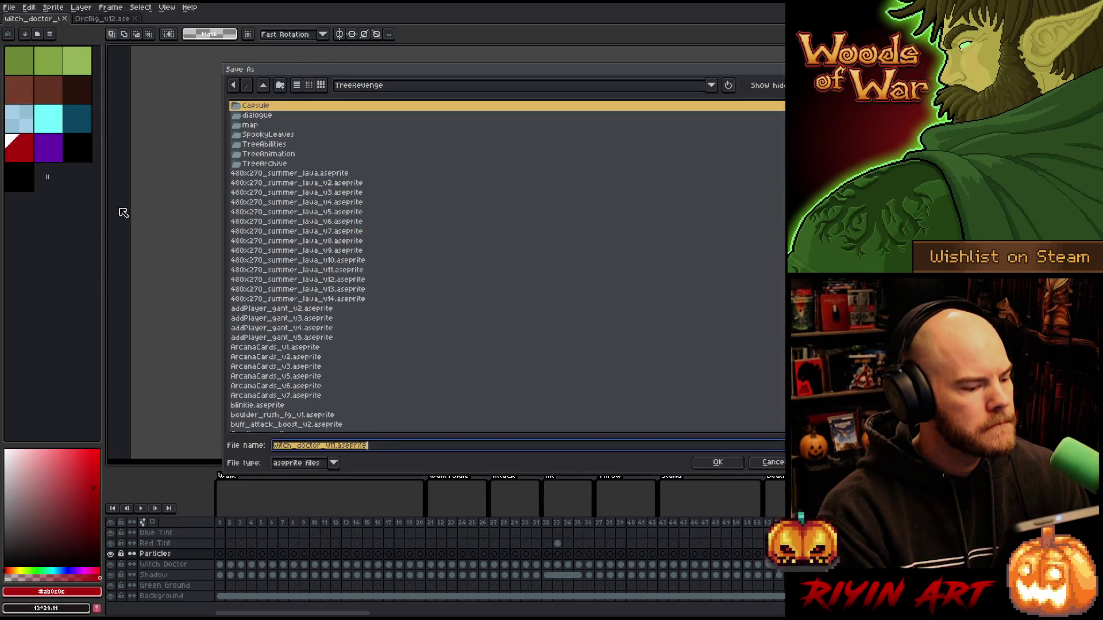
pyautogui.click(335, 445)
pyautogui.press('BackSpace')
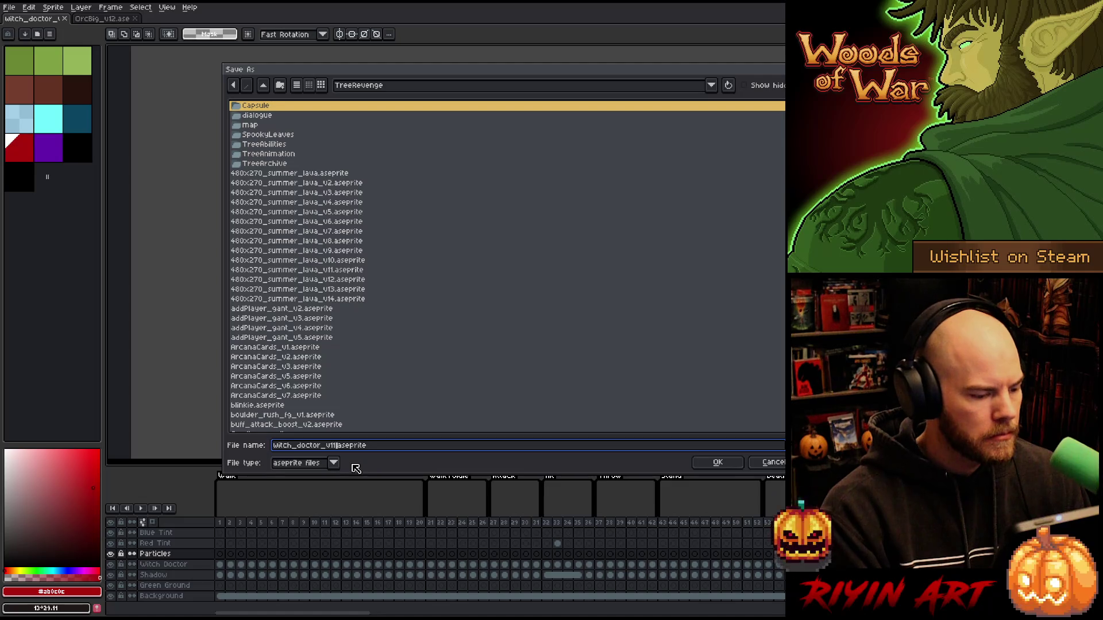
pyautogui.write('2')
pyautogui.press('Return')
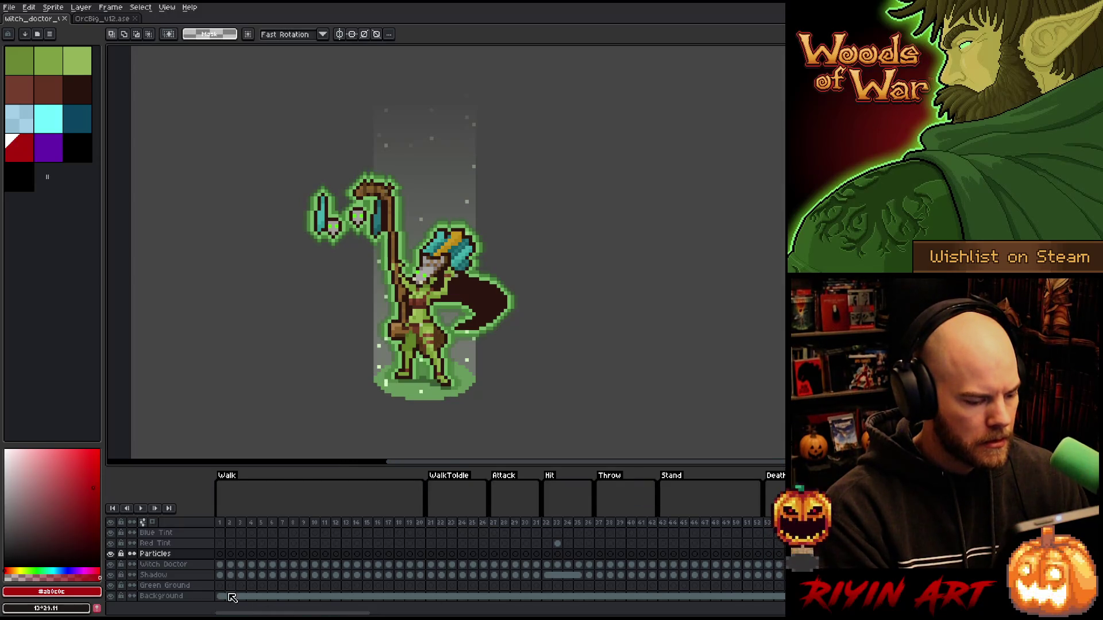
pyautogui.moveTo(312, 466); pyautogui.dragTo(270, 352)
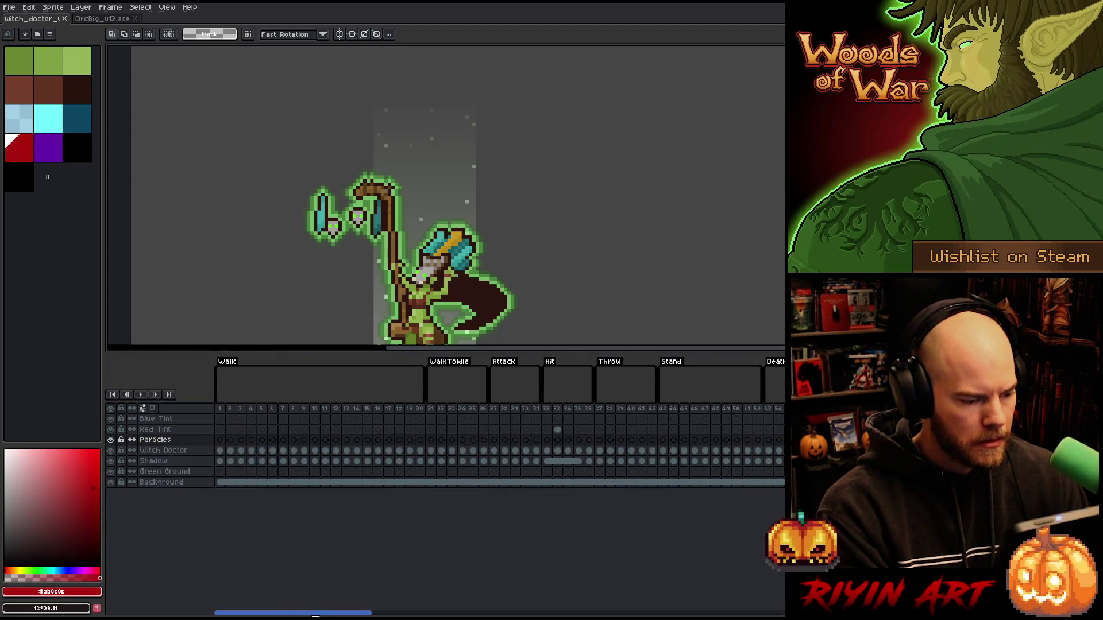
pyautogui.moveTo(324, 613)
pyautogui.mouseDown()
pyautogui.moveTo(598, 611)
pyautogui.moveTo(505, 609)
pyautogui.moveTo(526, 609)
pyautogui.mouseUp()
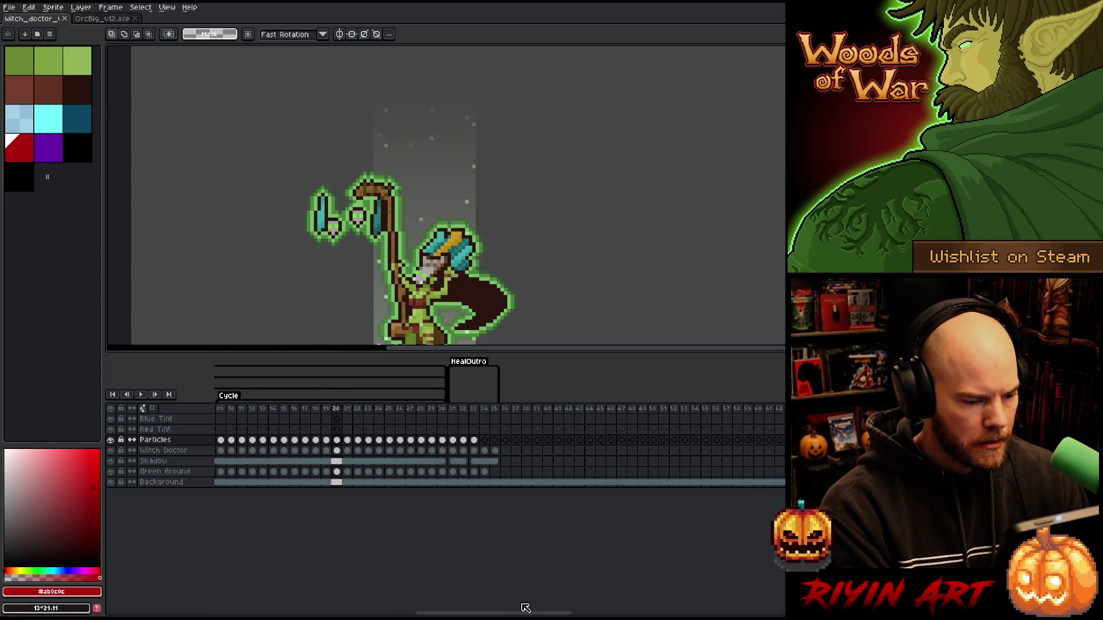
pyautogui.click(496, 410)
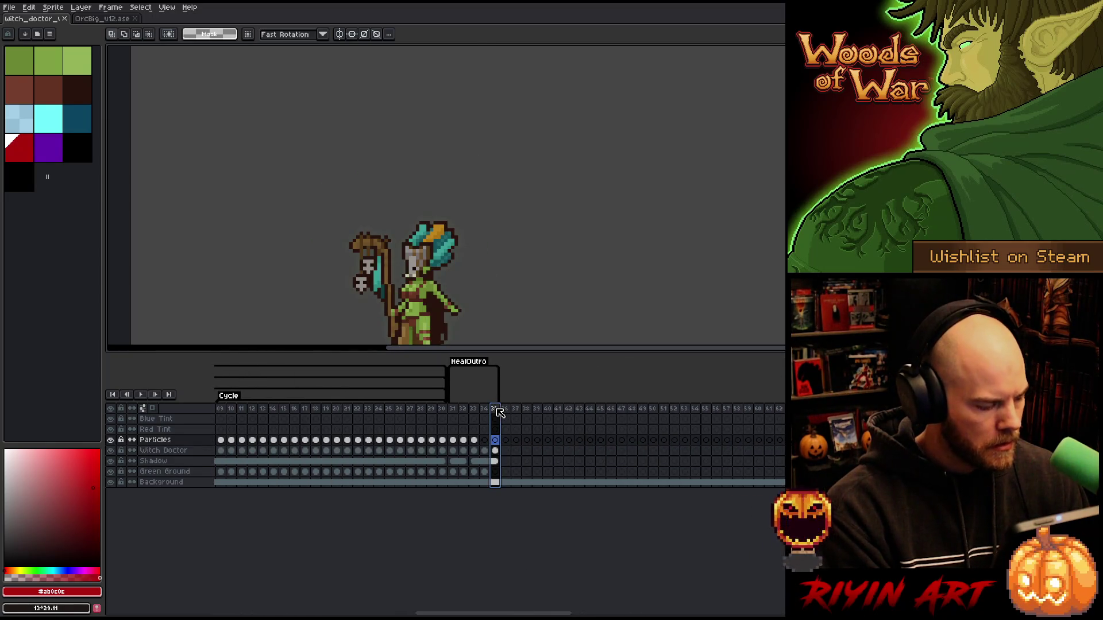
pyautogui.click(486, 409)
pyautogui.click(497, 409)
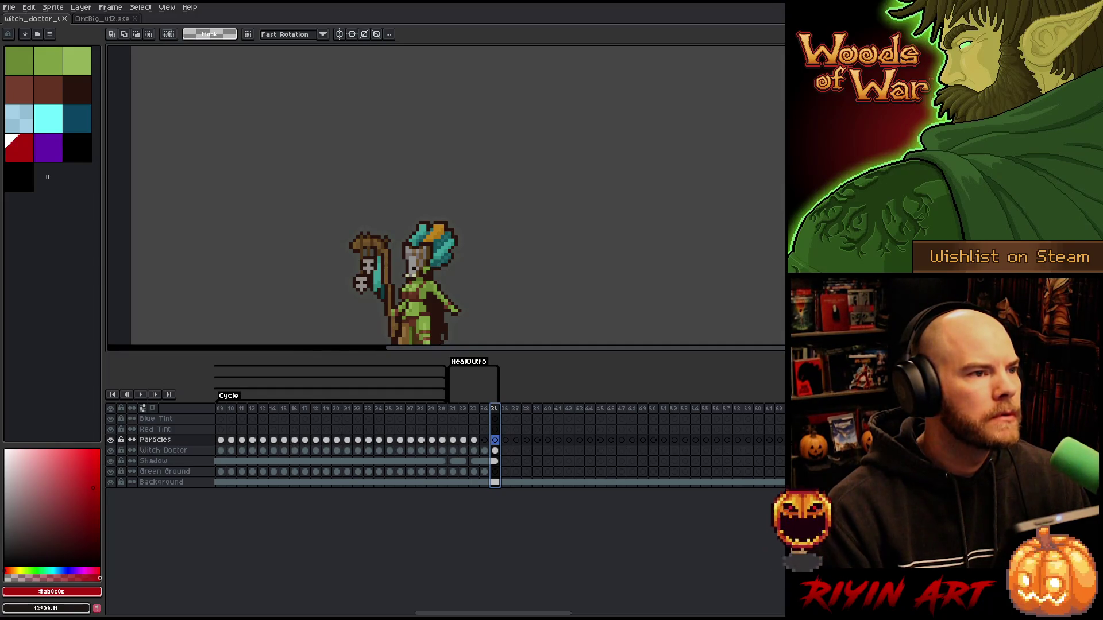
pyautogui.hscroll(10, 500, 448)
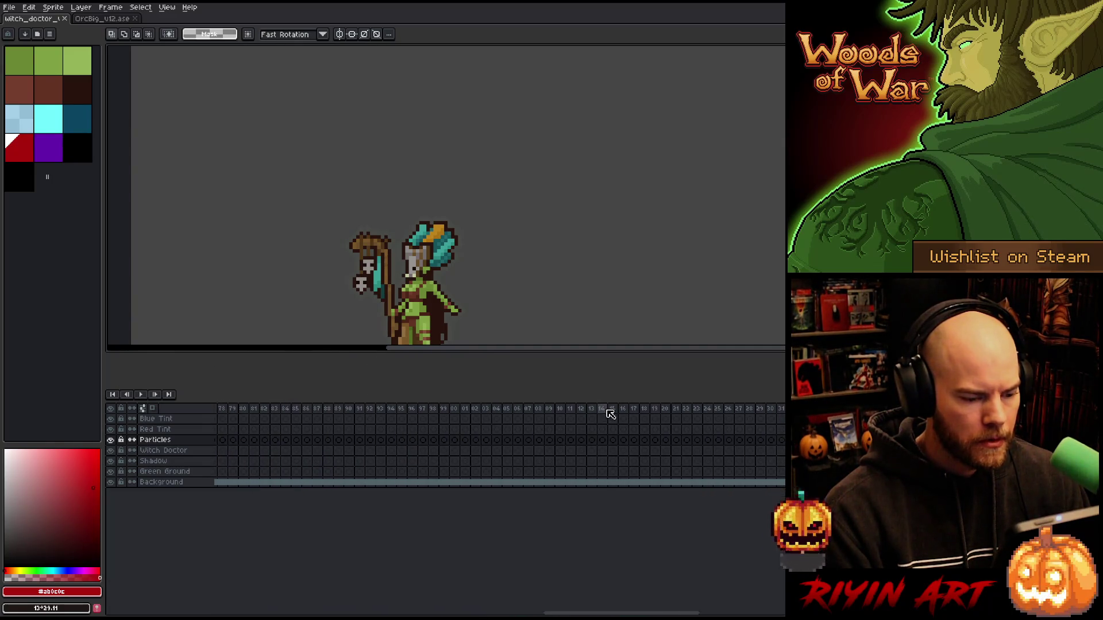
# Step: Select empty frames 136–270 and tag them as Outro
pyautogui.click(607, 411)
pyautogui.moveTo(607, 410); pyautogui.dragTo(622, 407)
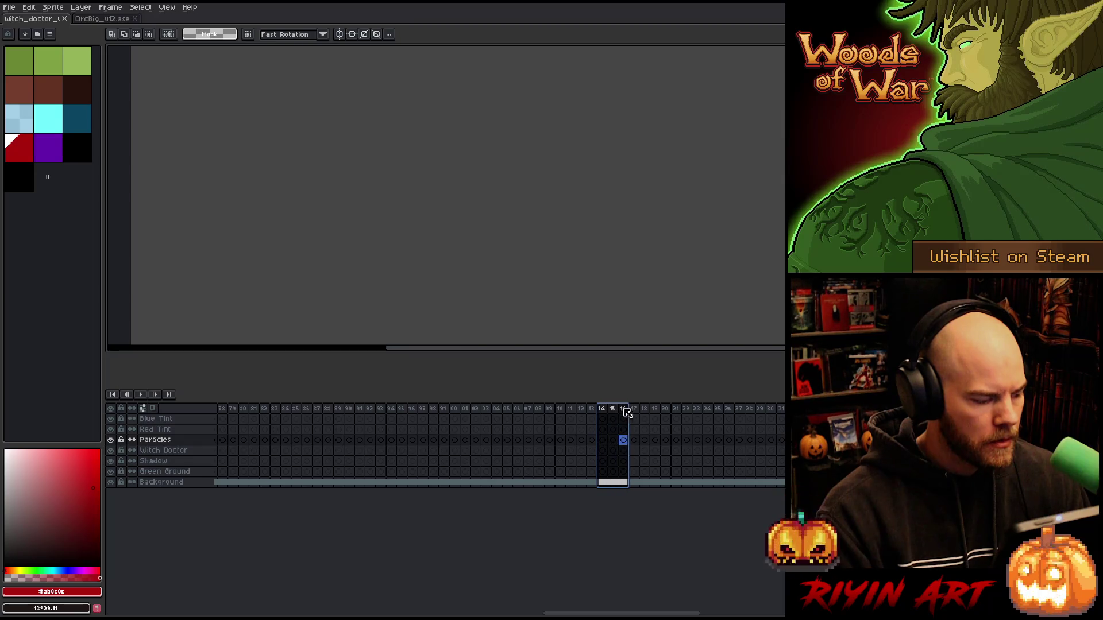
pyautogui.click(782, 409)
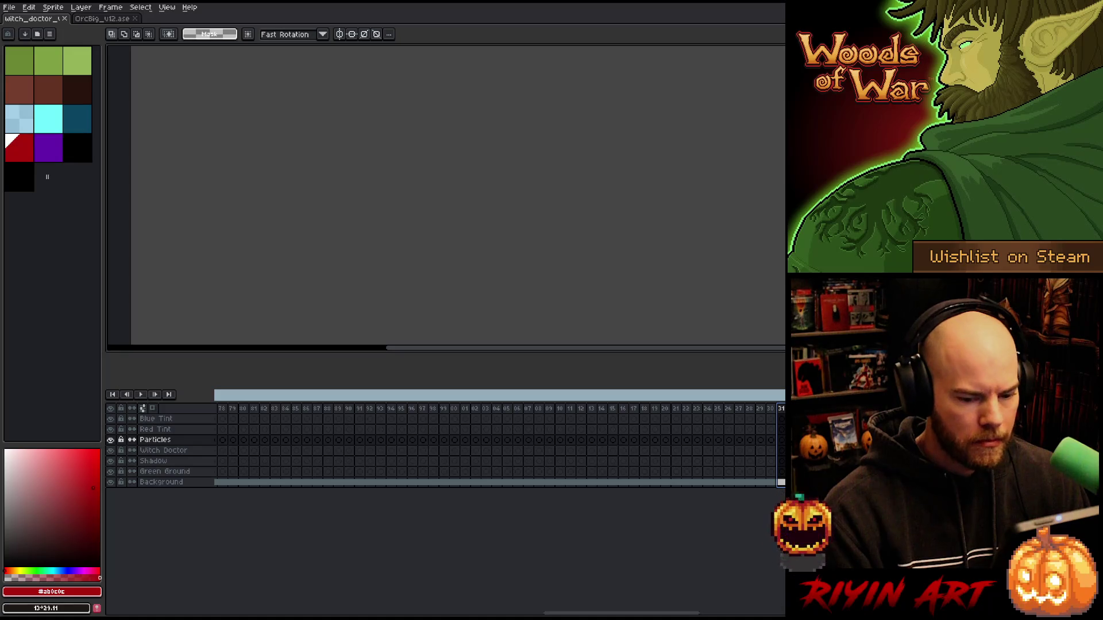
pyautogui.moveTo(647, 612); pyautogui.dragTo(742, 610)
pyautogui.click(659, 411)
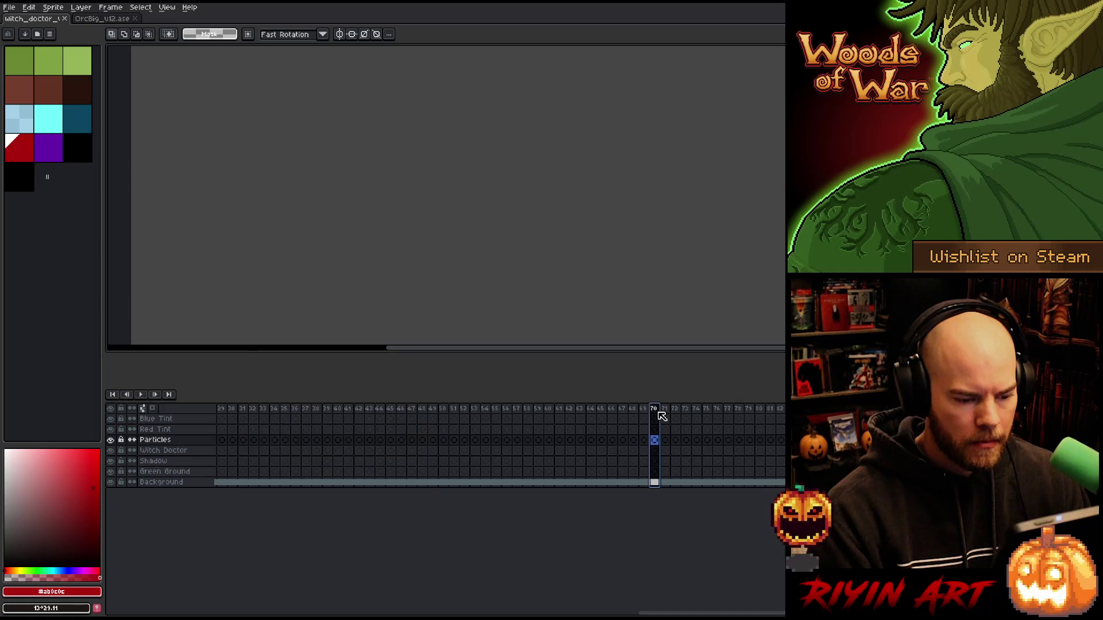
pyautogui.press('Return')
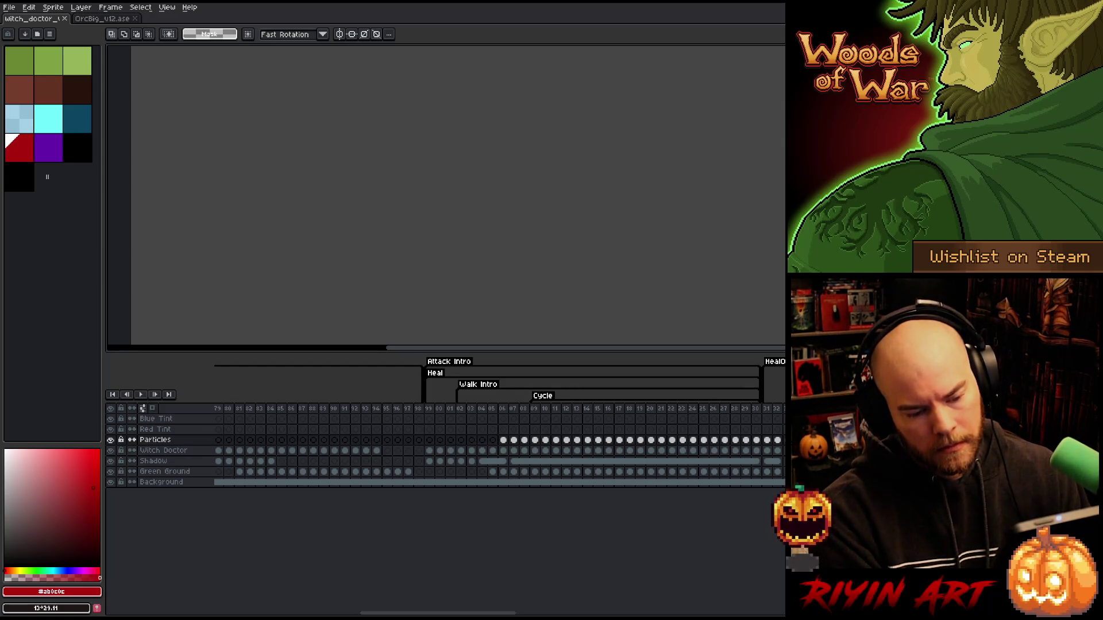
pyautogui.hotkey('alt', 'F2')
pyautogui.write('Outro')
pyautogui.press('Return')
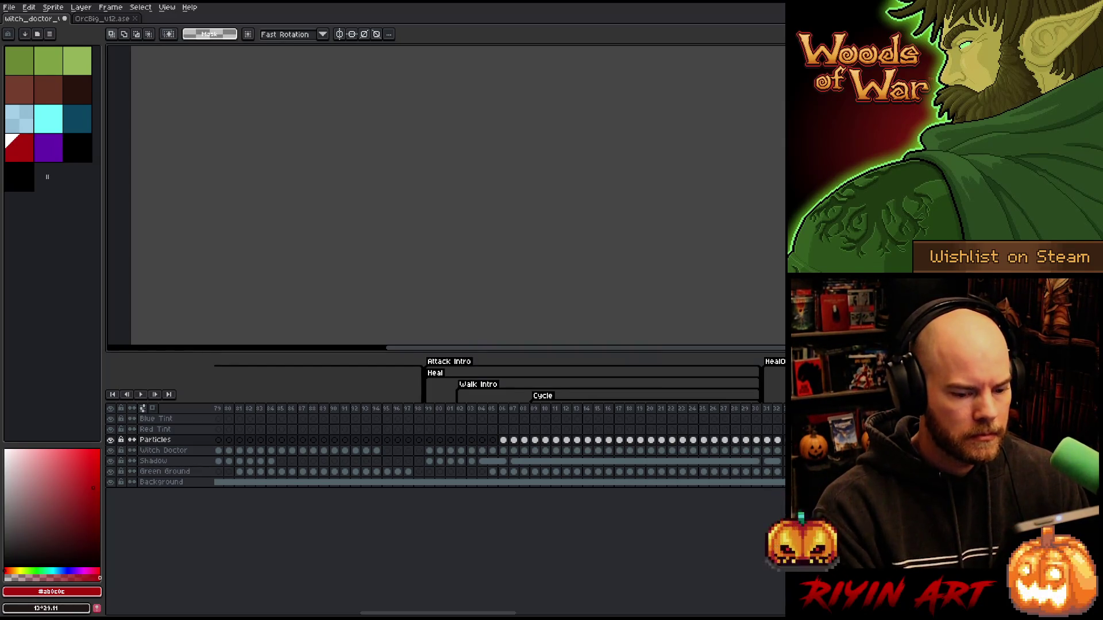
# Step: Scroll the timeline and select frames 271–405 for a new tag
pyautogui.moveTo(418, 614)
pyautogui.mouseDown()
pyautogui.moveTo(712, 614)
pyautogui.moveTo(485, 614)
pyautogui.mouseUp()
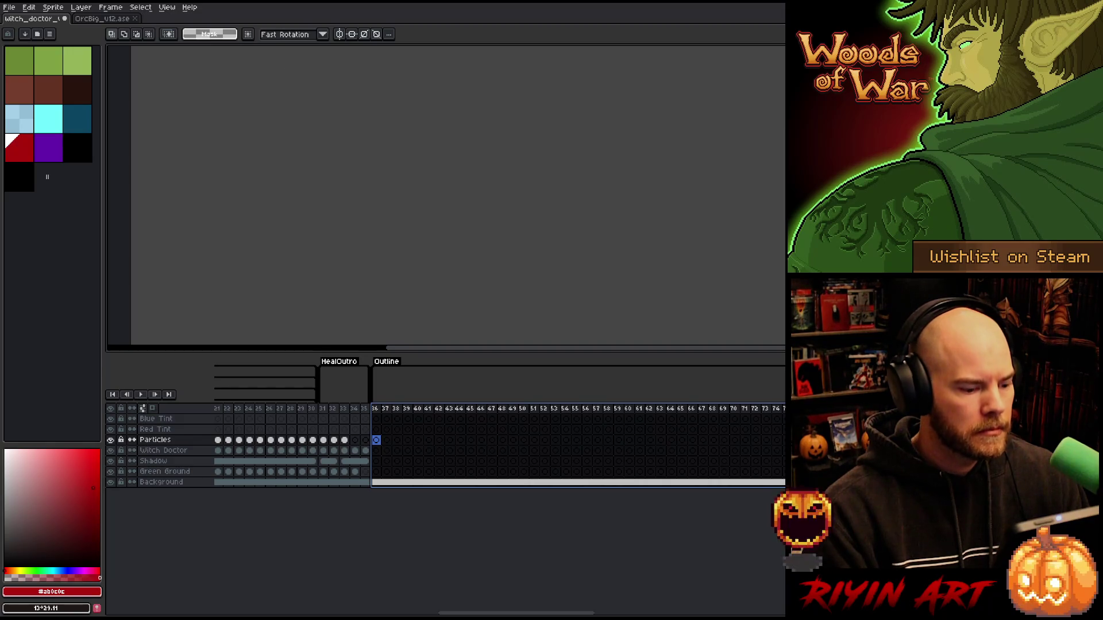
pyautogui.moveTo(517, 613)
pyautogui.mouseDown()
pyautogui.moveTo(697, 593)
pyautogui.moveTo(684, 587)
pyautogui.mouseUp()
pyautogui.click(409, 411)
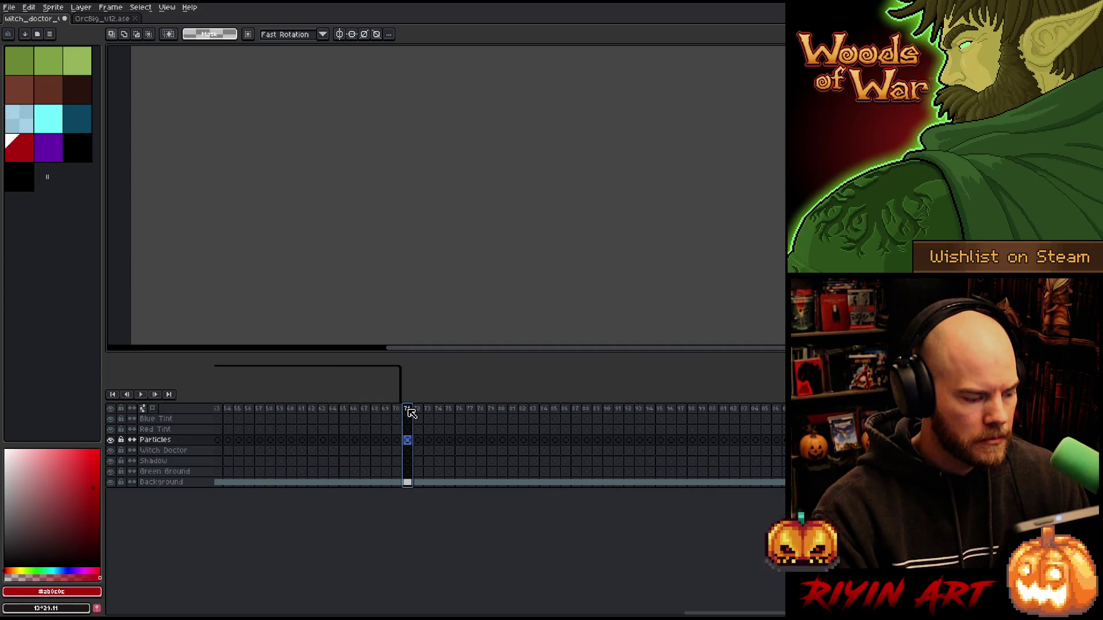
pyautogui.moveTo(412, 413); pyautogui.dragTo(790, 415)
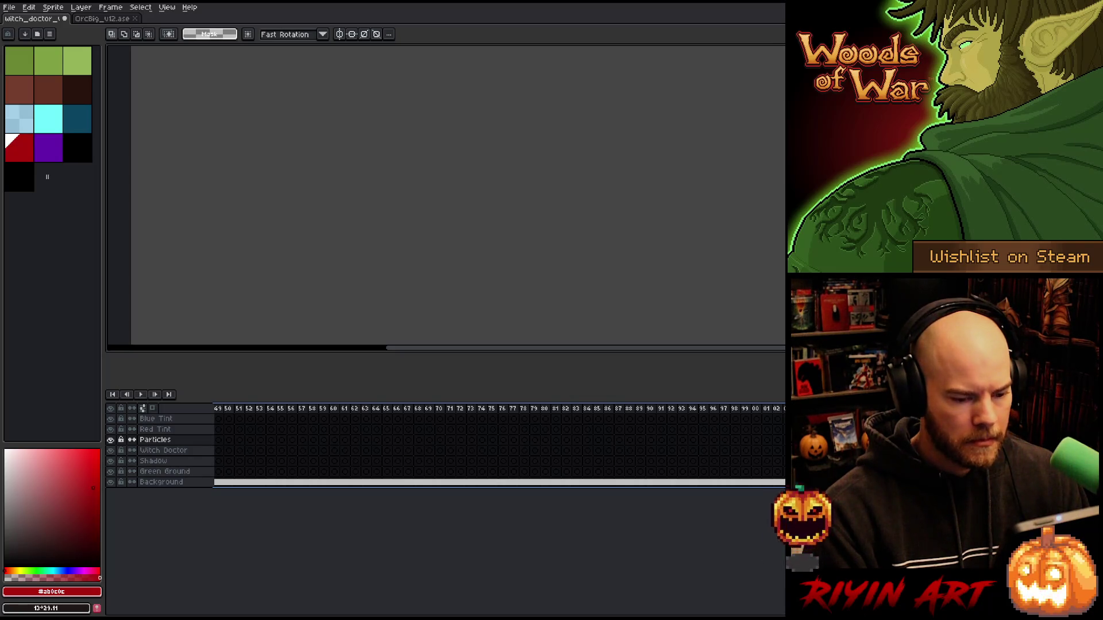
pyautogui.press('F2')
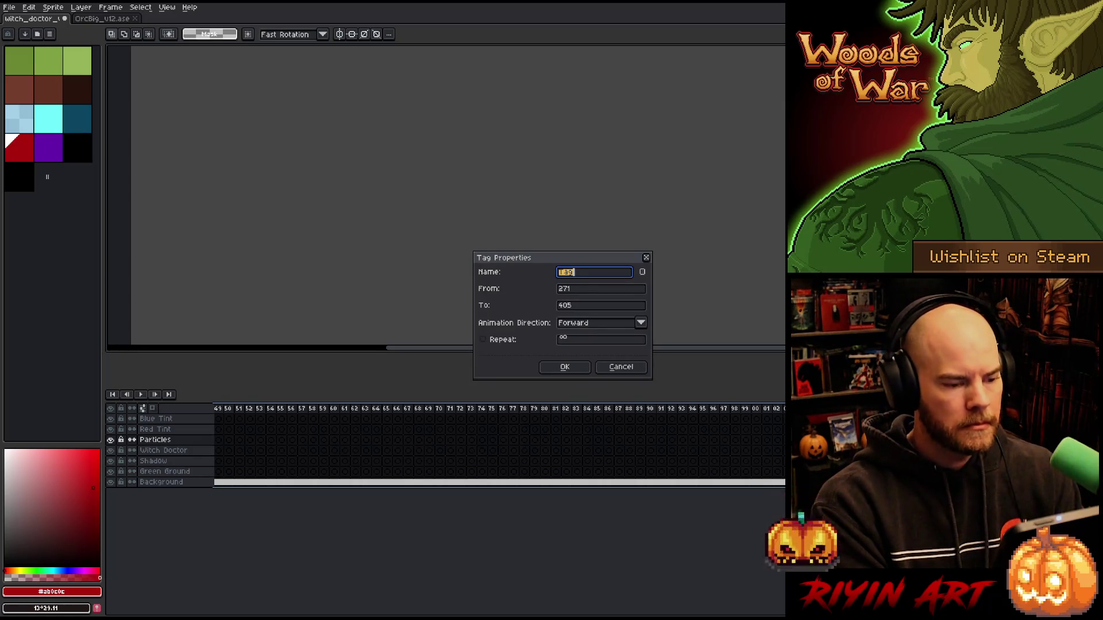
# Step: Name the new tag over frames 271–405 Hit and confirm it
pyautogui.write('Hit')
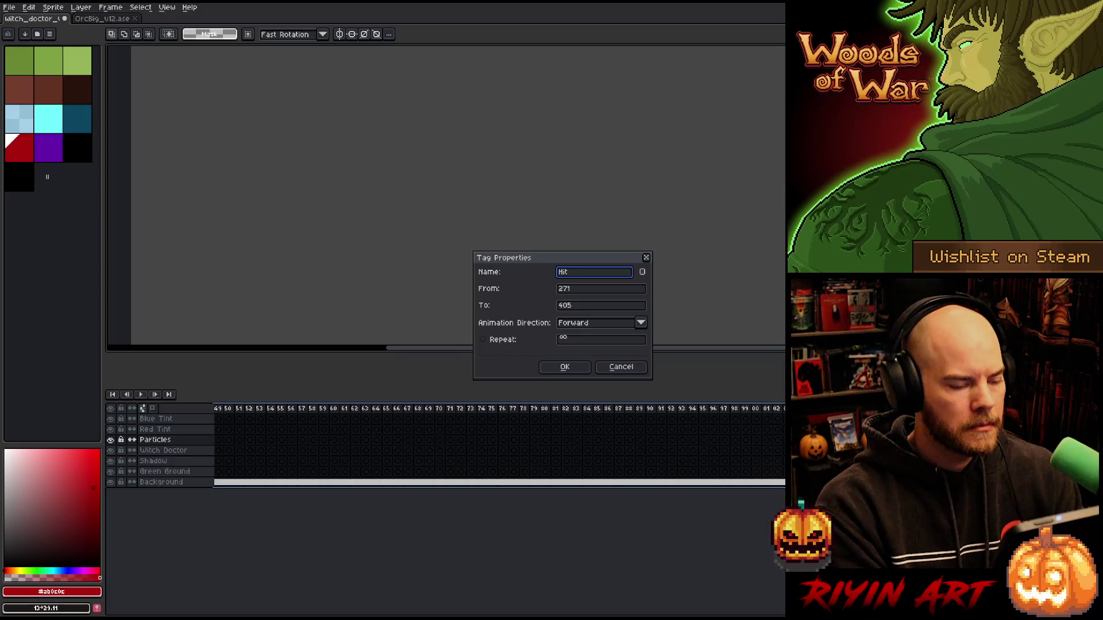
pyautogui.press('Return')
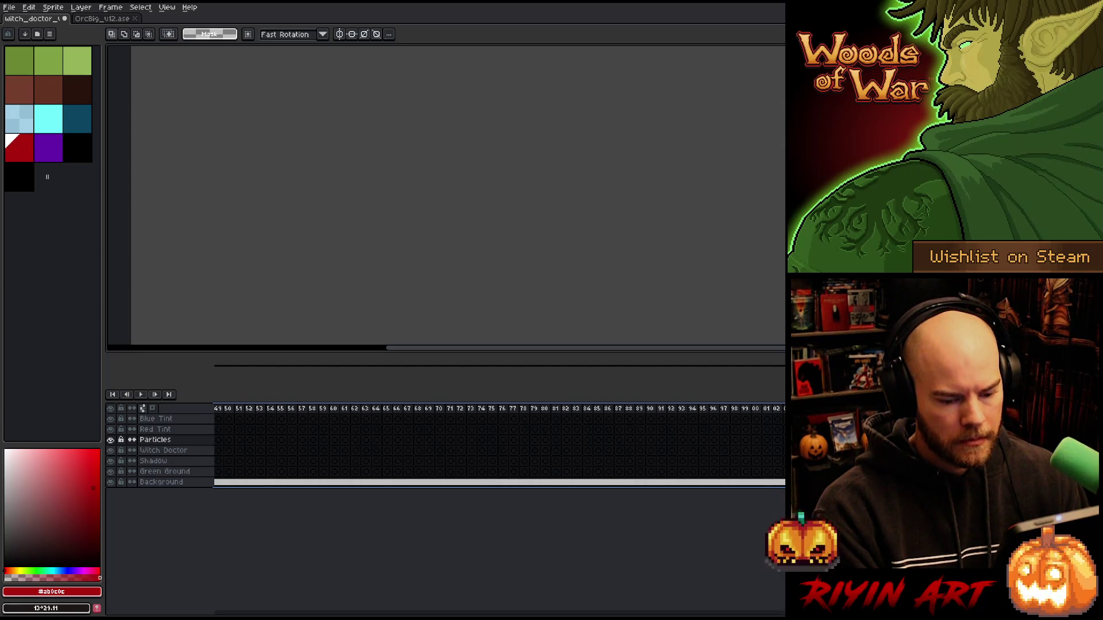
# Step: Insert empty frames at frame 126, remove two extra frames, then undo one removal
pyautogui.press('Escape')
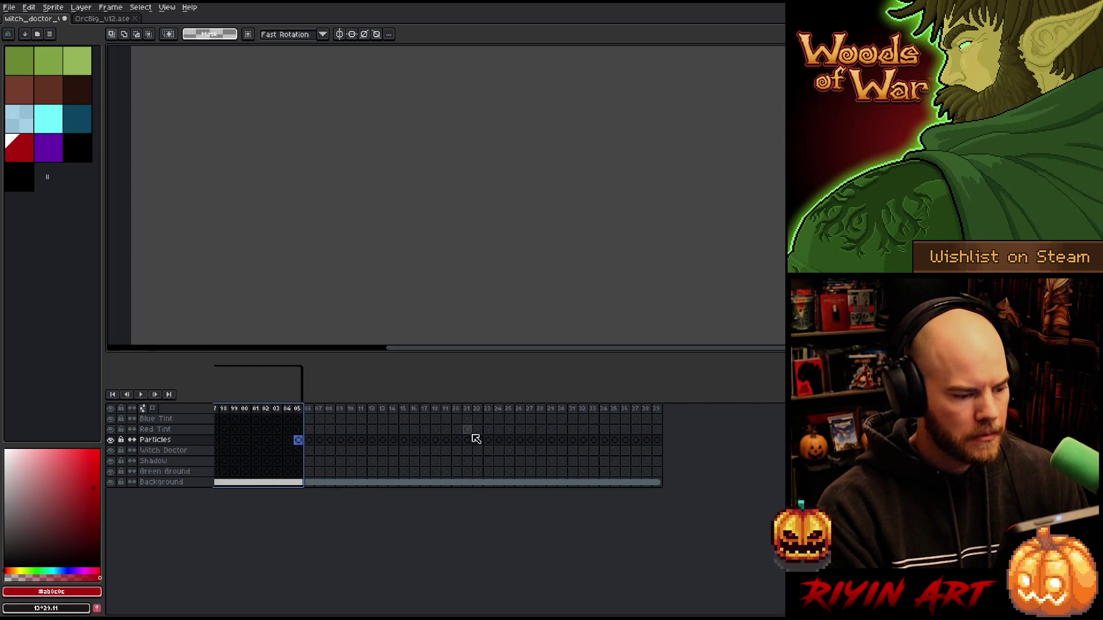
pyautogui.click(523, 410)
pyautogui.hotkey('alt', 'n')
pyautogui.hotkey('alt', 'n')
pyautogui.hotkey('alt', 'n')
pyautogui.hotkey('alt', 'n')
pyautogui.hotkey('alt', 'n')
pyautogui.hotkey('alt', 'n')
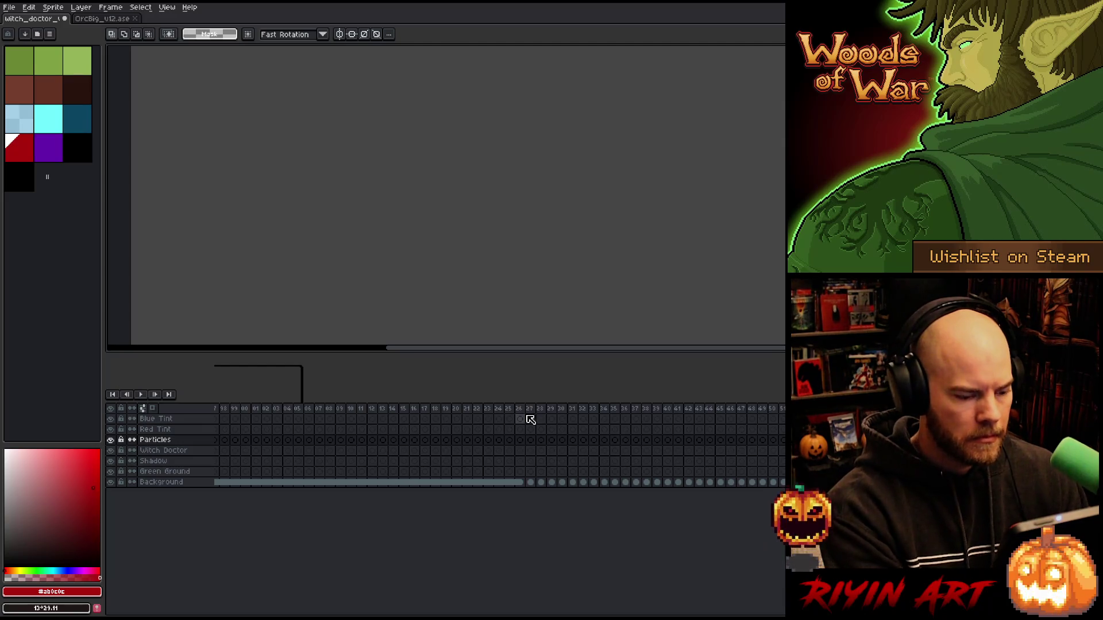
pyautogui.hotkey('alt', 'c')
pyautogui.hotkey('alt', 'c')
pyautogui.hotkey('alt', 'c')
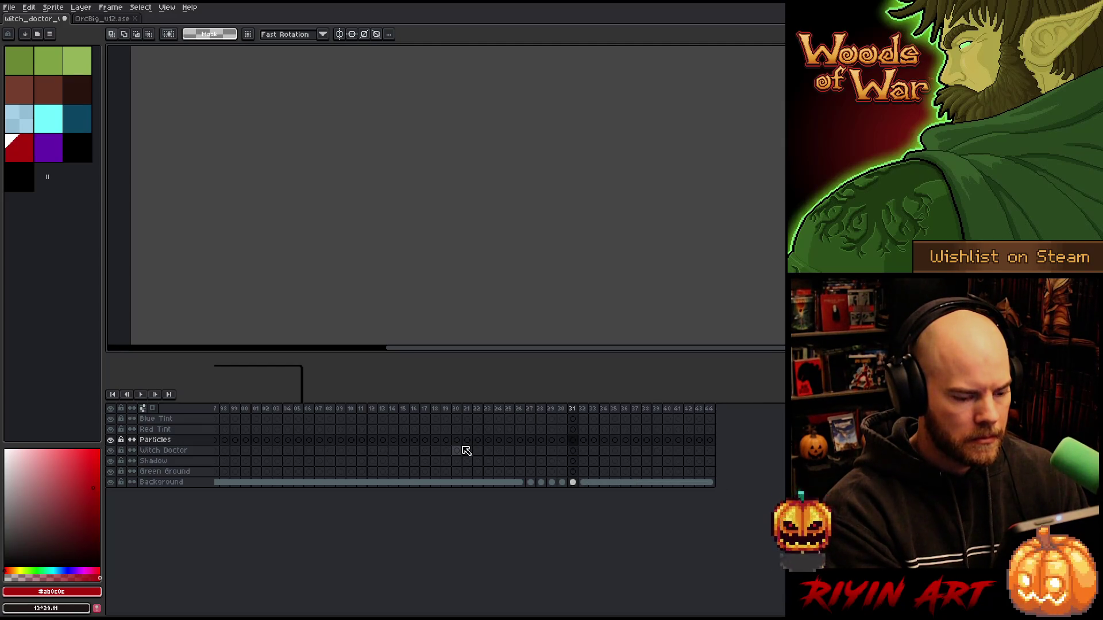
pyautogui.hotkey('alt', 'c')
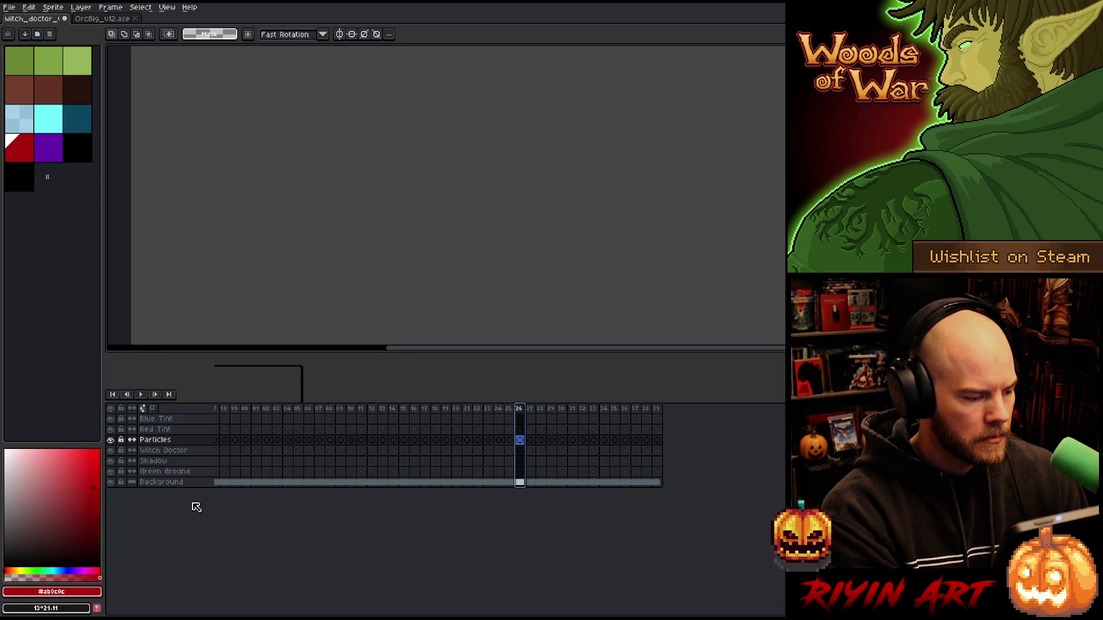
pyautogui.hotkey('ctrl', 'z')
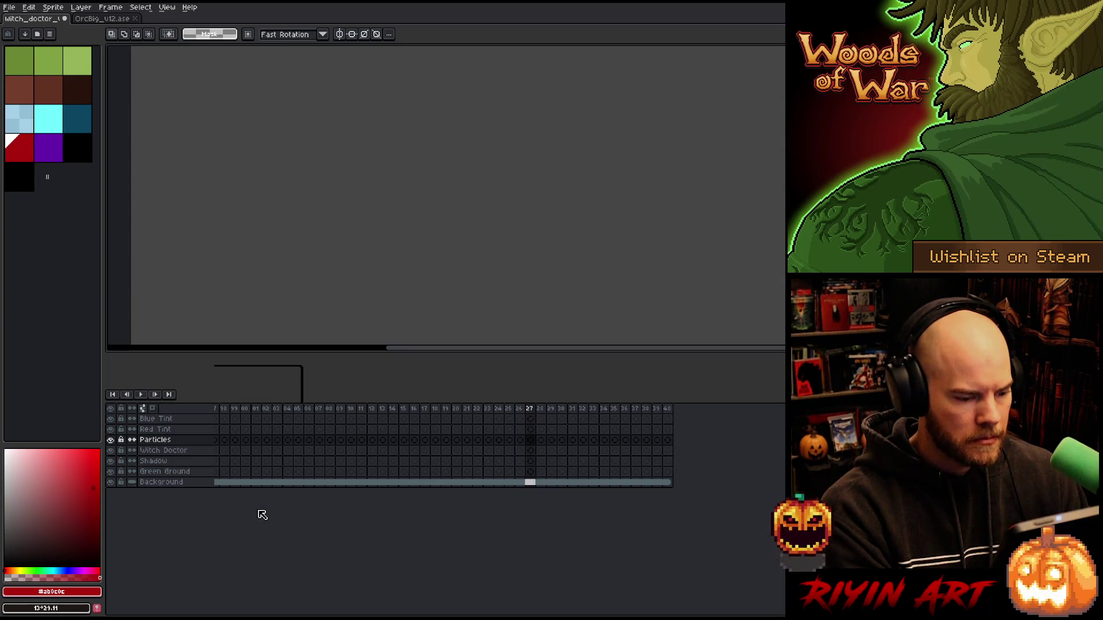
# Step: Restore the removed empty frames with repeated undo and check the timeline's new end
pyautogui.hotkey('ctrl', 'z')
pyautogui.hotkey('ctrl', 'z')
pyautogui.hotkey('ctrl', 'z')
pyautogui.hotkey('ctrl', 'z')
pyautogui.hotkey('ctrl', 'z')
pyautogui.hotkey('ctrl', 'z')
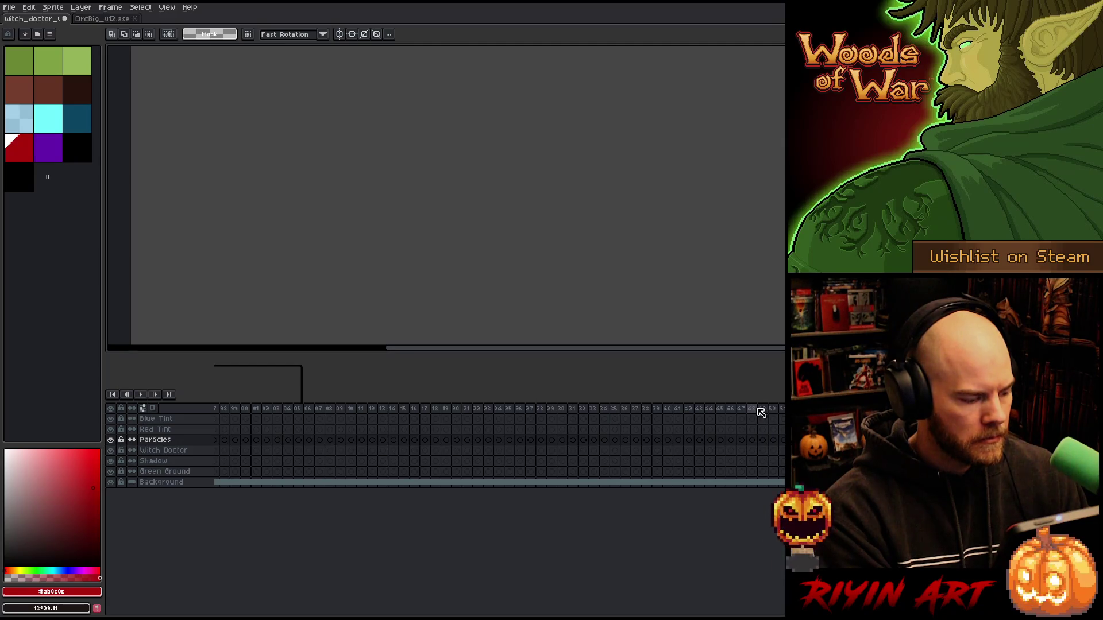
pyautogui.hotkey('ctrl', 'z')
pyautogui.hotkey('ctrl', 'z')
pyautogui.hotkey('ctrl', 'z')
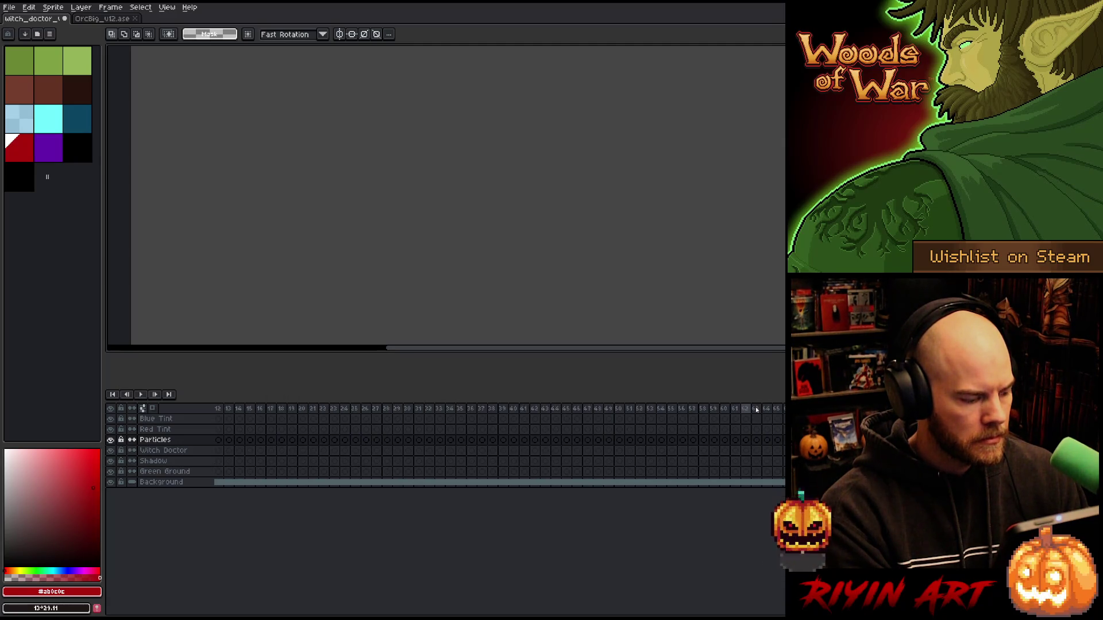
pyautogui.hotkey('ctrl', 'z')
pyautogui.hotkey('ctrl', 'z')
pyautogui.hotkey('ctrl', 'z')
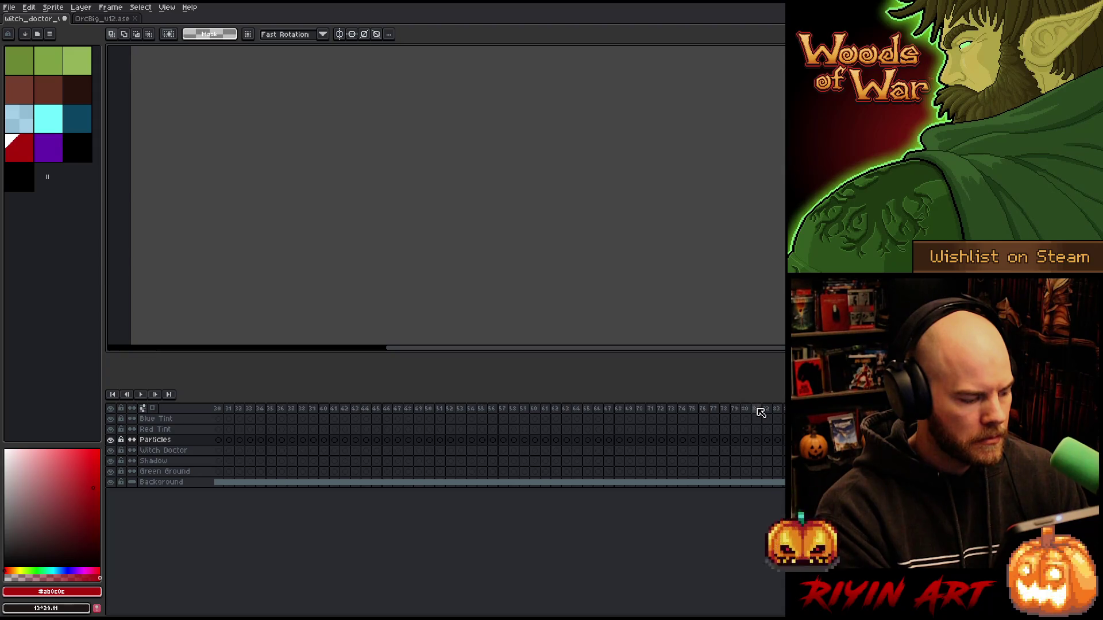
pyautogui.hotkey('ctrl', 'z')
pyautogui.hotkey('ctrl', 'z')
pyautogui.hotkey('ctrl', 'z')
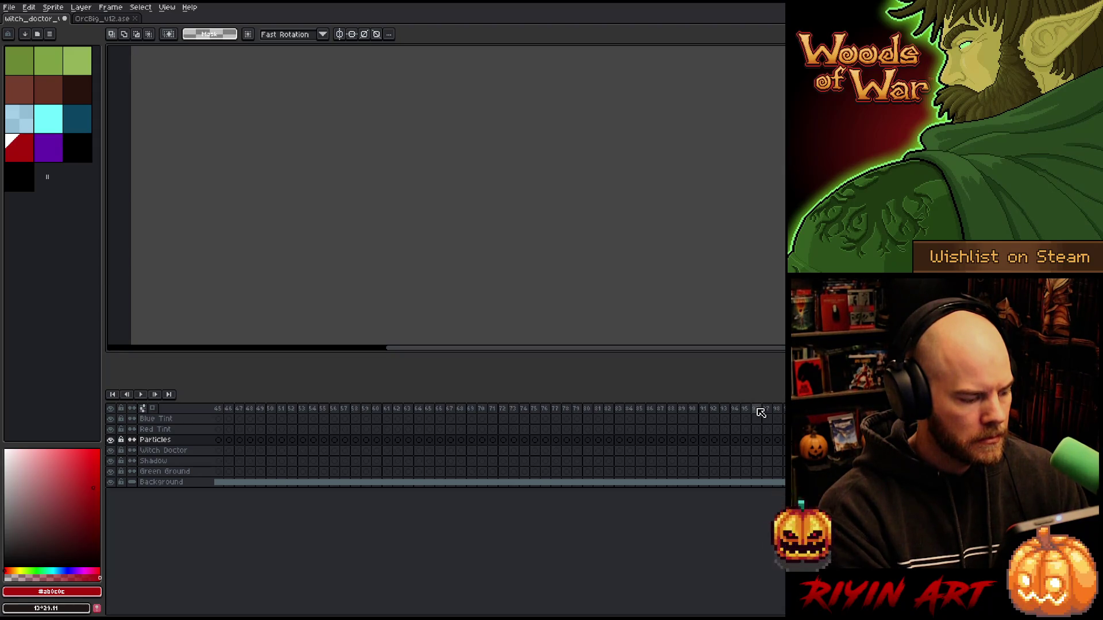
pyautogui.hotkey('ctrl', 'z')
pyautogui.hotkey('ctrl', 'z')
pyautogui.hotkey('ctrl', 'z')
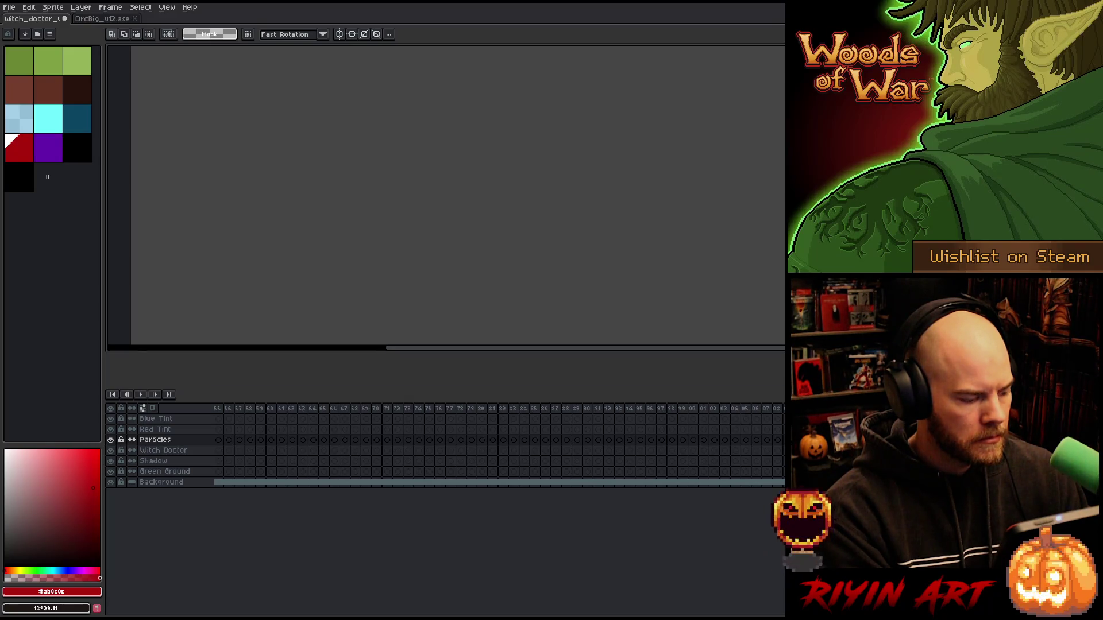
pyautogui.hotkey('ctrl', 'z')
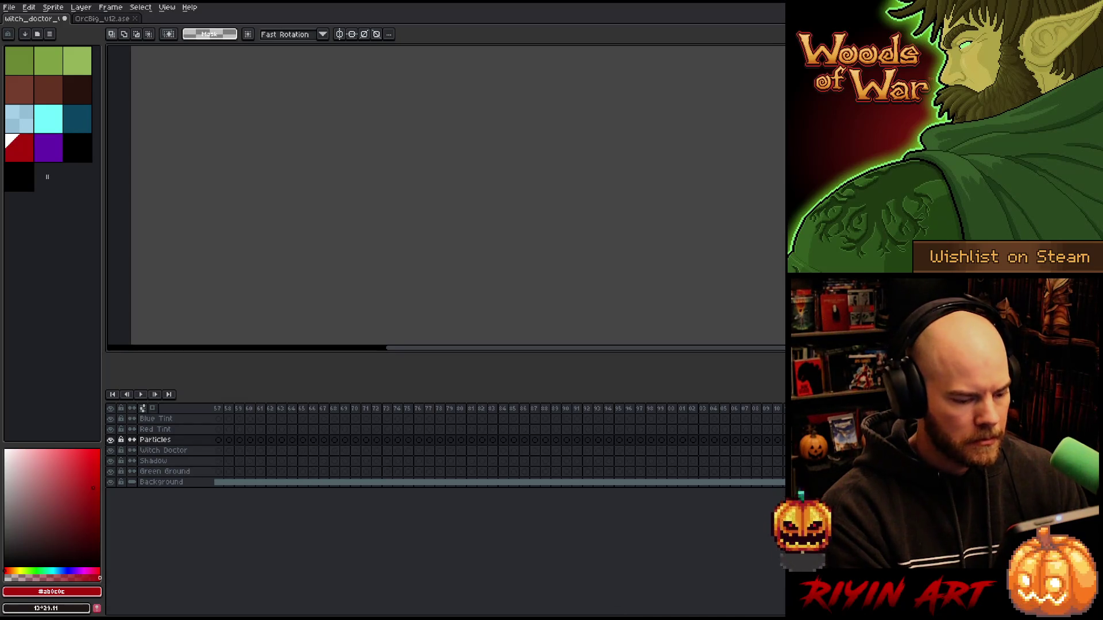
pyautogui.scroll(4, 482, 475)
pyautogui.scroll(-5, 483, 448)
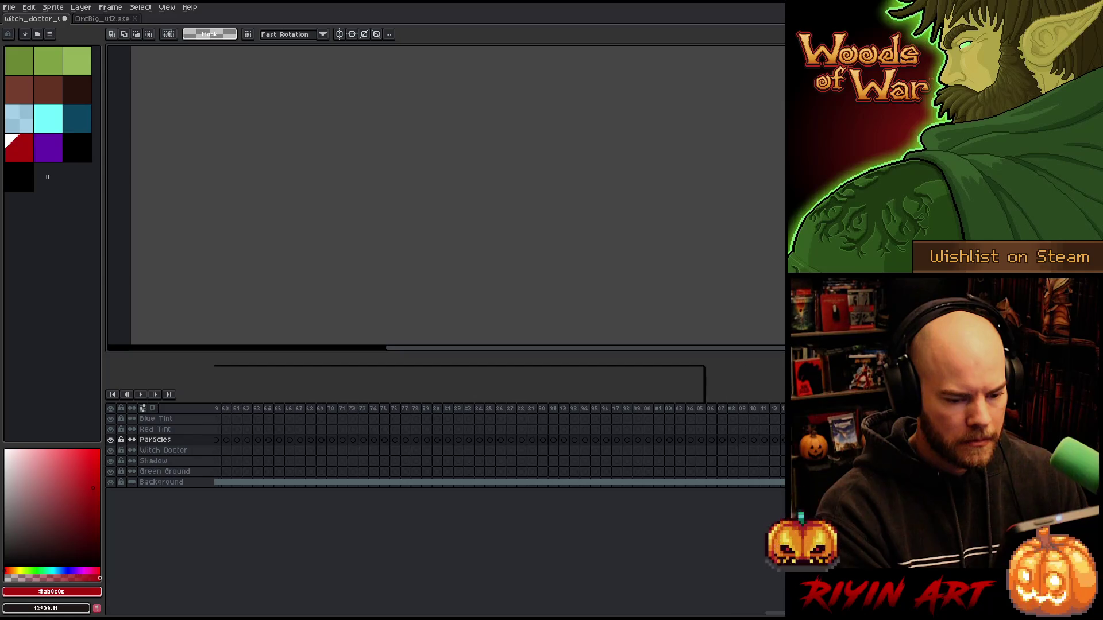
# Step: Select frames 406–540 and add a new tag covering them
pyautogui.moveTo(716, 409); pyautogui.dragTo(805, 409)
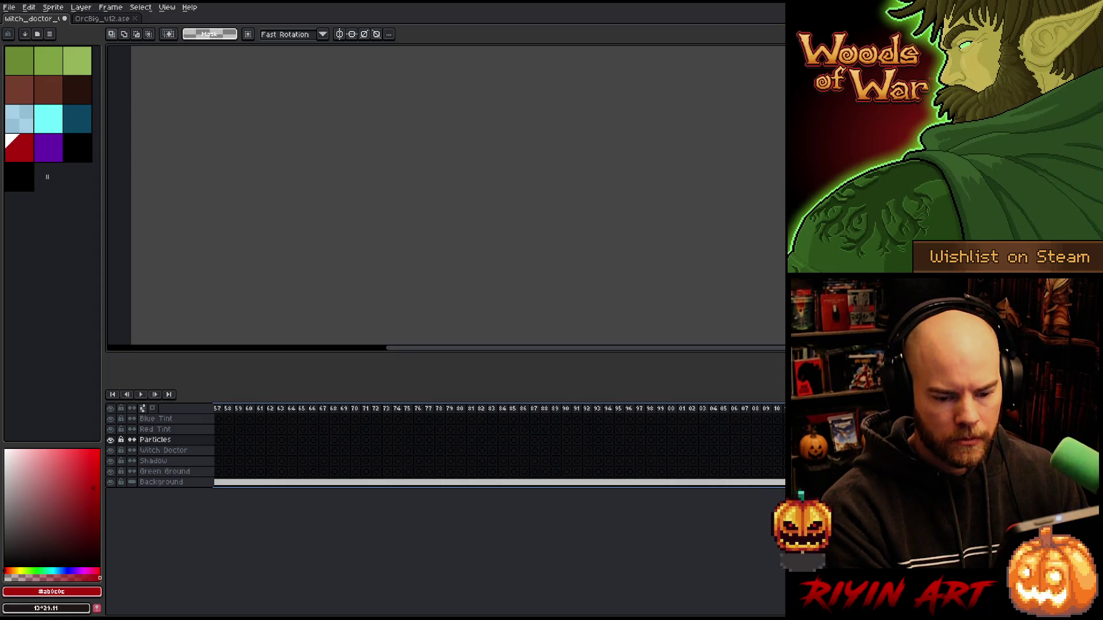
pyautogui.hotkey('alt', 'F5')
pyautogui.write('Hit Outline')
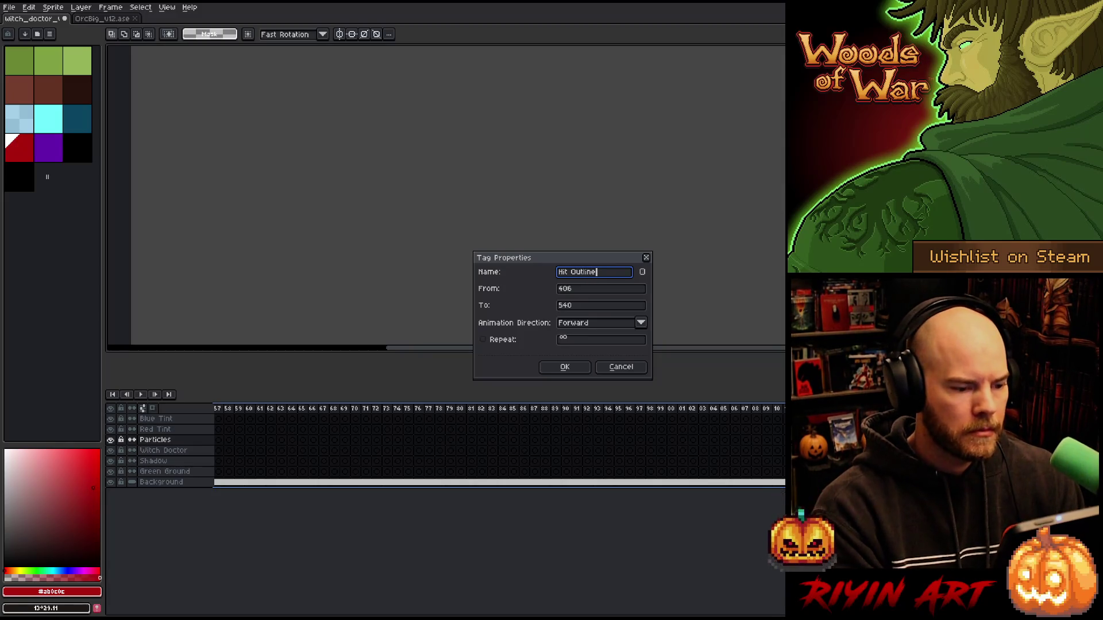
pyautogui.press('Return')
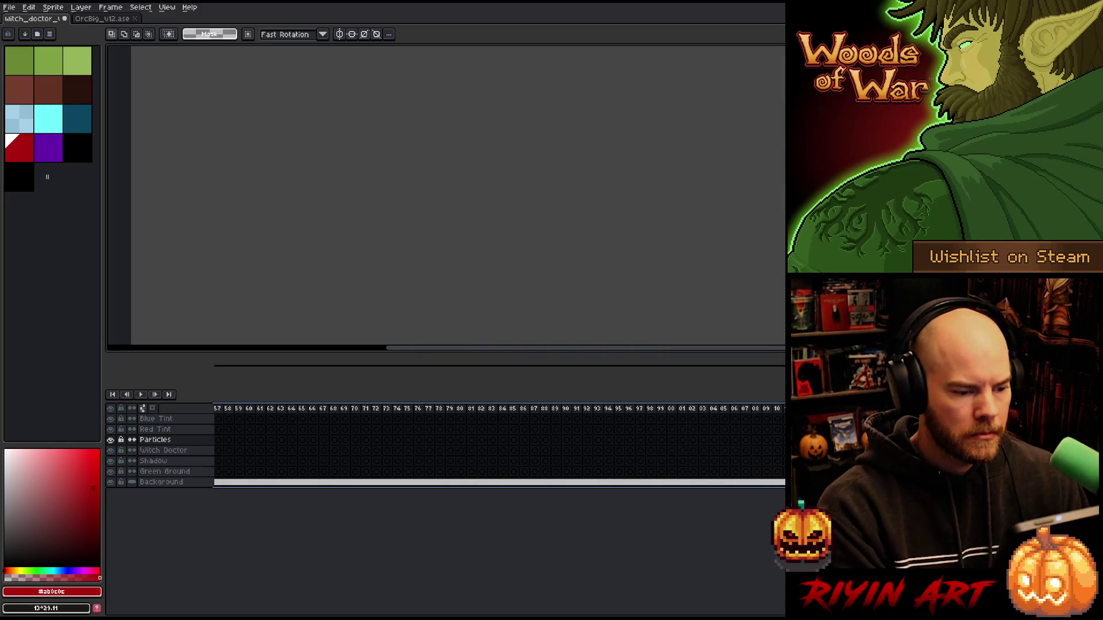
# Step: Save the file, then append many empty frames past the last frame
pyautogui.press('End')
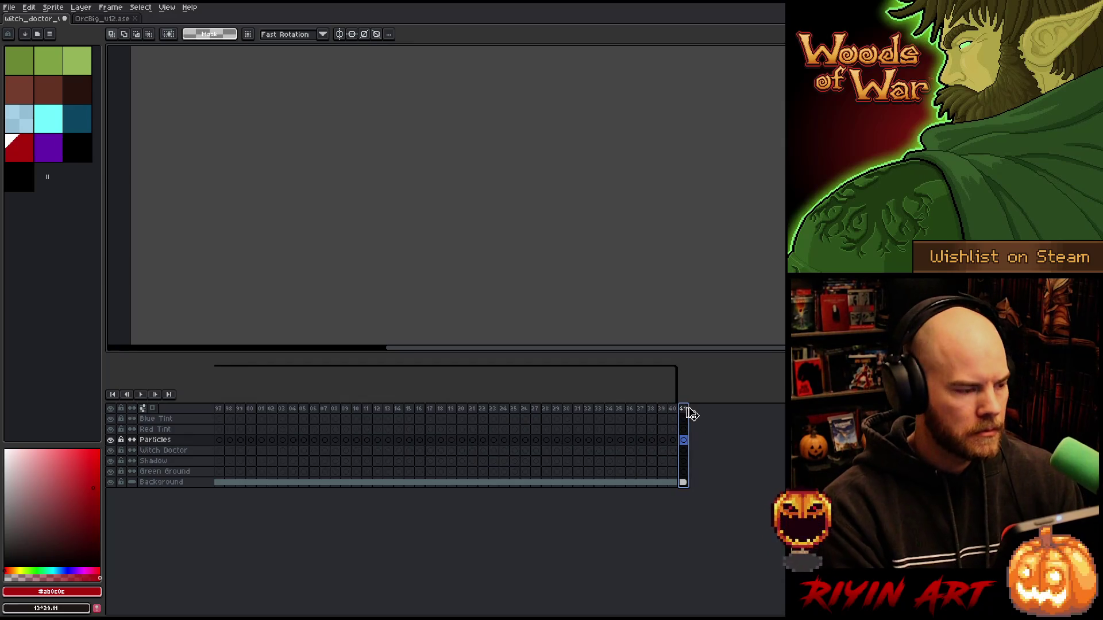
pyautogui.hotkey('ctrl', 's')
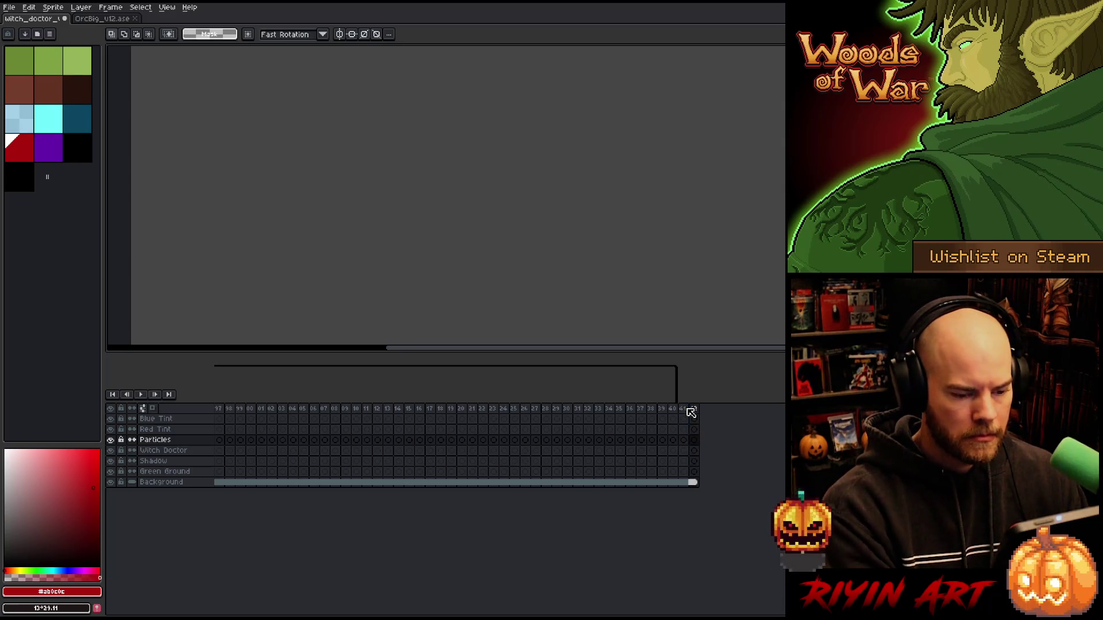
pyautogui.hotkey('alt', 'n')
pyautogui.hotkey('alt', 'n')
pyautogui.hotkey('alt', 'n')
pyautogui.hotkey('alt', 'n')
pyautogui.hotkey('alt', 'n')
pyautogui.hotkey('alt', 'n')
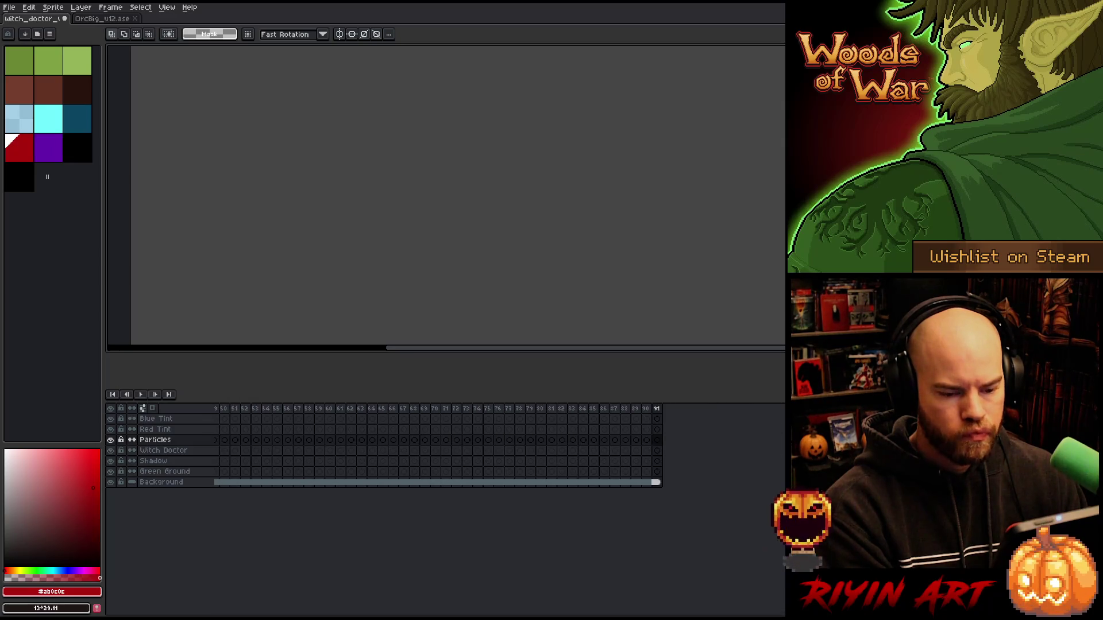
pyautogui.click(647, 410)
pyautogui.hotkey('alt', 'n')
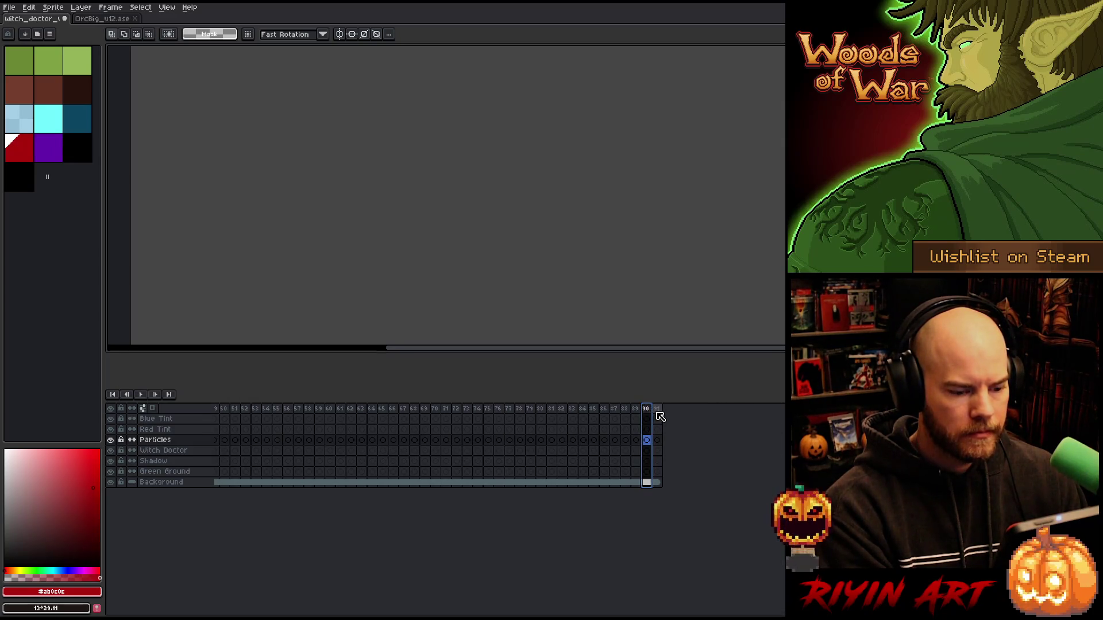
pyautogui.hotkey('alt', 'n')
pyautogui.hotkey('alt', 'n')
pyautogui.hotkey('alt', 'n')
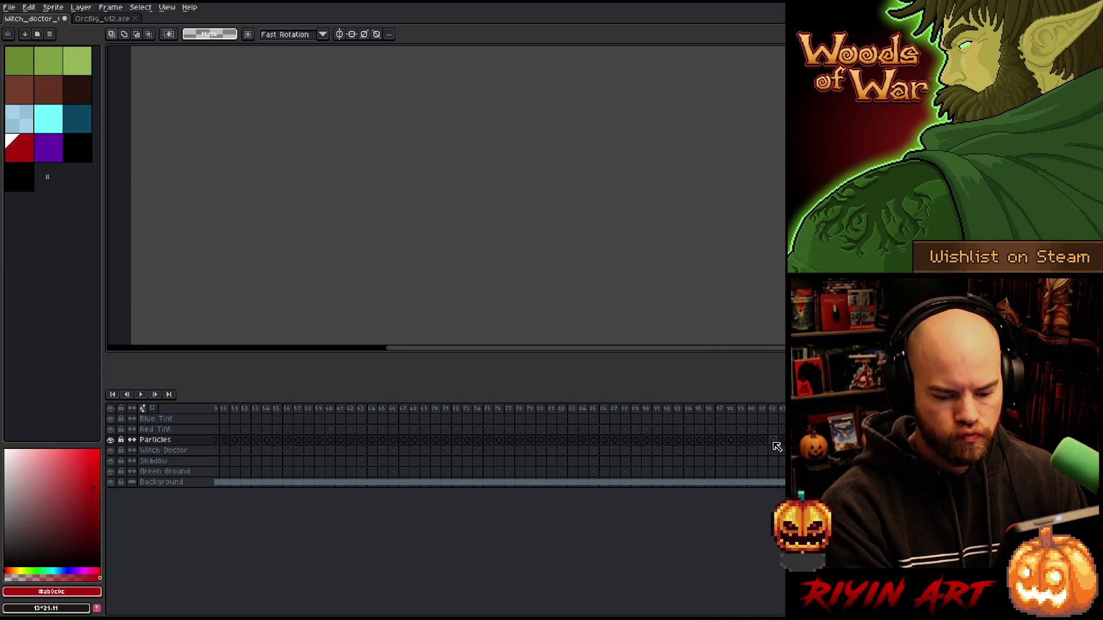
pyautogui.hotkey('alt', 'n')
pyautogui.hotkey('alt', 'n')
pyautogui.hotkey('alt', 'n')
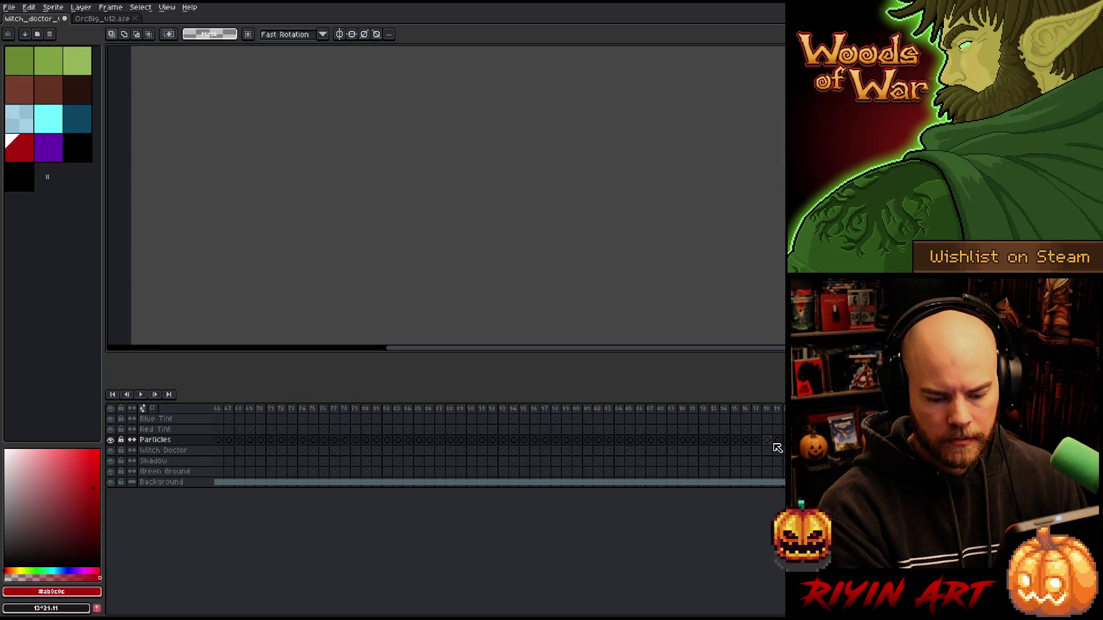
pyautogui.hotkey('alt', 'n')
pyautogui.hotkey('alt', 'n')
pyautogui.hotkey('alt', 'n')
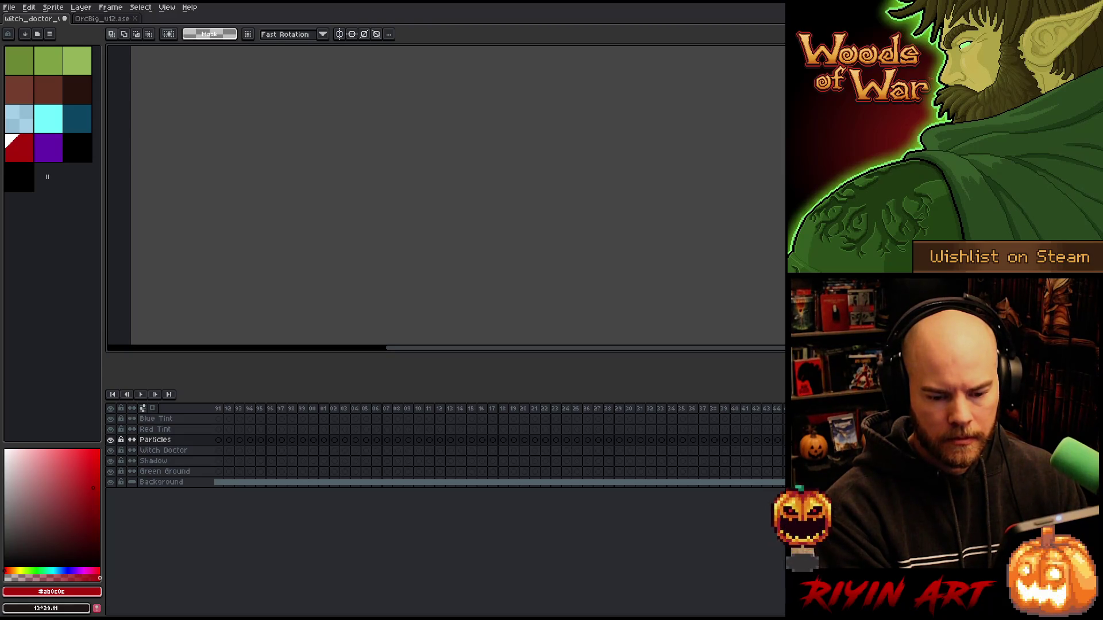
pyautogui.hotkey('alt', 'n')
pyautogui.hotkey('alt', 'n')
pyautogui.hotkey('alt', 'n')
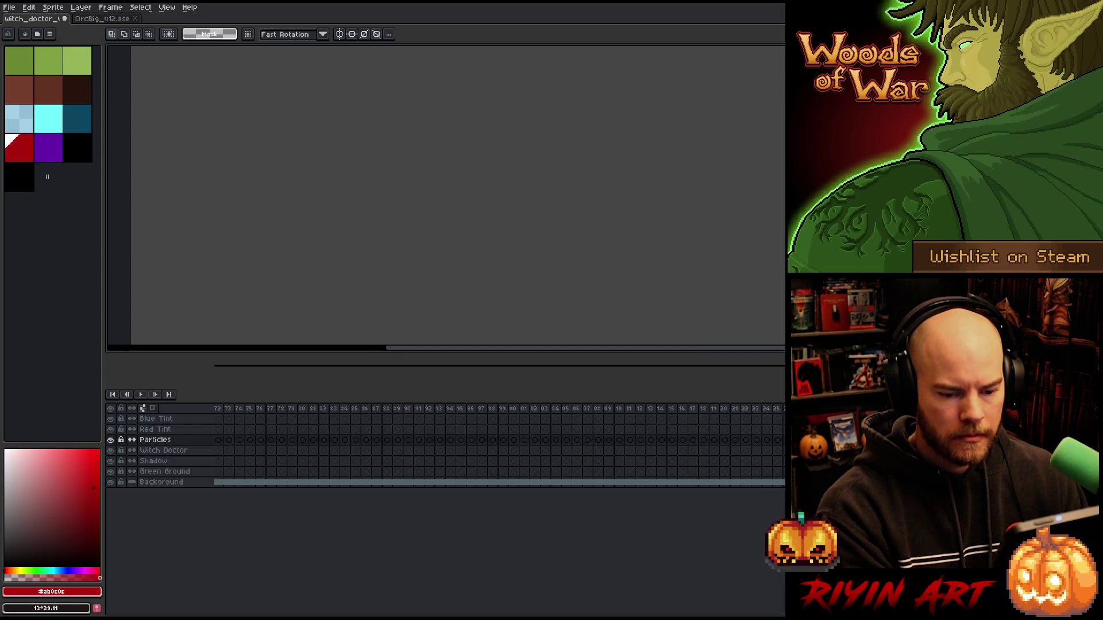
# Step: Tag frames 541–675 as Freeze
pyautogui.hotkey('alt', 'F2')
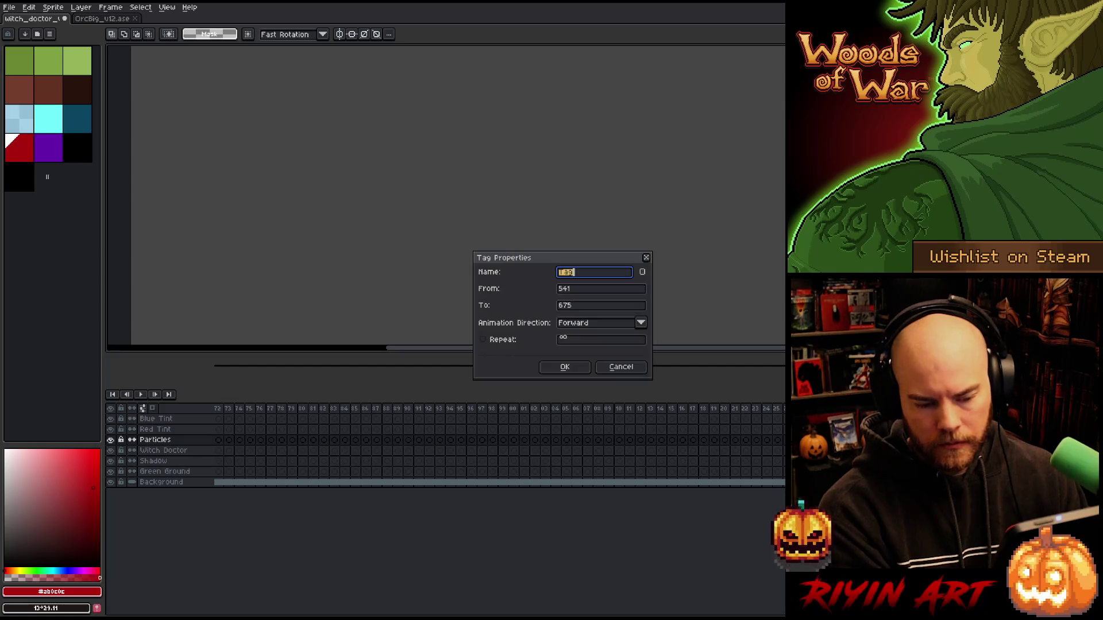
pyautogui.write('F')
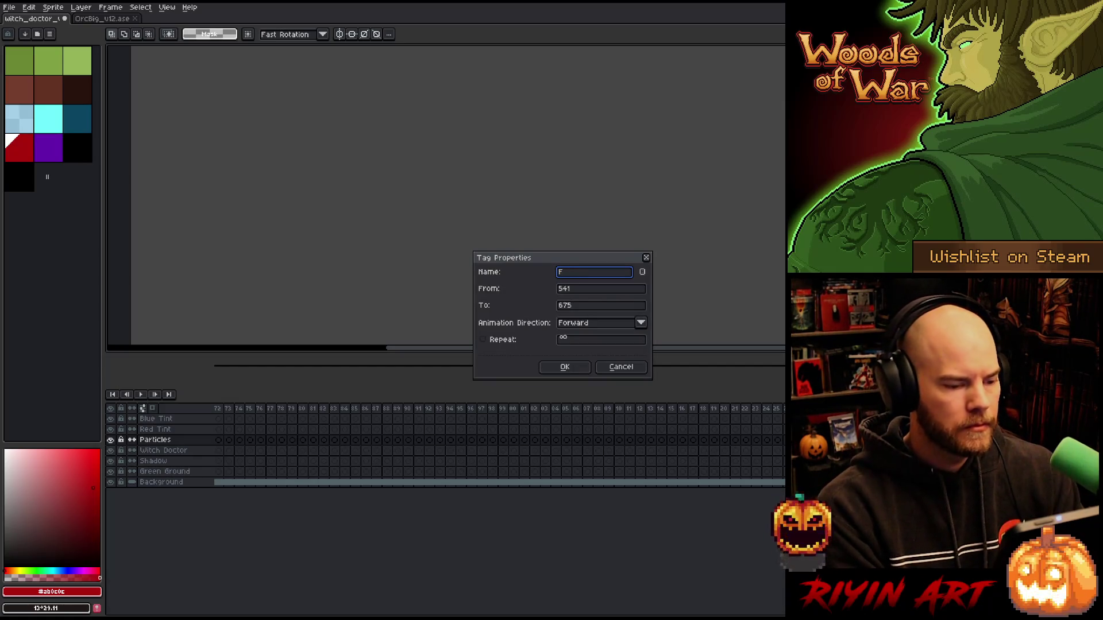
pyautogui.write('re')
pyautogui.press('Return')
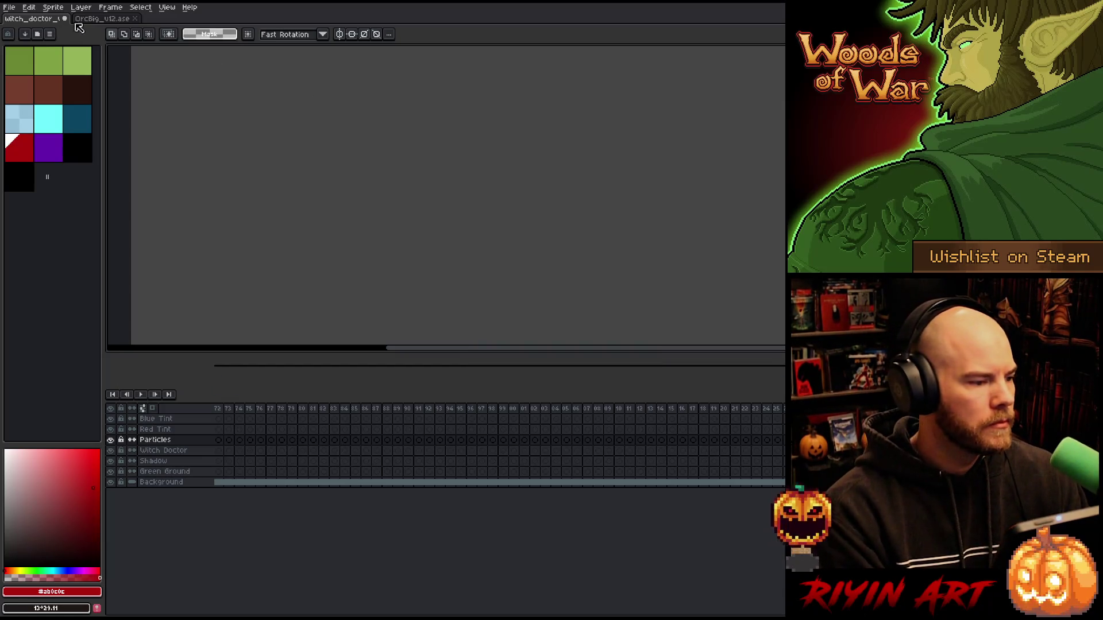
pyautogui.click(92, 21)
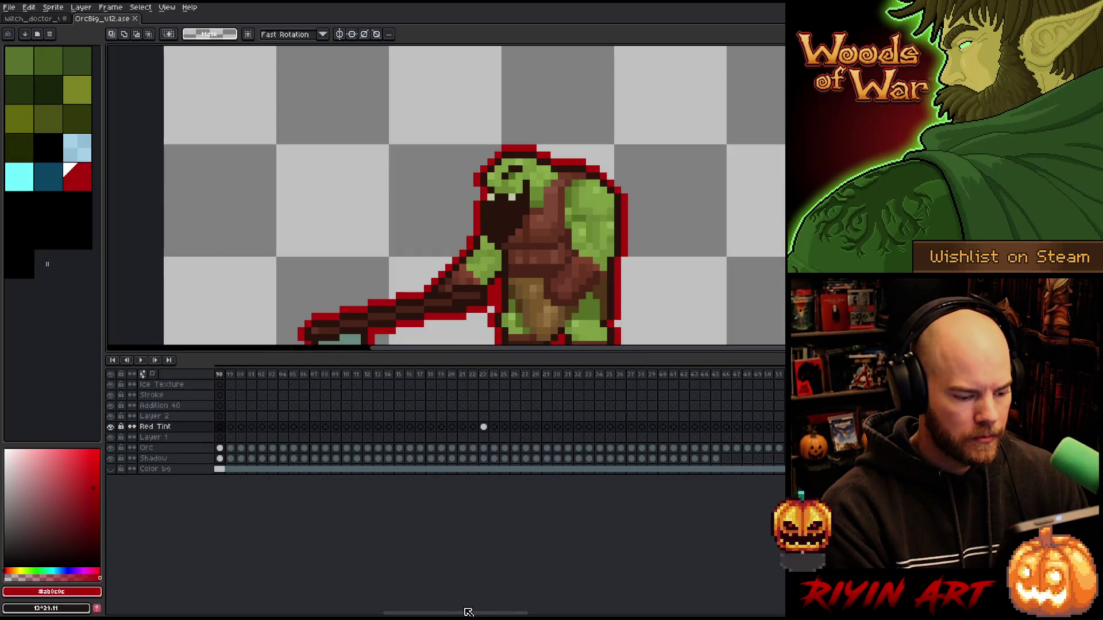
pyautogui.moveTo(467, 614)
pyautogui.mouseDown()
pyautogui.moveTo(364, 609)
pyautogui.moveTo(774, 605)
pyautogui.moveTo(459, 609)
pyautogui.moveTo(655, 609)
pyautogui.mouseUp()
pyautogui.hscroll(-5, 442, 423)
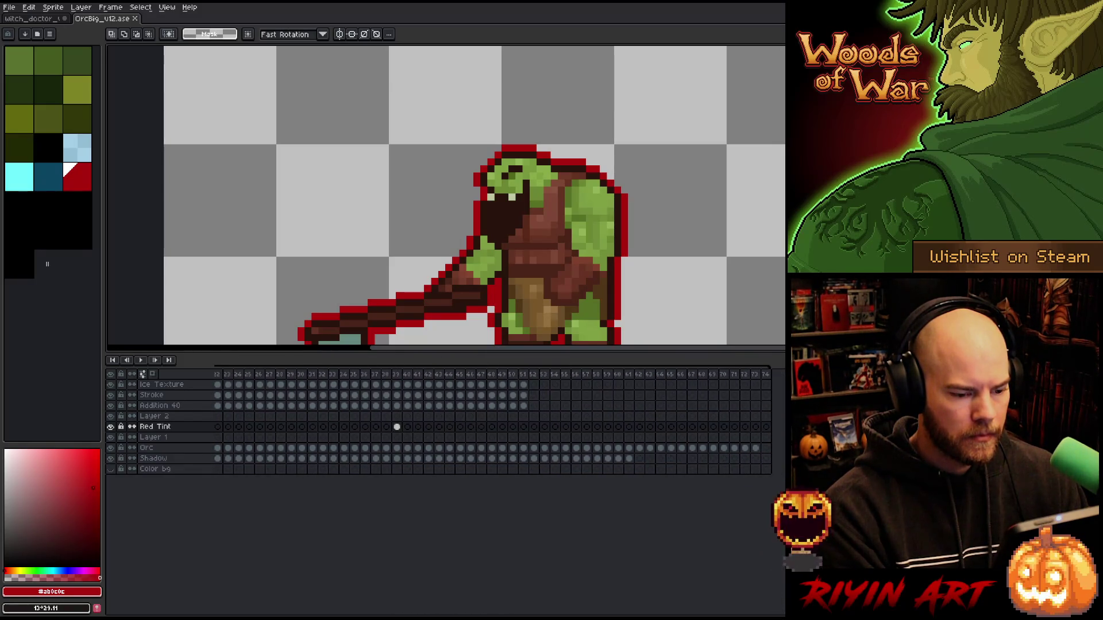
pyautogui.click(34, 19)
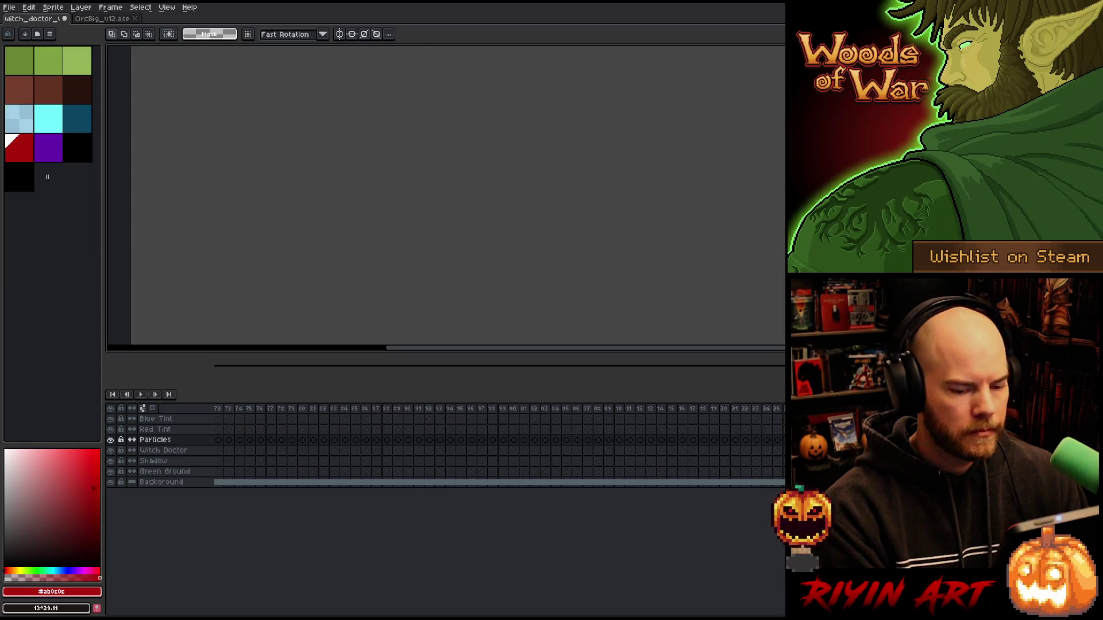
# Step: Append about a dozen empty frames after frame 75 and select a range for the next tag
pyautogui.hscroll(-6, 442, 408)
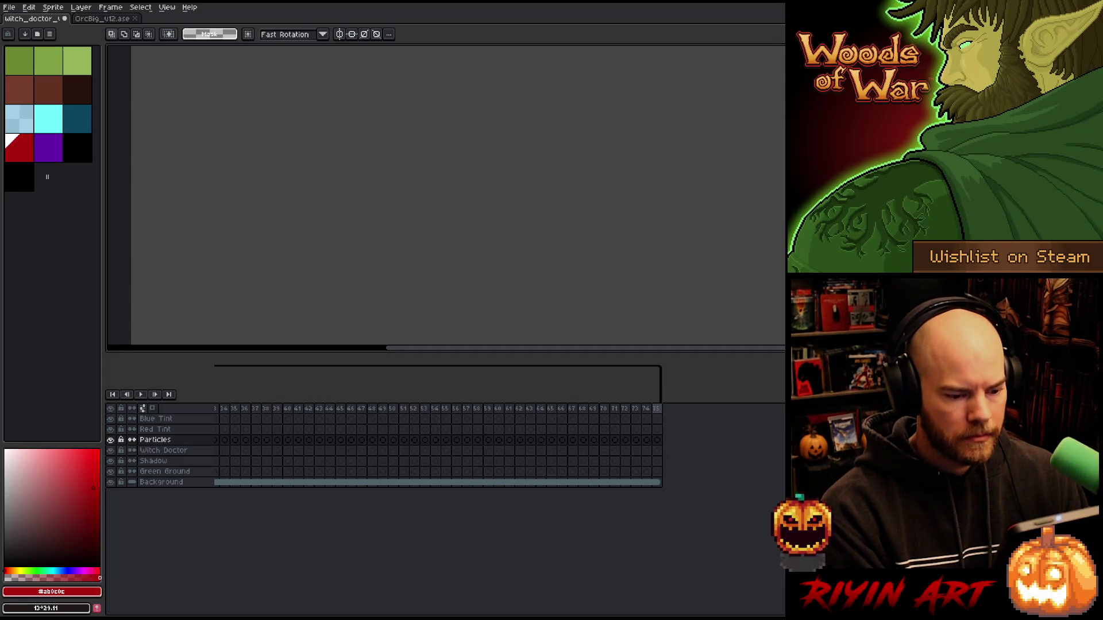
pyautogui.click(659, 409)
pyautogui.hotkey('alt', 'n')
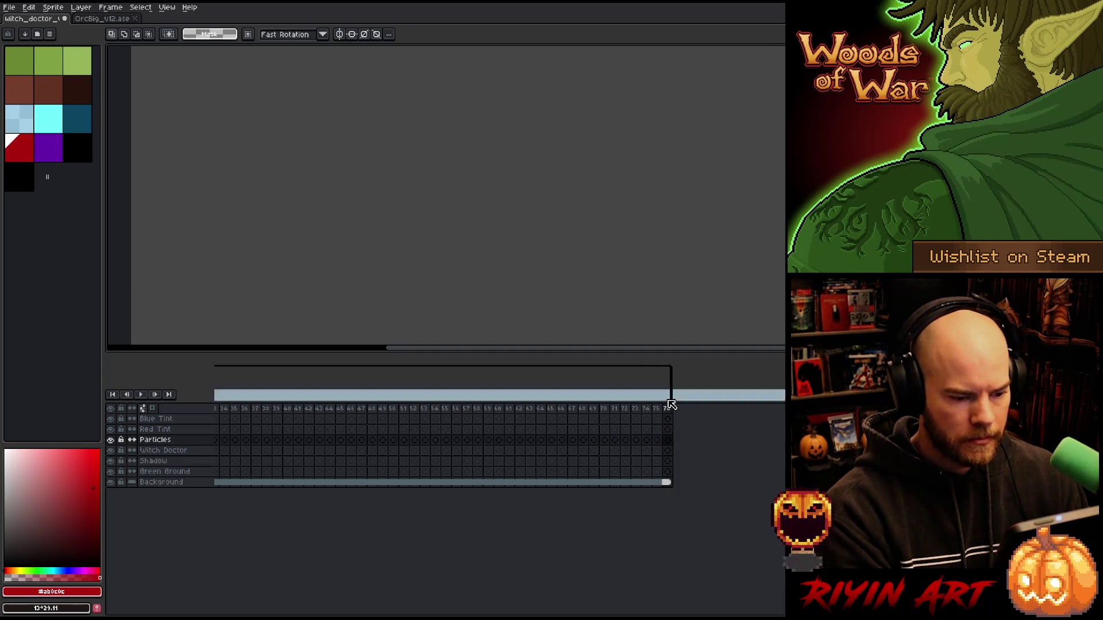
pyautogui.click(669, 410)
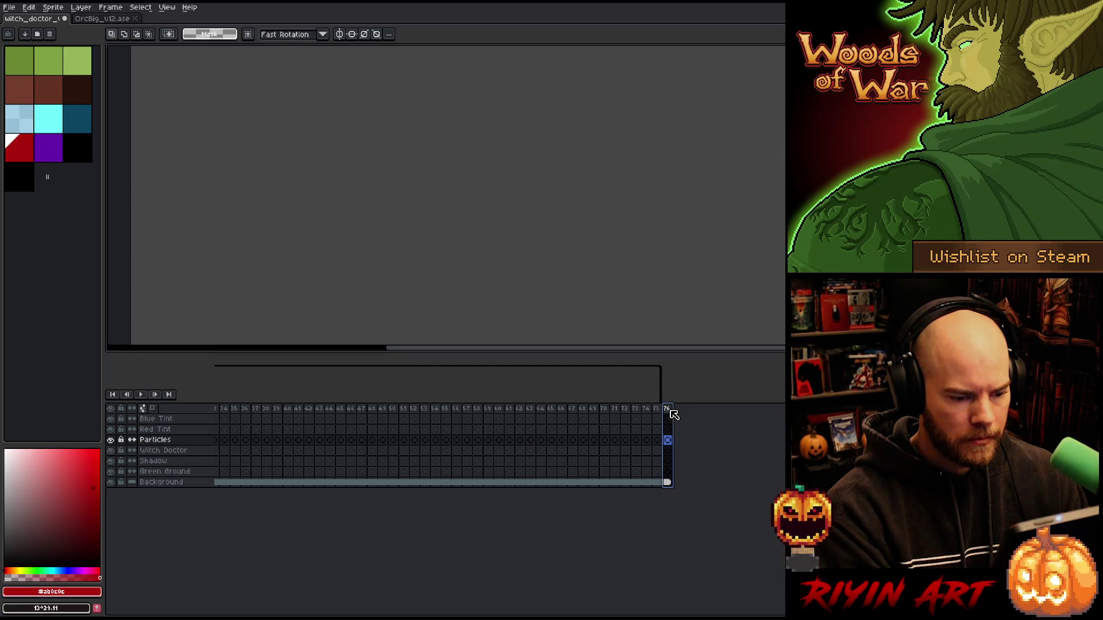
pyautogui.hotkey('alt', 'n')
pyautogui.hotkey('alt', 'n')
pyautogui.hotkey('alt', 'n')
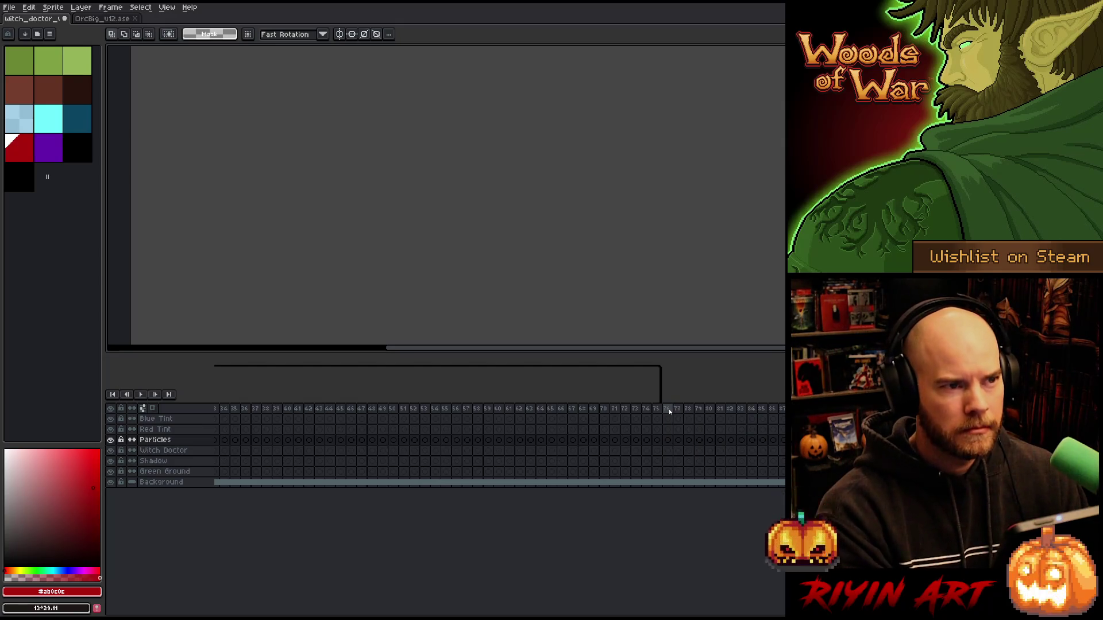
pyautogui.hotkey('alt', 'n')
pyautogui.hotkey('alt', 'n')
pyautogui.hotkey('alt', 'n')
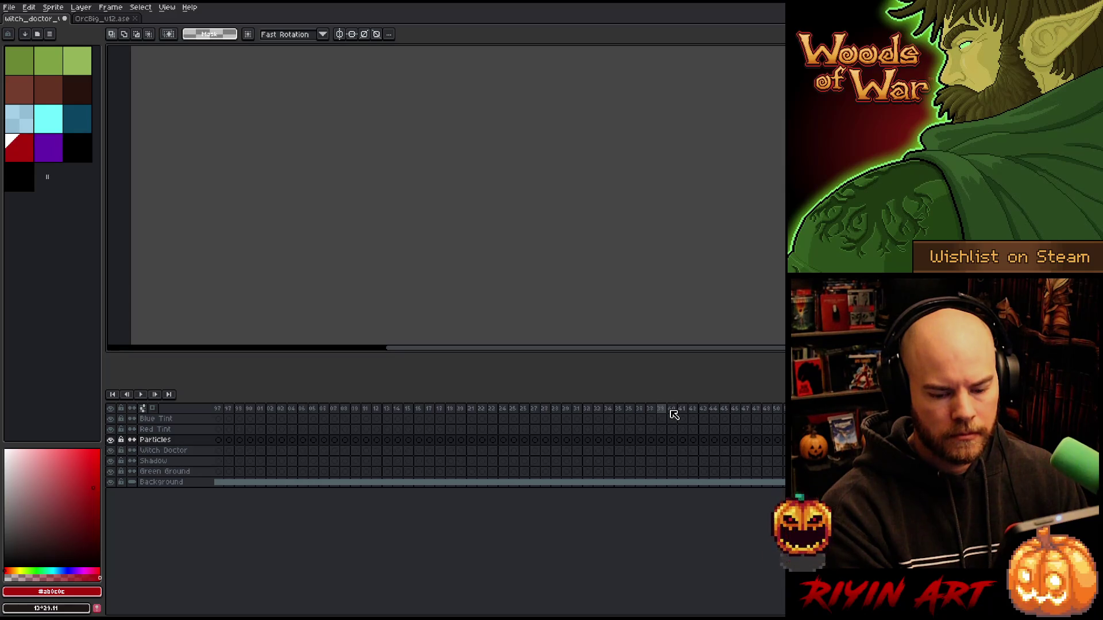
pyautogui.moveTo(674, 414); pyautogui.dragTo(793, 411)
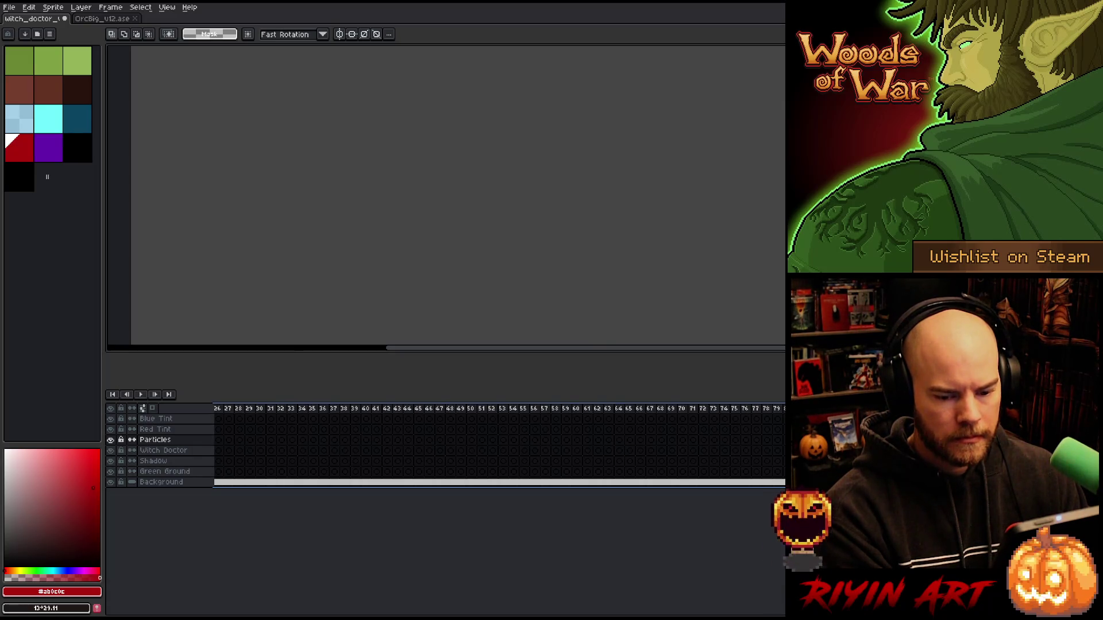
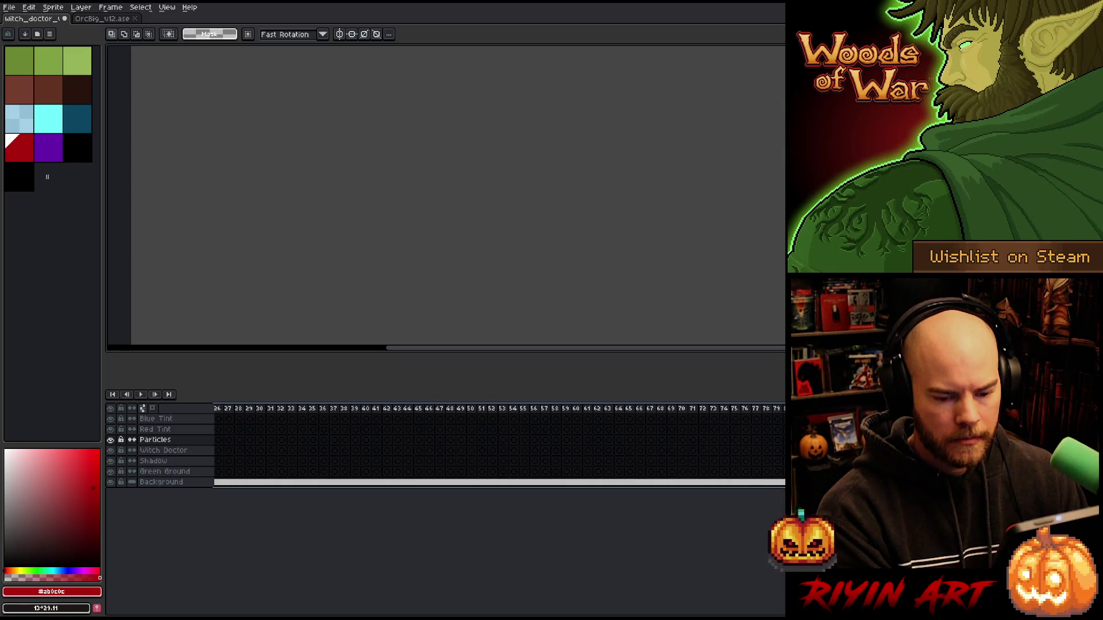
# Step: Name the new tag 'Freeze Outline' and confirm it
pyautogui.write('F')
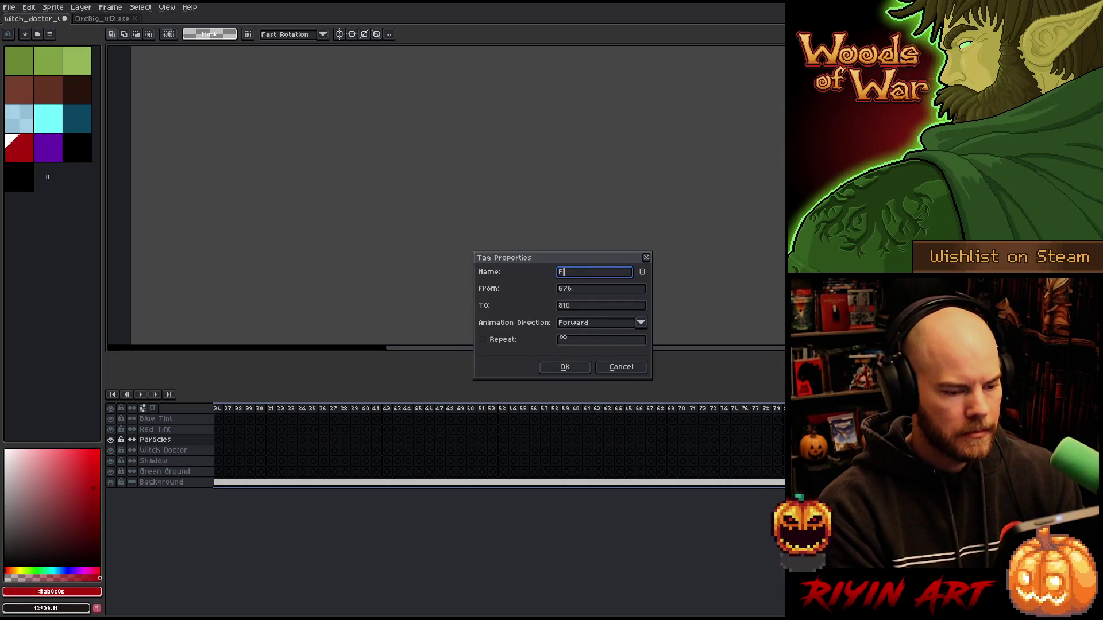
pyautogui.write('reeze Outline')
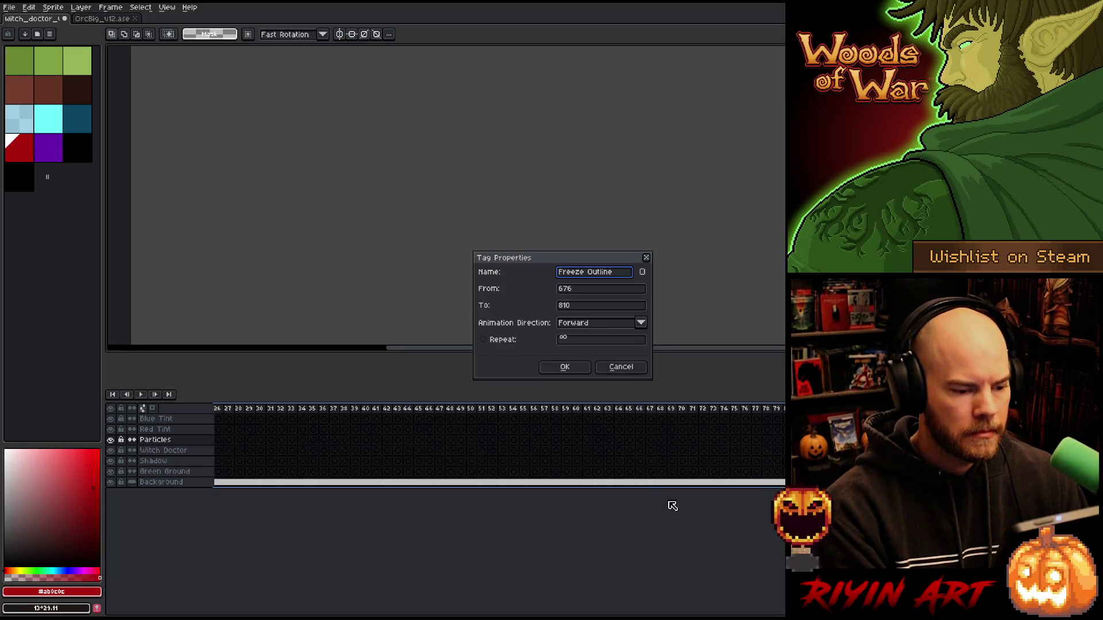
pyautogui.press('Return')
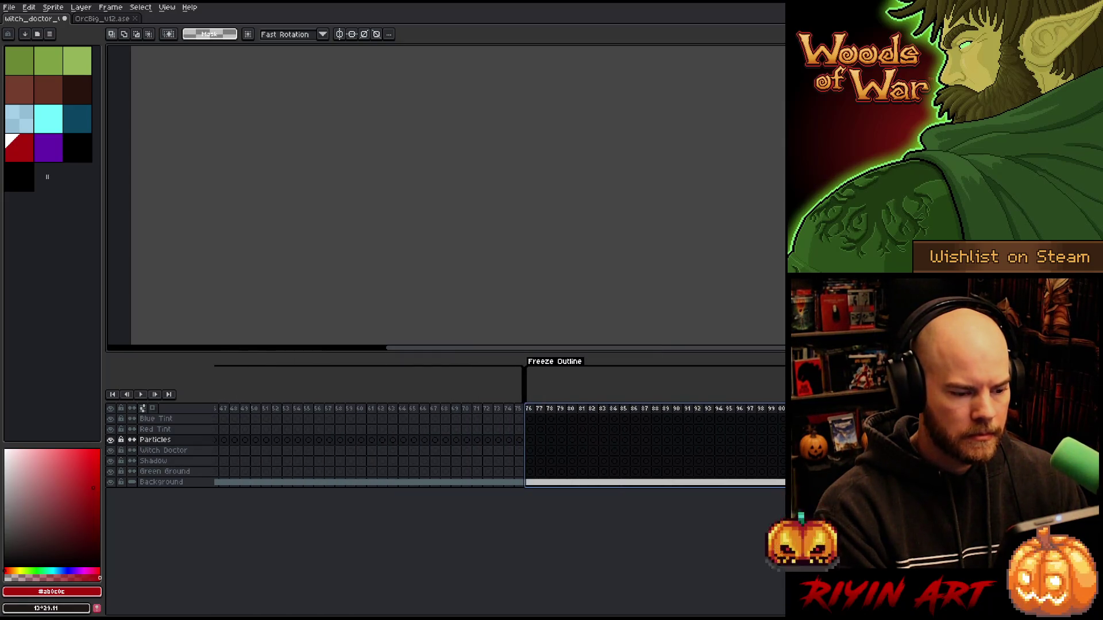
pyautogui.moveTo(263, 613)
pyautogui.mouseDown()
pyautogui.moveTo(414, 613)
pyautogui.moveTo(331, 613)
pyautogui.moveTo(339, 614)
pyautogui.mouseUp()
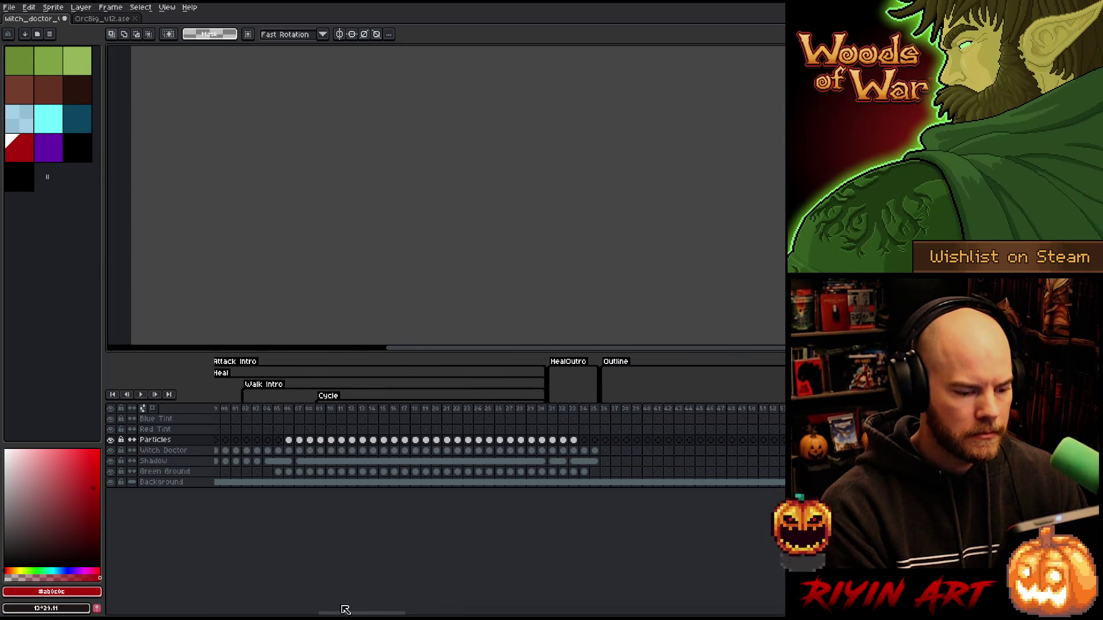
# Step: Select cels from frame 35 back to frame 1, from Red Tint down to Background
pyautogui.click(595, 440)
pyautogui.moveTo(597, 445); pyautogui.dragTo(8, 472)
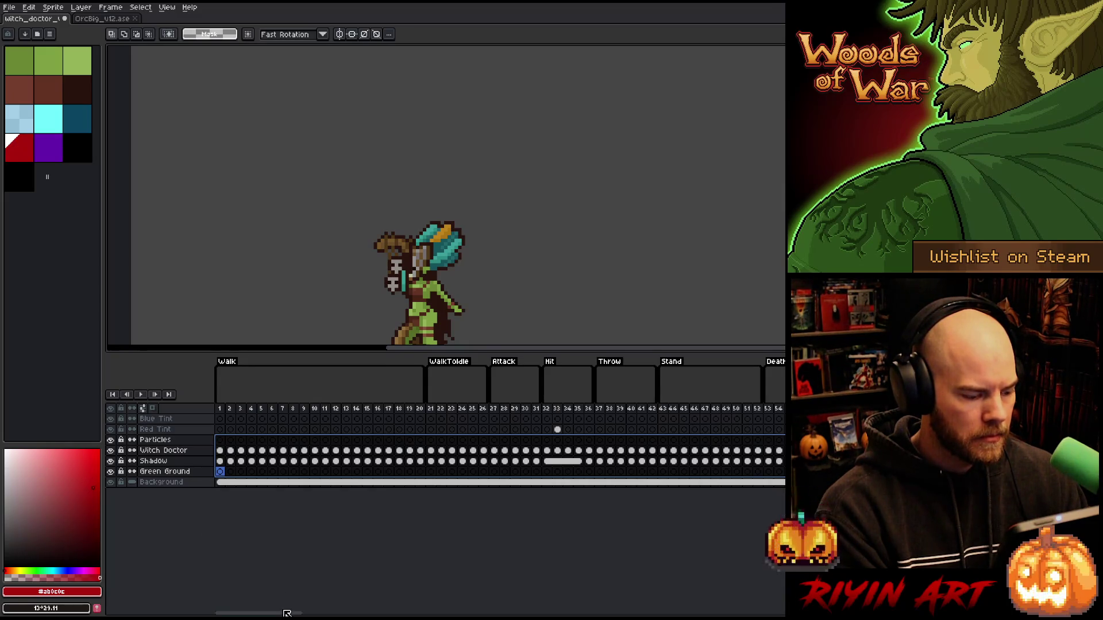
pyautogui.moveTo(286, 613); pyautogui.dragTo(394, 613)
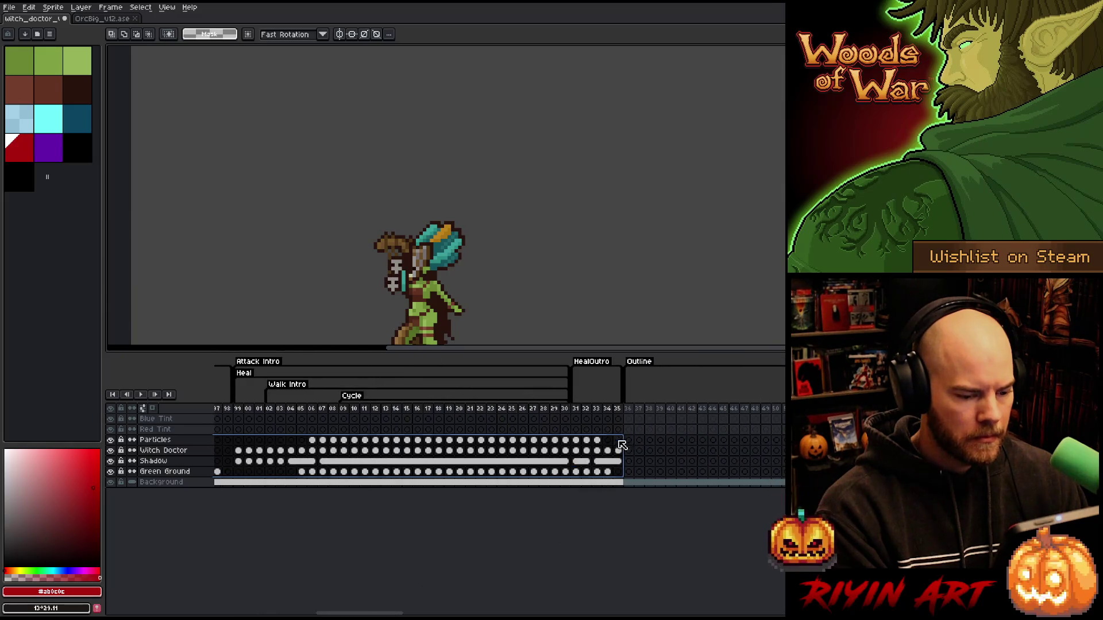
pyautogui.moveTo(625, 437)
pyautogui.mouseDown()
pyautogui.moveTo(6, 481)
pyautogui.moveTo(5, 473)
pyautogui.mouseUp()
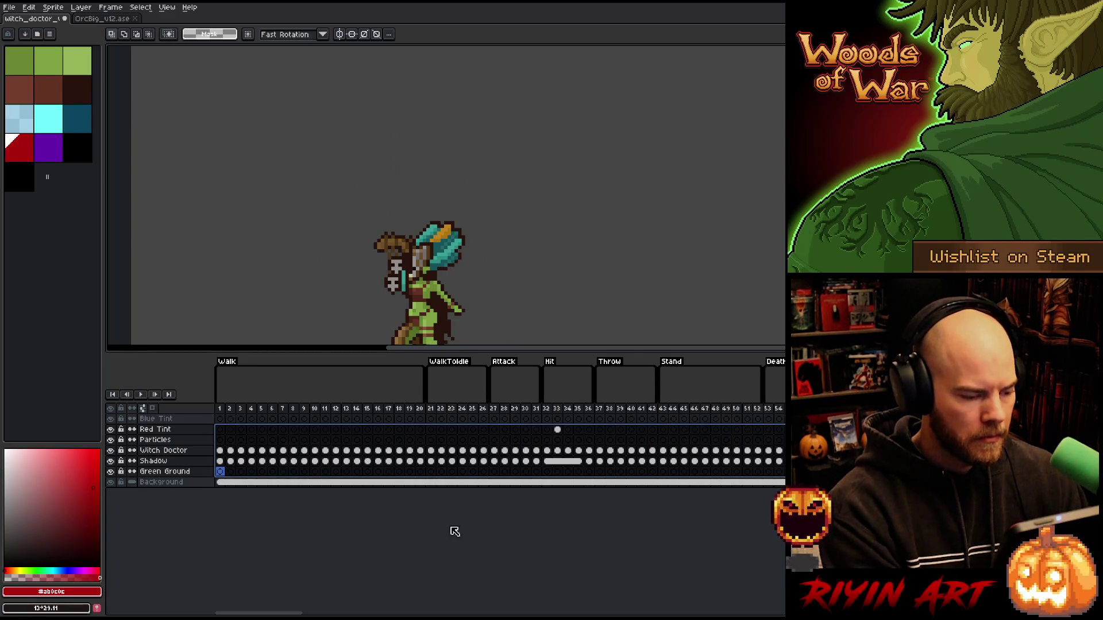
pyautogui.moveTo(300, 614); pyautogui.dragTo(402, 612)
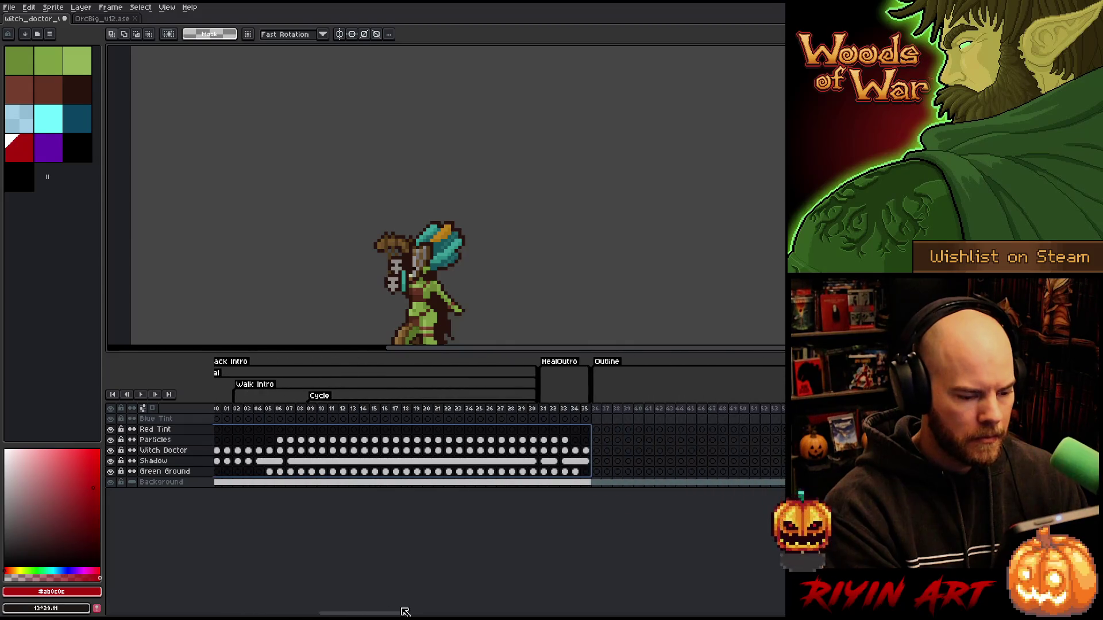
pyautogui.click(603, 473)
pyautogui.hotkey('ctrl', 'z')
pyautogui.hotkey('ctrl', 'z')
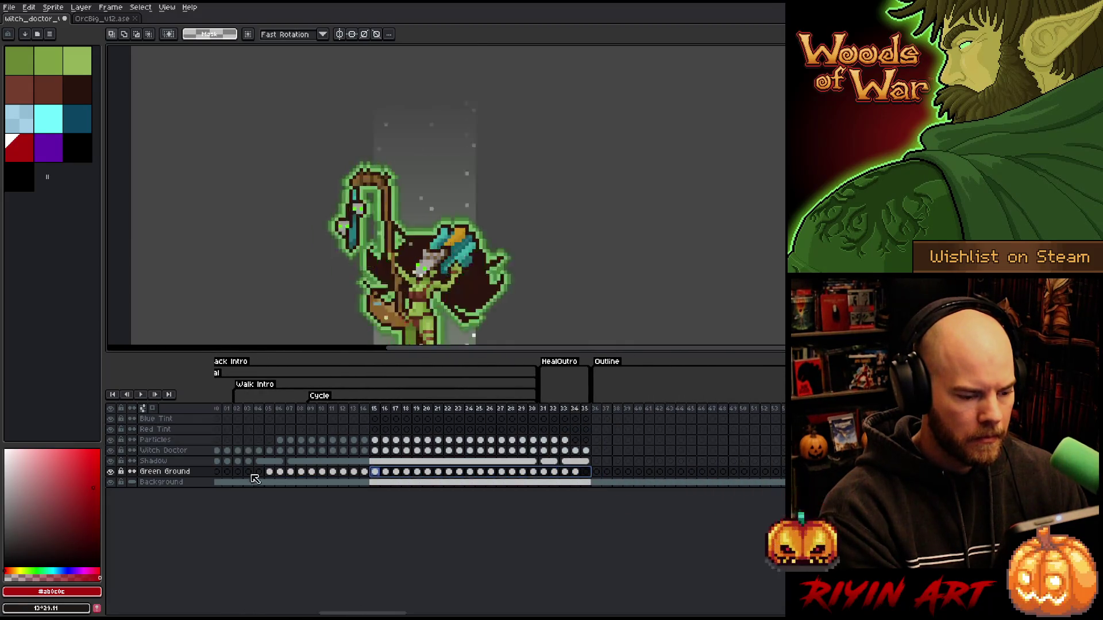
pyautogui.hotkey('ctrl', 'z')
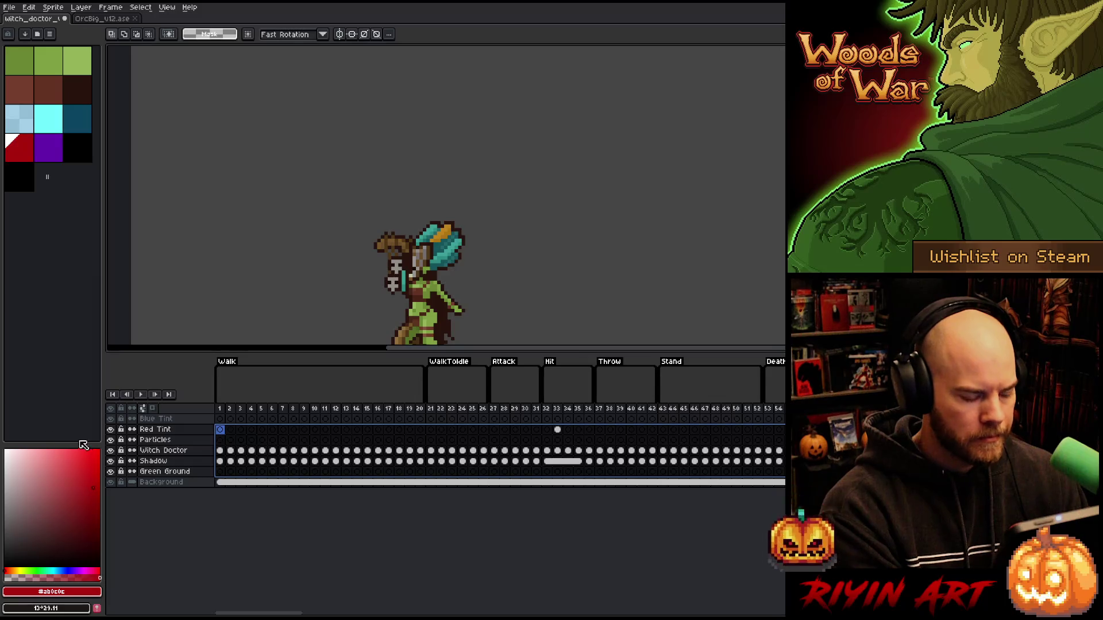
pyautogui.moveTo(264, 612)
pyautogui.mouseDown()
pyautogui.moveTo(417, 609)
pyautogui.moveTo(398, 603)
pyautogui.mouseUp()
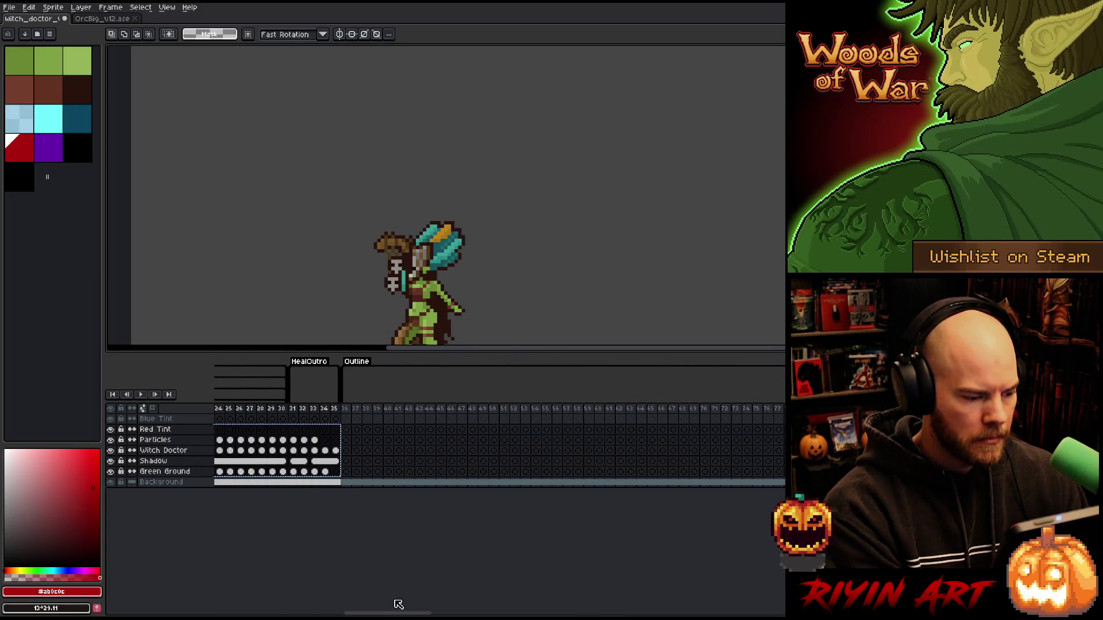
pyautogui.click(344, 431)
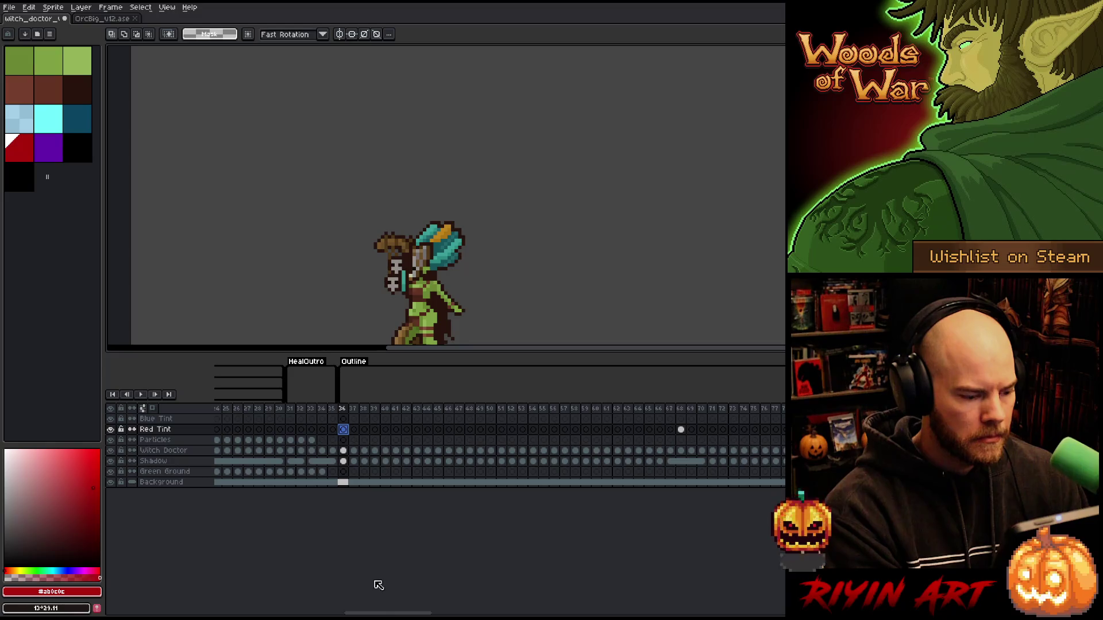
pyautogui.moveTo(390, 613); pyautogui.dragTo(526, 612)
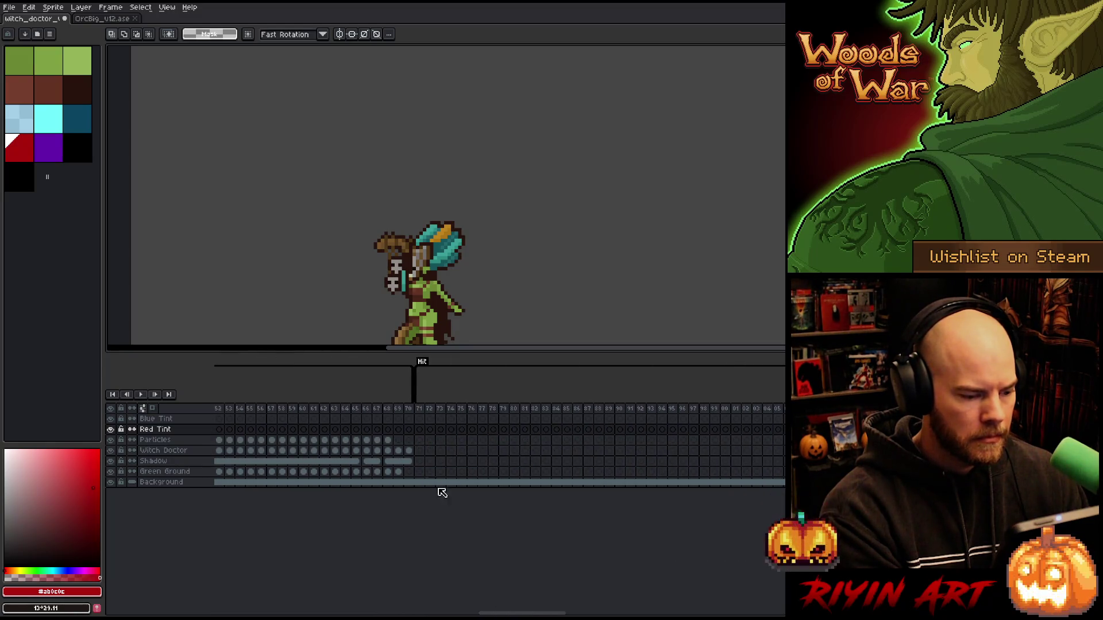
pyautogui.click(419, 440)
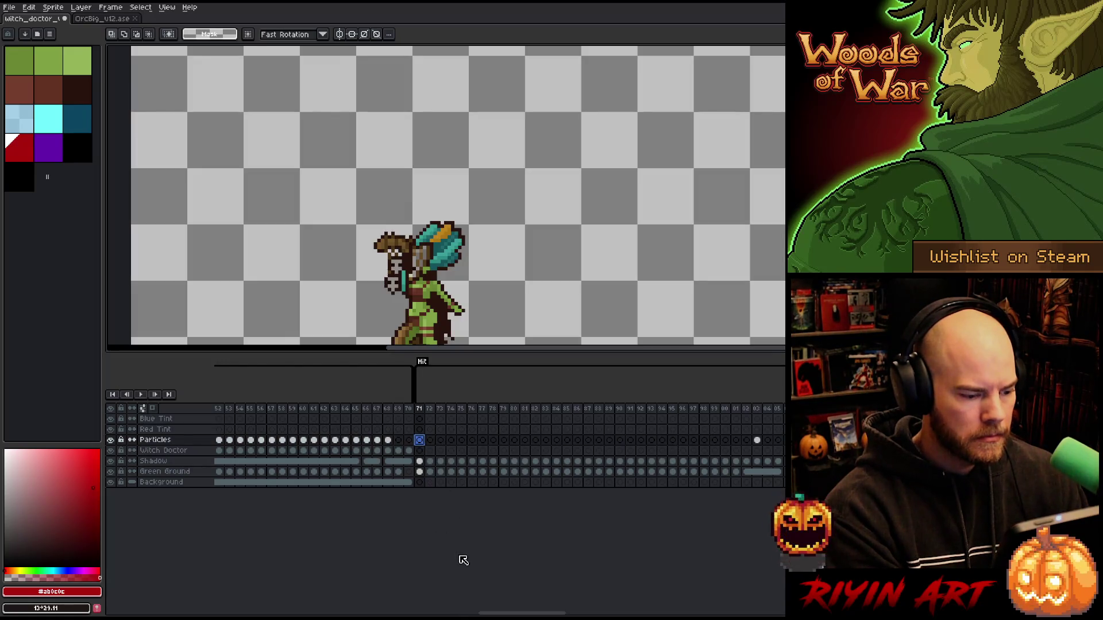
pyautogui.hotkey('ctrl', 'z')
pyautogui.hotkey('ctrl', 'z')
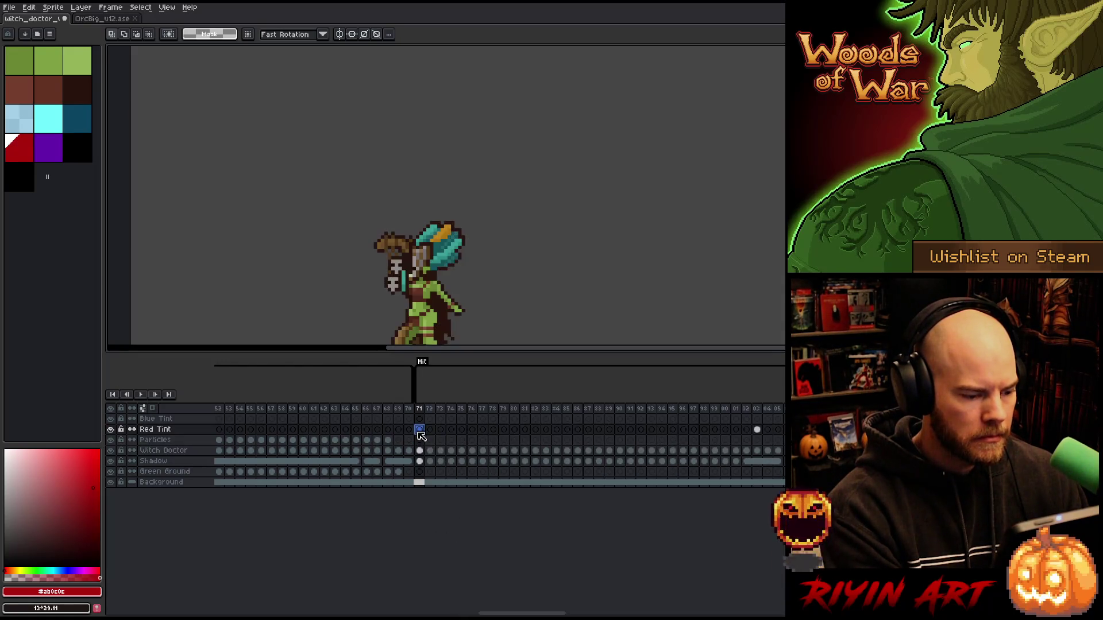
pyautogui.moveTo(520, 612)
pyautogui.mouseDown()
pyautogui.moveTo(714, 598)
pyautogui.moveTo(773, 611)
pyautogui.mouseUp()
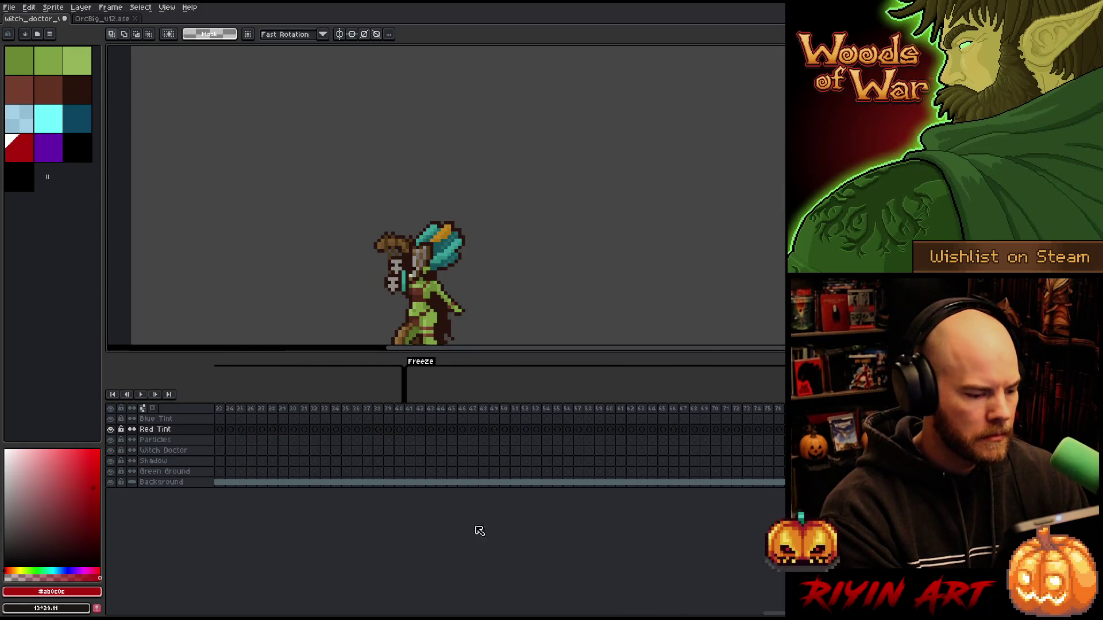
pyautogui.click(410, 430)
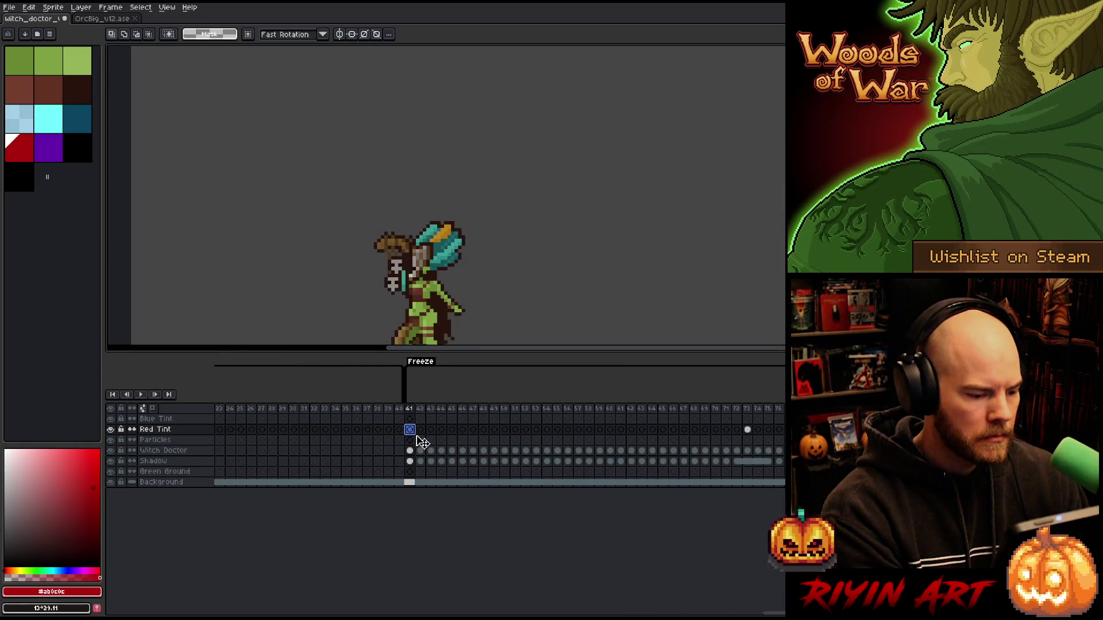
pyautogui.moveTo(781, 614)
pyautogui.mouseDown()
pyautogui.moveTo(547, 584)
pyautogui.moveTo(172, 571)
pyautogui.moveTo(385, 580)
pyautogui.moveTo(362, 581)
pyautogui.moveTo(372, 591)
pyautogui.mouseUp()
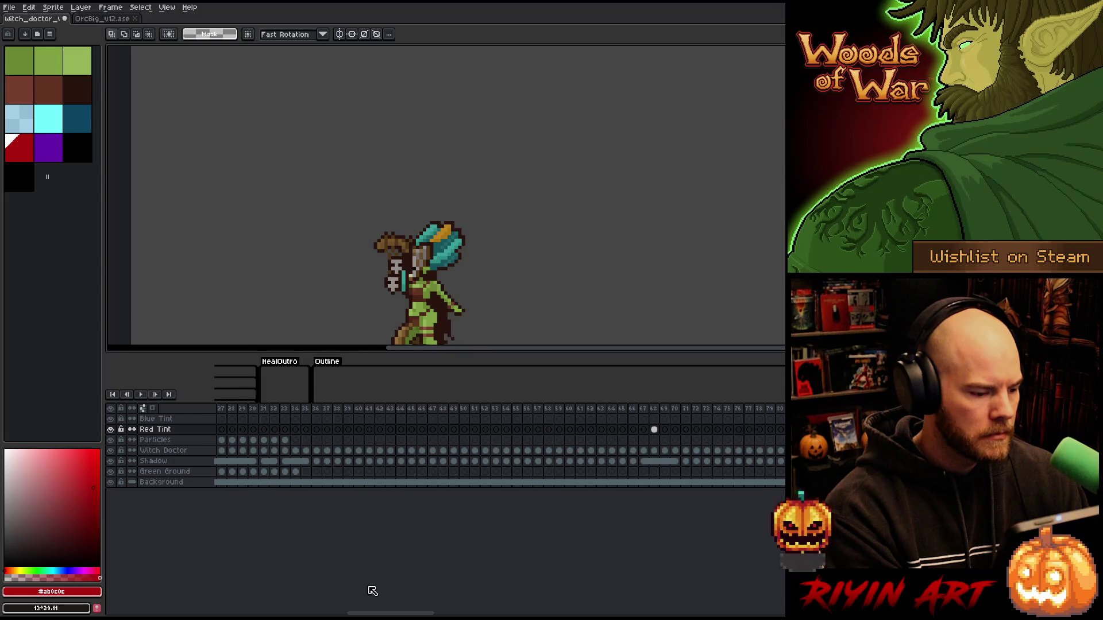
pyautogui.click(318, 451)
pyautogui.moveTo(320, 455); pyautogui.dragTo(475, 452)
pyautogui.press('space')
pyautogui.moveTo(455, 291); pyautogui.dragTo(461, 176)
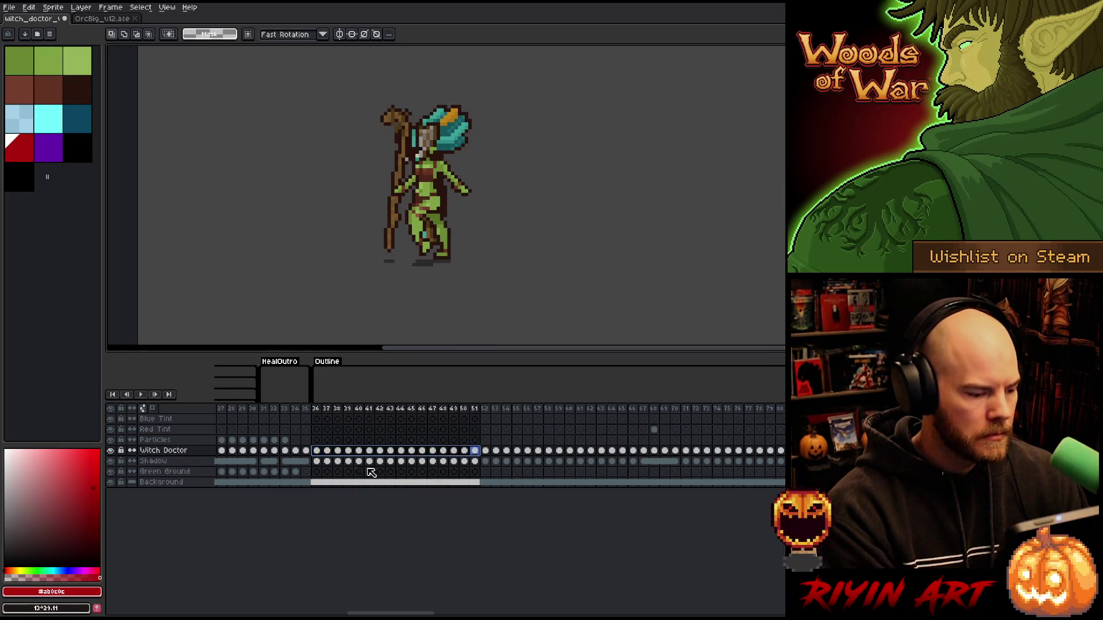
pyautogui.click(485, 451)
pyautogui.moveTo(317, 451)
pyautogui.mouseDown()
pyautogui.moveTo(569, 470)
pyautogui.moveTo(618, 454)
pyautogui.moveTo(827, 454)
pyautogui.moveTo(827, 441)
pyautogui.moveTo(827, 453)
pyautogui.moveTo(873, 452)
pyautogui.moveTo(874, 441)
pyautogui.moveTo(873, 452)
pyautogui.moveTo(891, 453)
pyautogui.mouseUp()
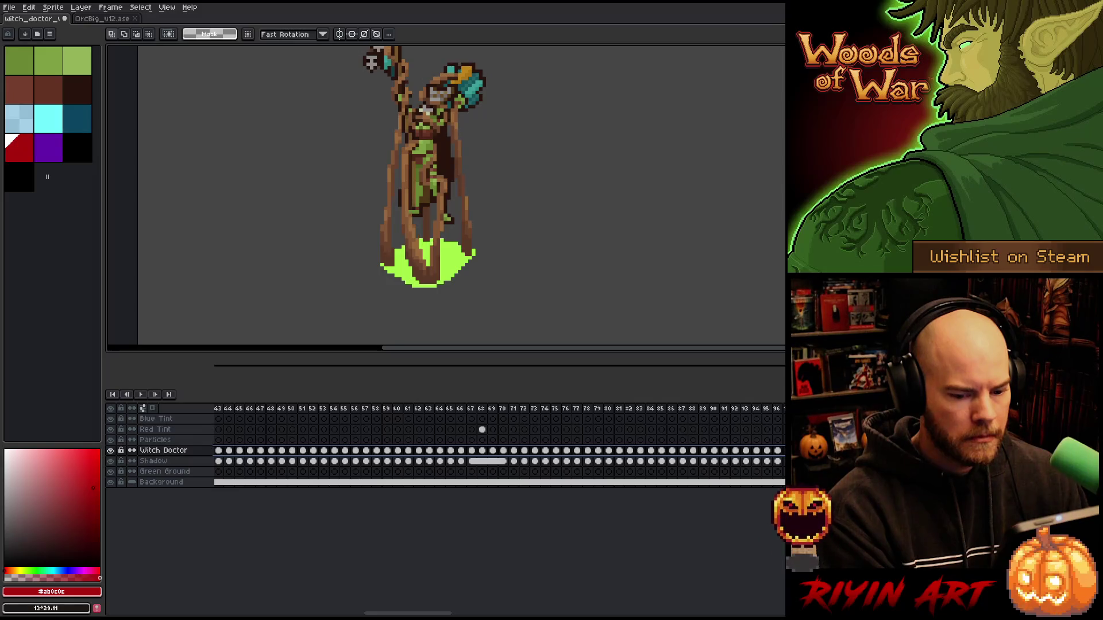
pyautogui.moveTo(415, 613); pyautogui.dragTo(336, 610)
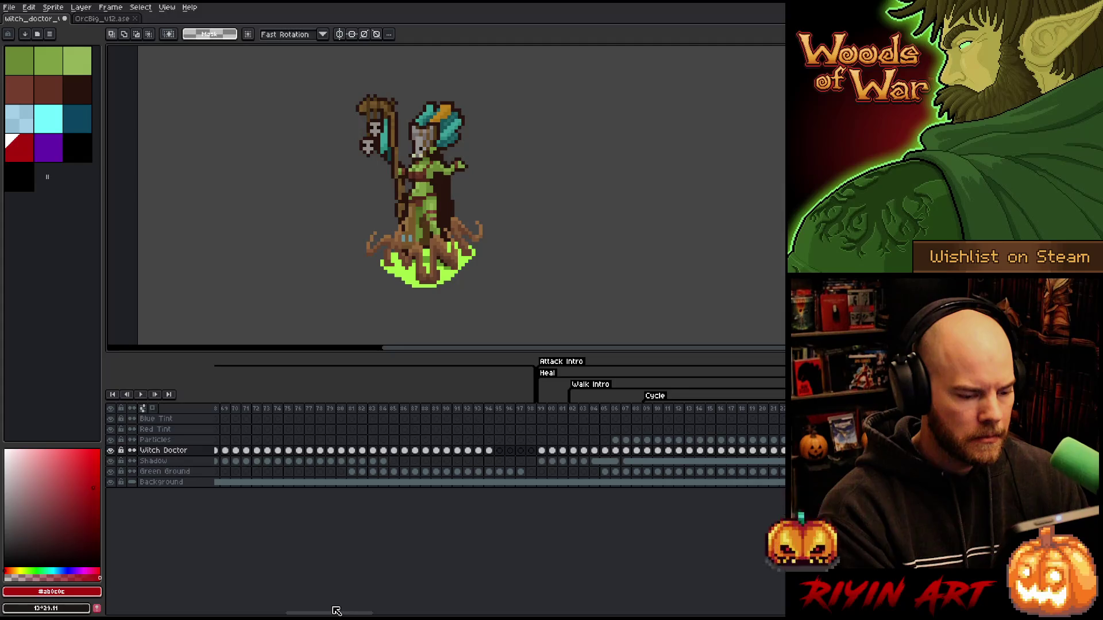
pyautogui.moveTo(336, 611)
pyautogui.mouseDown()
pyautogui.moveTo(221, 609)
pyautogui.moveTo(303, 607)
pyautogui.mouseUp()
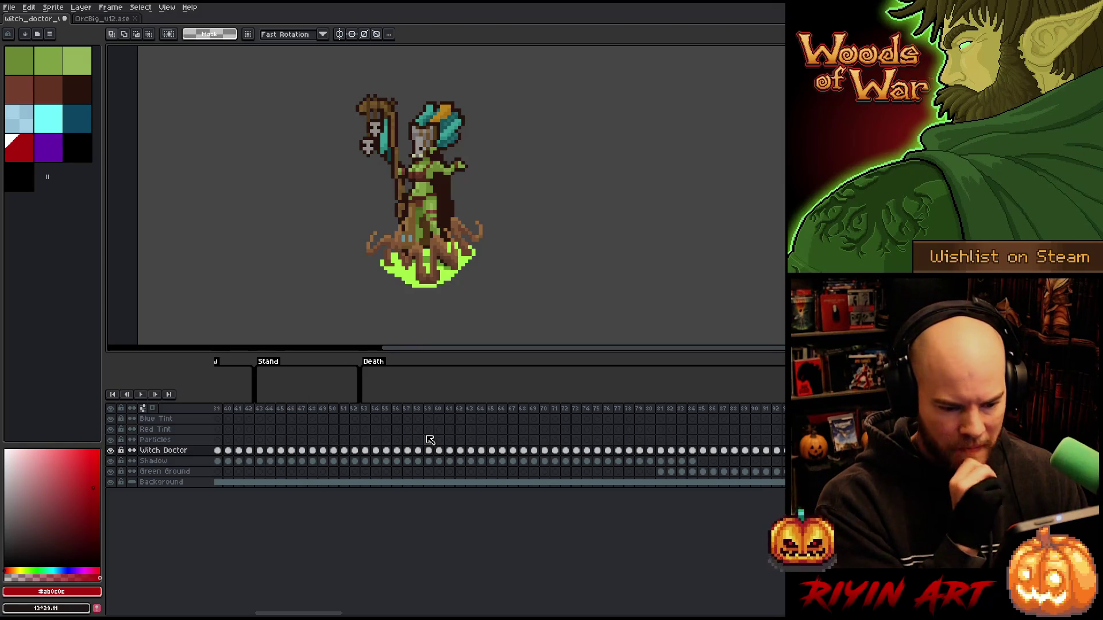
pyautogui.click(365, 419)
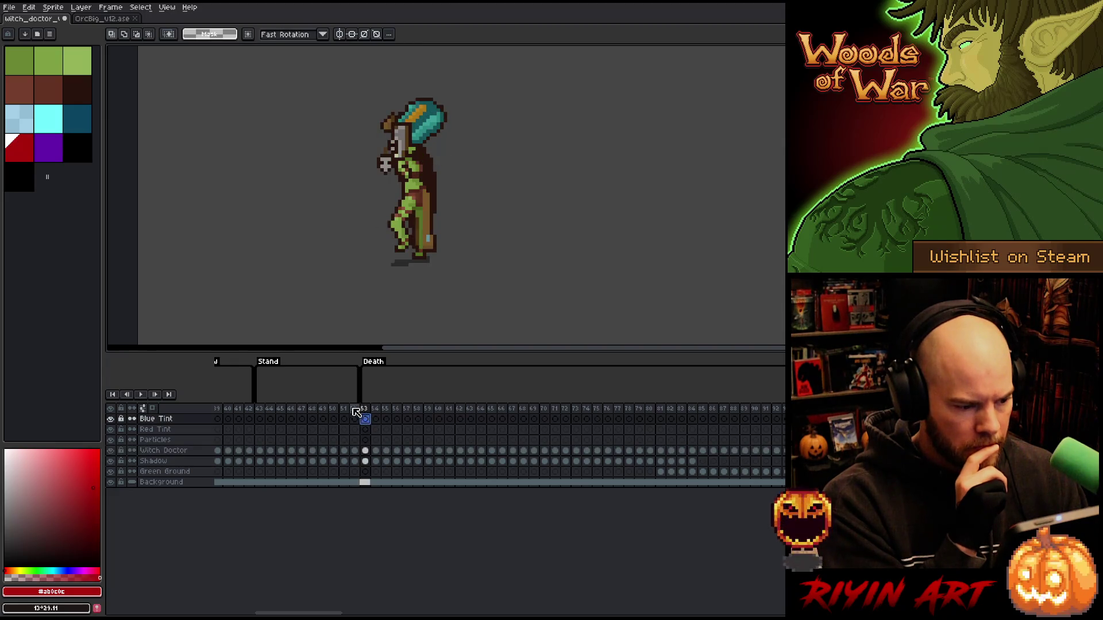
pyautogui.click(355, 410)
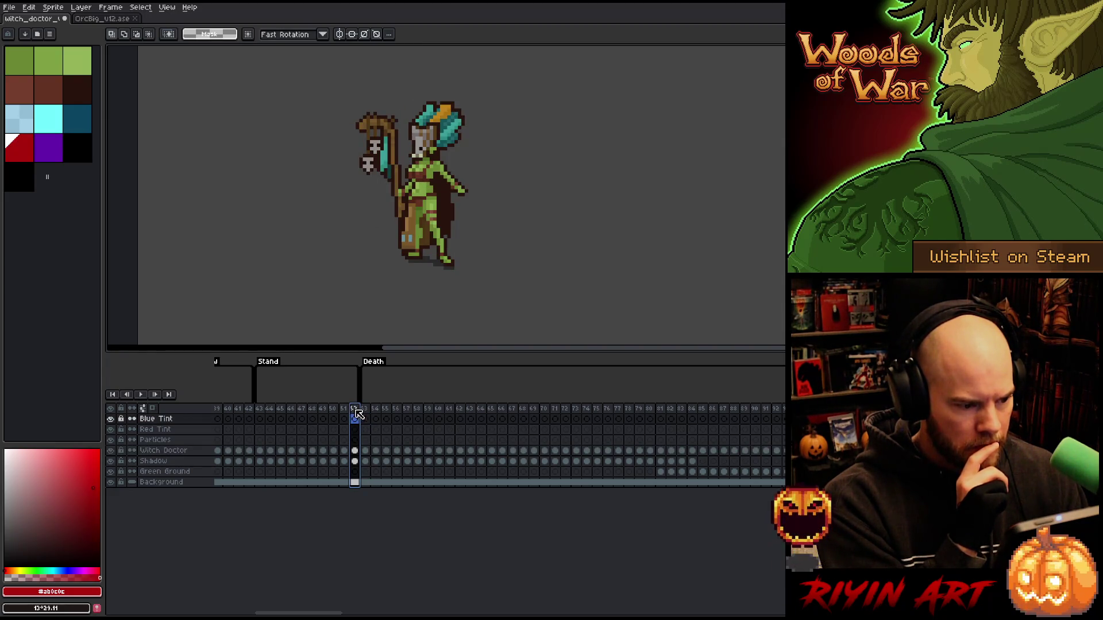
pyautogui.click(366, 411)
pyautogui.click(356, 413)
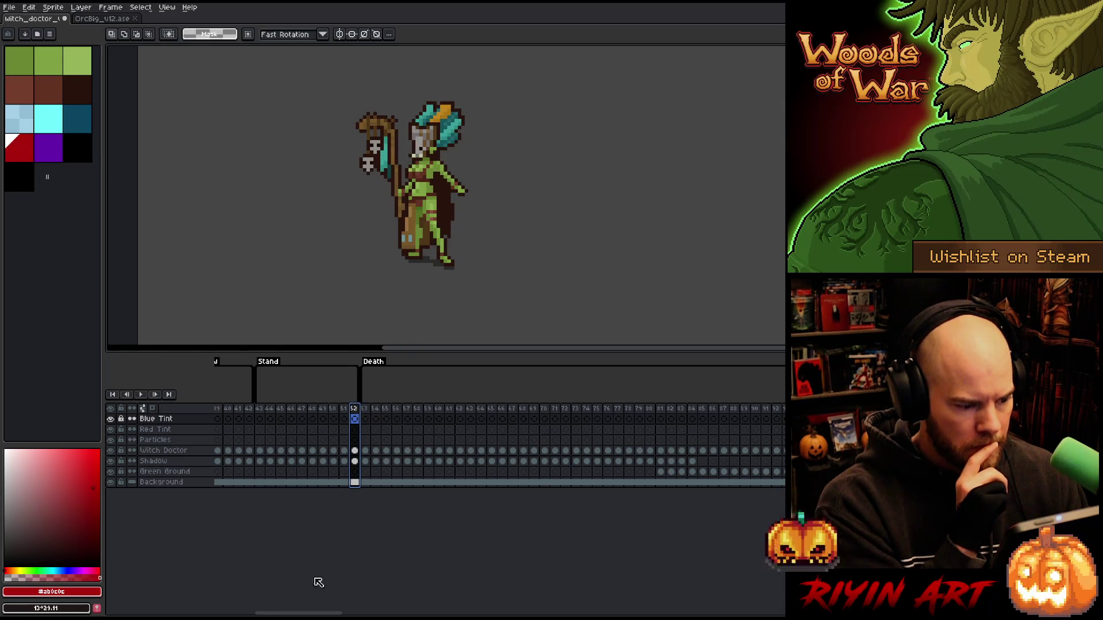
pyautogui.moveTo(298, 612)
pyautogui.mouseDown()
pyautogui.moveTo(465, 610)
pyautogui.moveTo(365, 611)
pyautogui.moveTo(436, 611)
pyautogui.mouseUp()
pyautogui.click(450, 409)
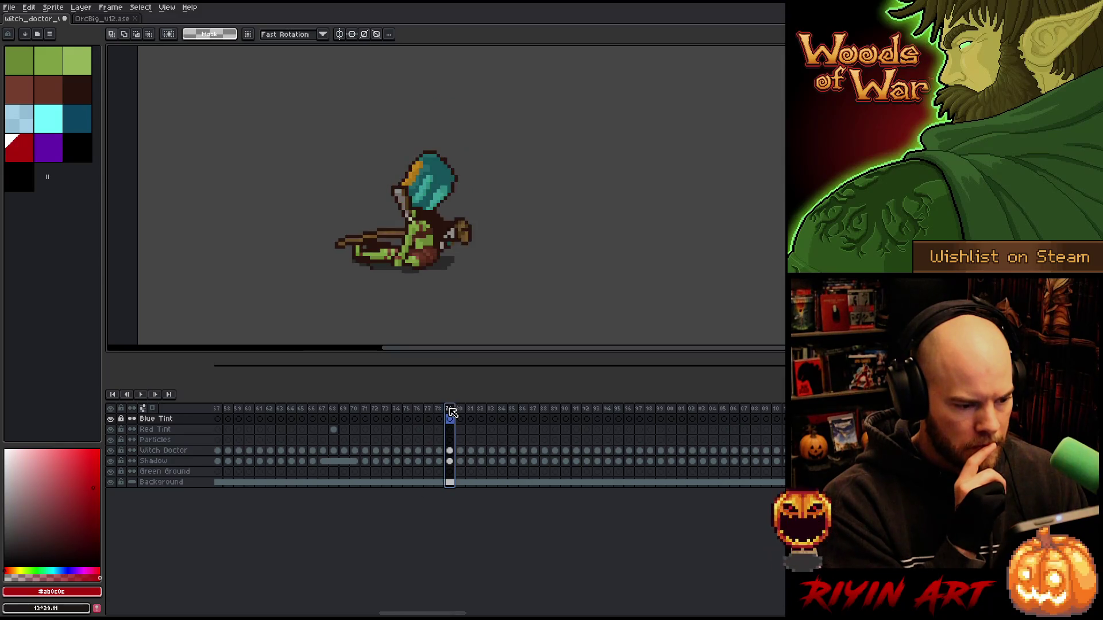
pyautogui.moveTo(457, 412); pyautogui.dragTo(782, 406)
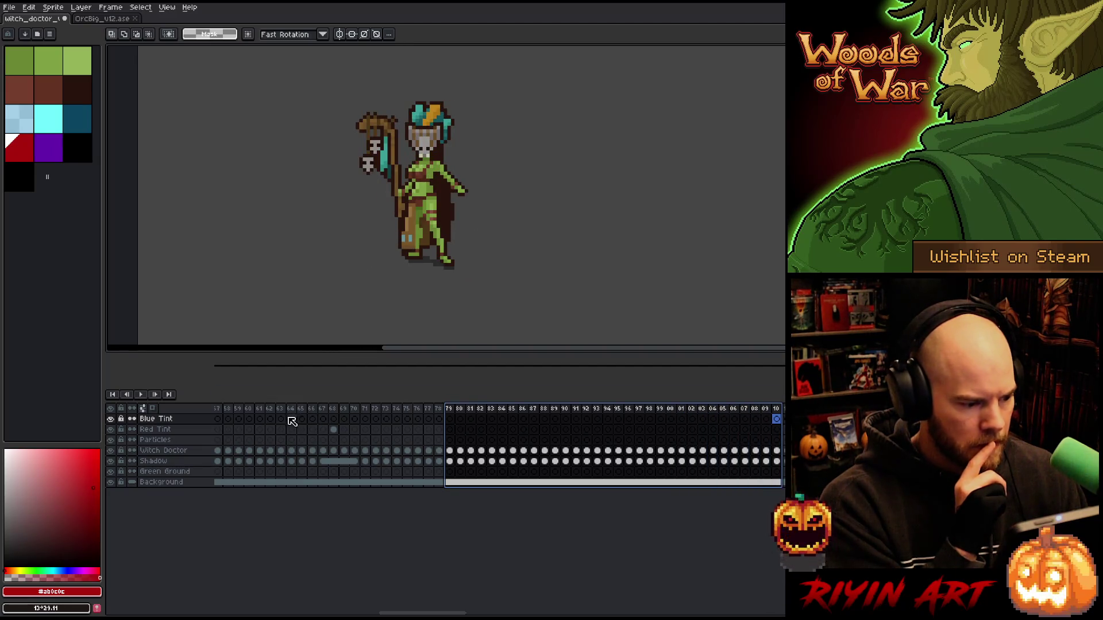
pyautogui.moveTo(282, 414)
pyautogui.mouseDown()
pyautogui.moveTo(546, 406)
pyautogui.moveTo(785, 434)
pyautogui.mouseUp()
pyautogui.click(534, 410)
pyautogui.press('Delete')
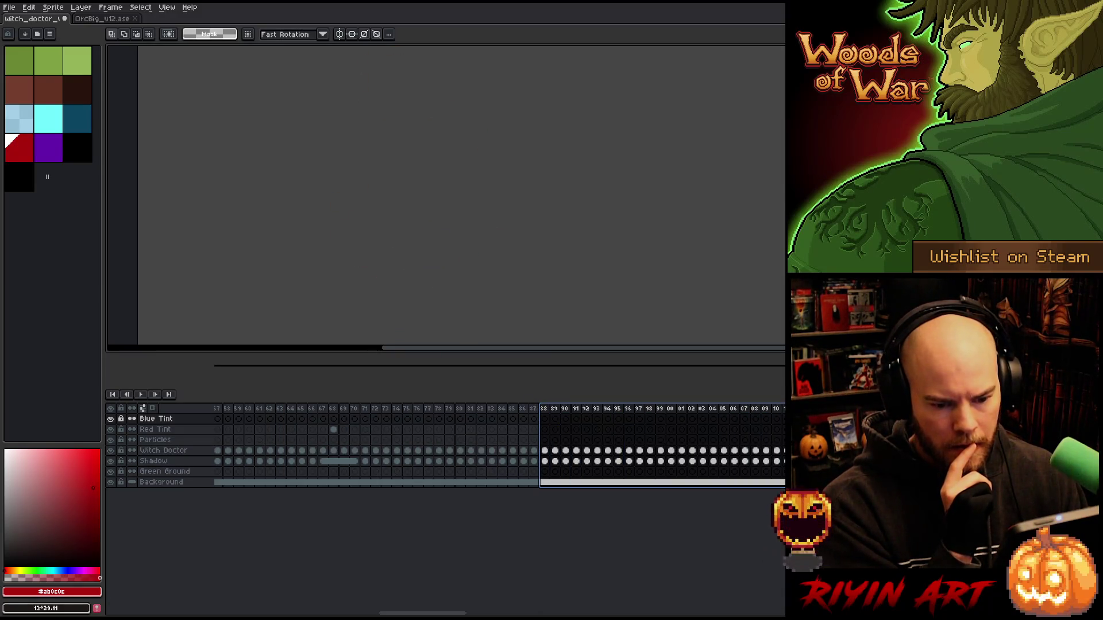
pyautogui.hotkey('alt', 'F2')
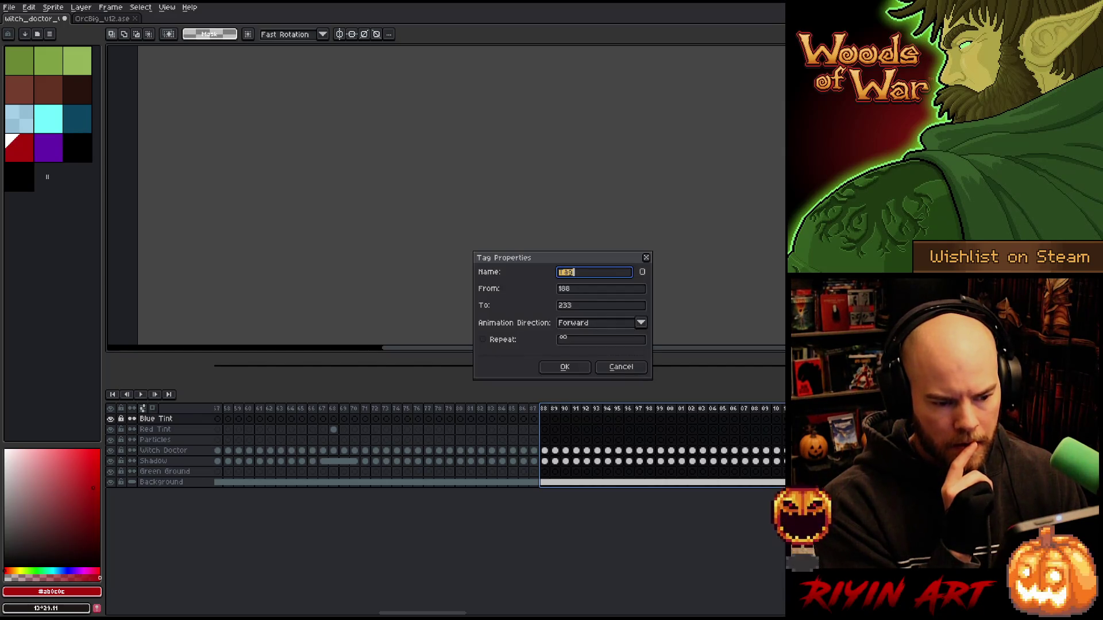
pyautogui.write('Death')
pyautogui.press('Return')
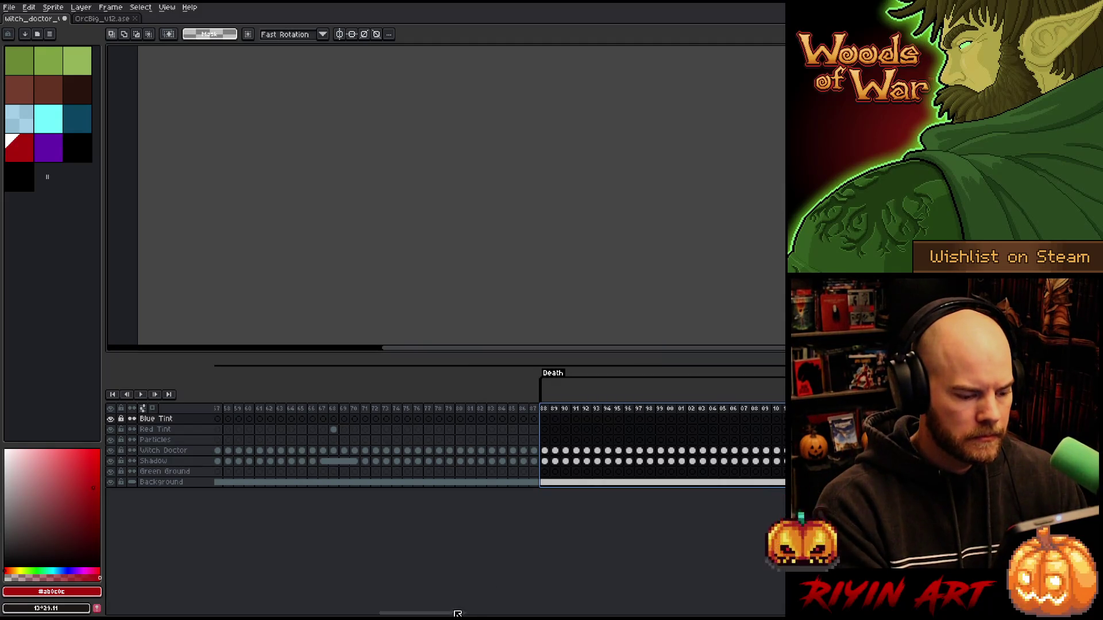
pyautogui.moveTo(463, 612)
pyautogui.mouseDown()
pyautogui.moveTo(405, 612)
pyautogui.moveTo(550, 615)
pyautogui.moveTo(515, 614)
pyautogui.mouseUp()
pyautogui.moveTo(222, 482); pyautogui.dragTo(380, 419)
pyautogui.moveTo(516, 613)
pyautogui.mouseDown()
pyautogui.moveTo(616, 606)
pyautogui.moveTo(413, 614)
pyautogui.moveTo(427, 614)
pyautogui.mouseUp()
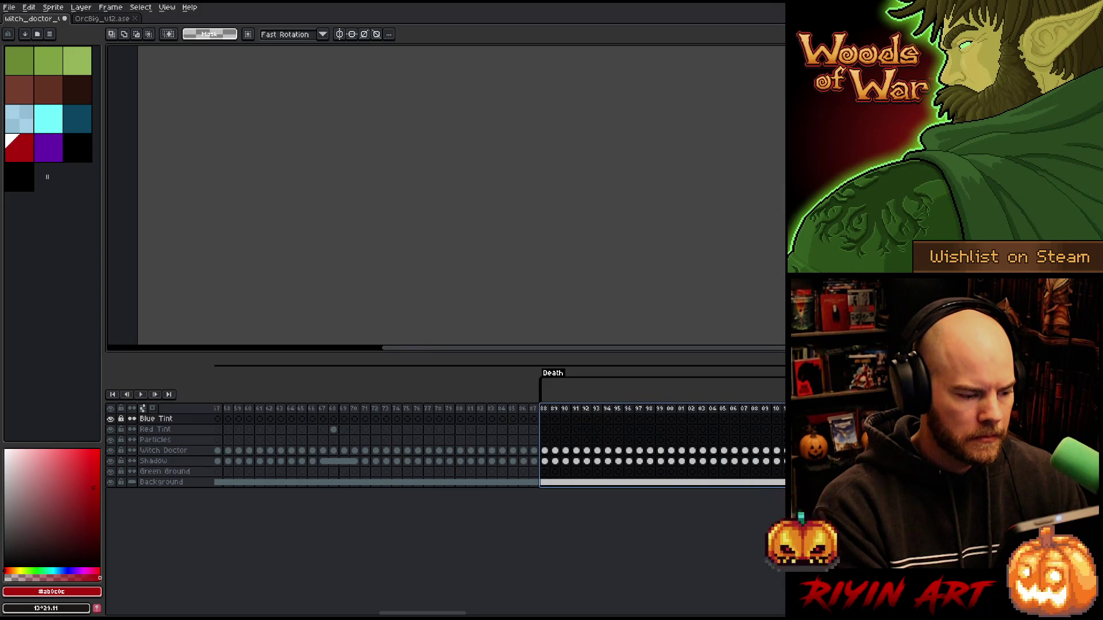
pyautogui.moveTo(427, 613); pyautogui.dragTo(563, 613)
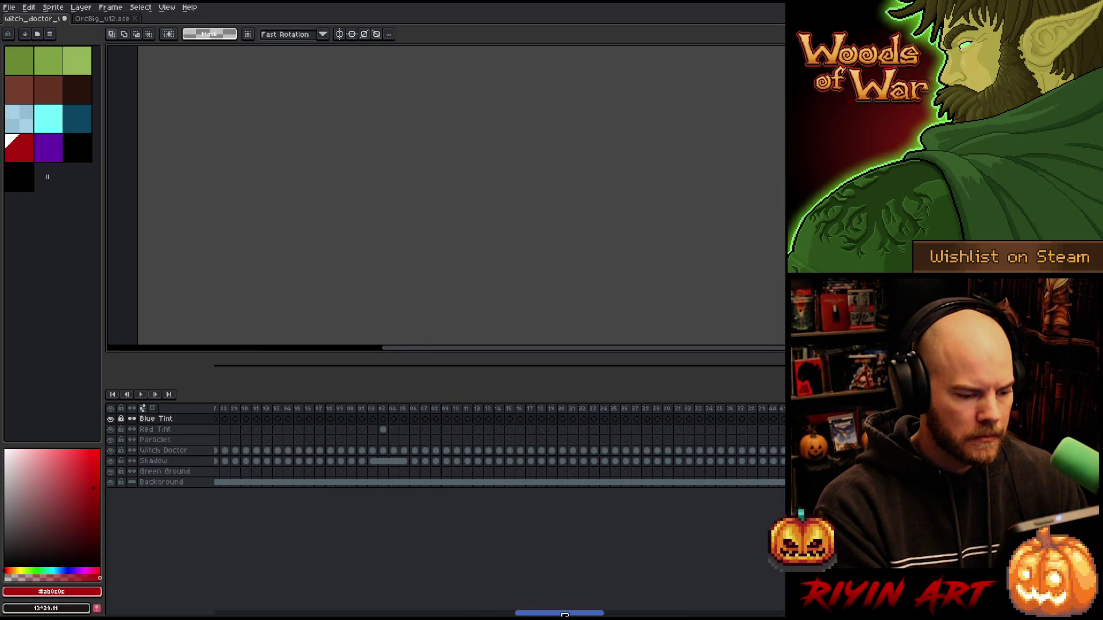
# Step: Clear the contents of a selected frame range and tag it 'Death'
pyautogui.click(607, 412)
pyautogui.moveTo(610, 415); pyautogui.dragTo(785, 414)
pyautogui.press('Return')
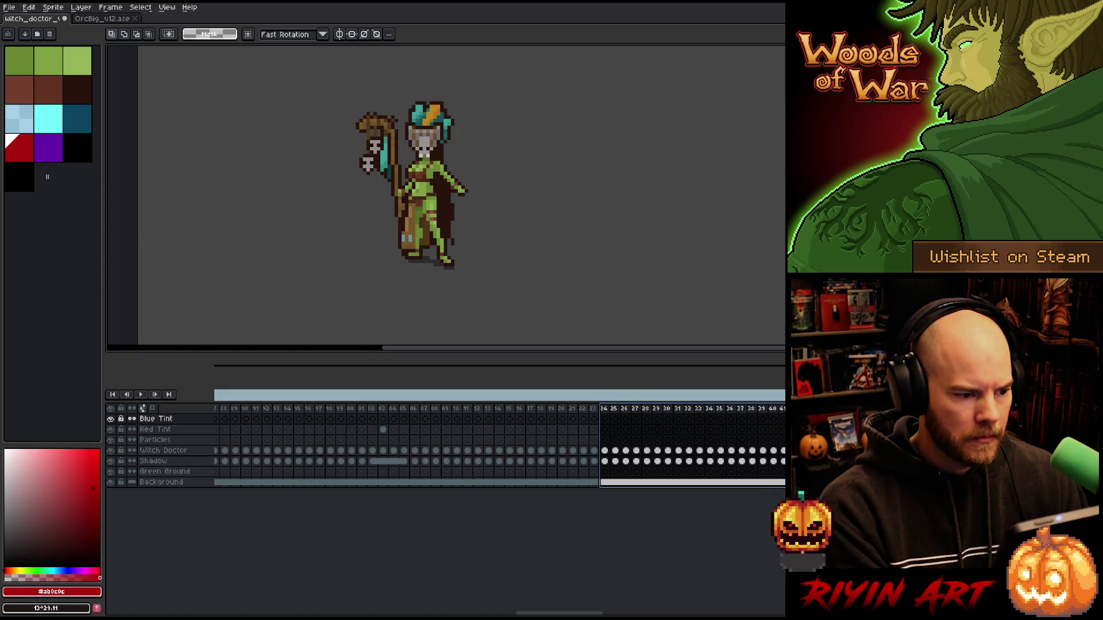
pyautogui.moveTo(382, 413); pyautogui.dragTo(781, 410)
pyautogui.press('Delete')
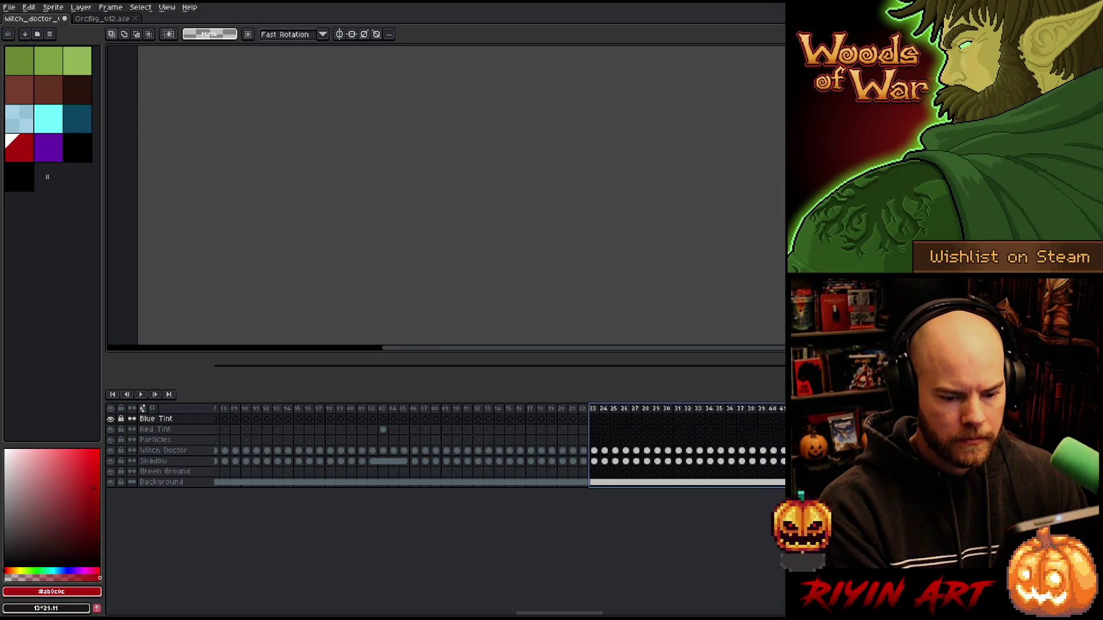
pyautogui.press('F2')
pyautogui.write('Death')
pyautogui.press('Return')
# Step: Clear frames 79–83 and tag them Death as well
pyautogui.moveTo(599, 613); pyautogui.dragTo(785, 608)
pyautogui.moveTo(339, 414); pyautogui.dragTo(785, 413)
pyautogui.press('Delete')
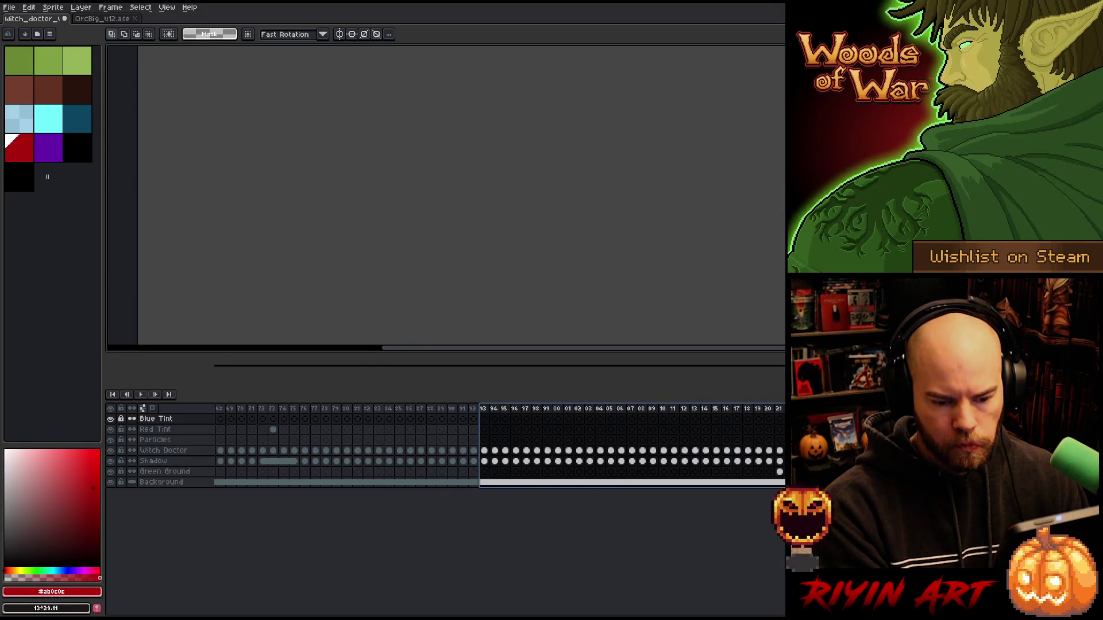
pyautogui.hotkey('alt', 'F2')
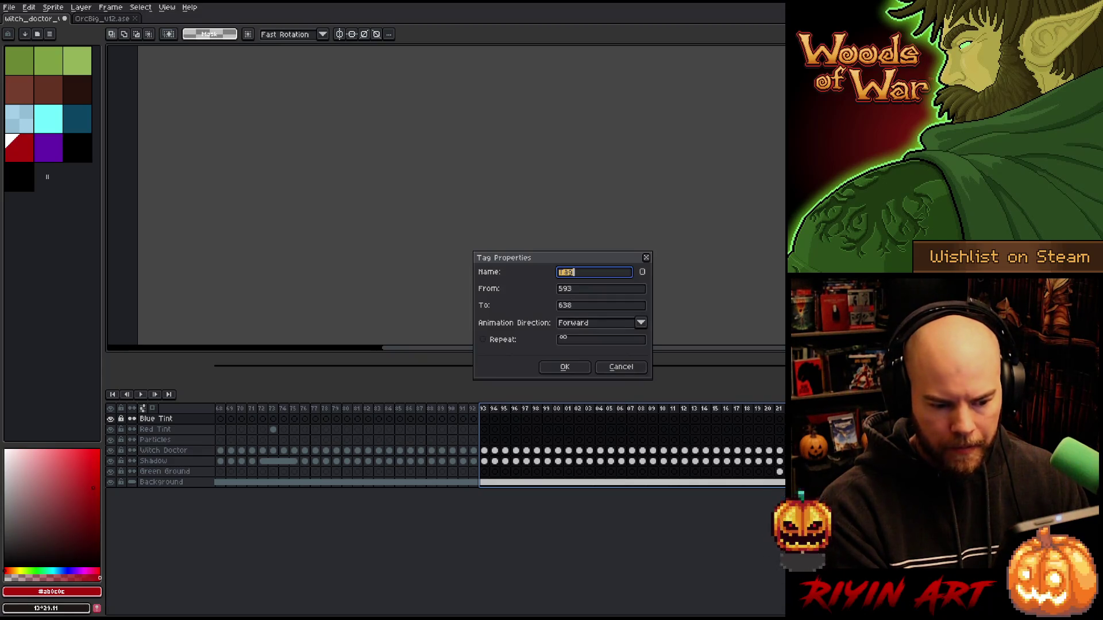
pyautogui.press('Return')
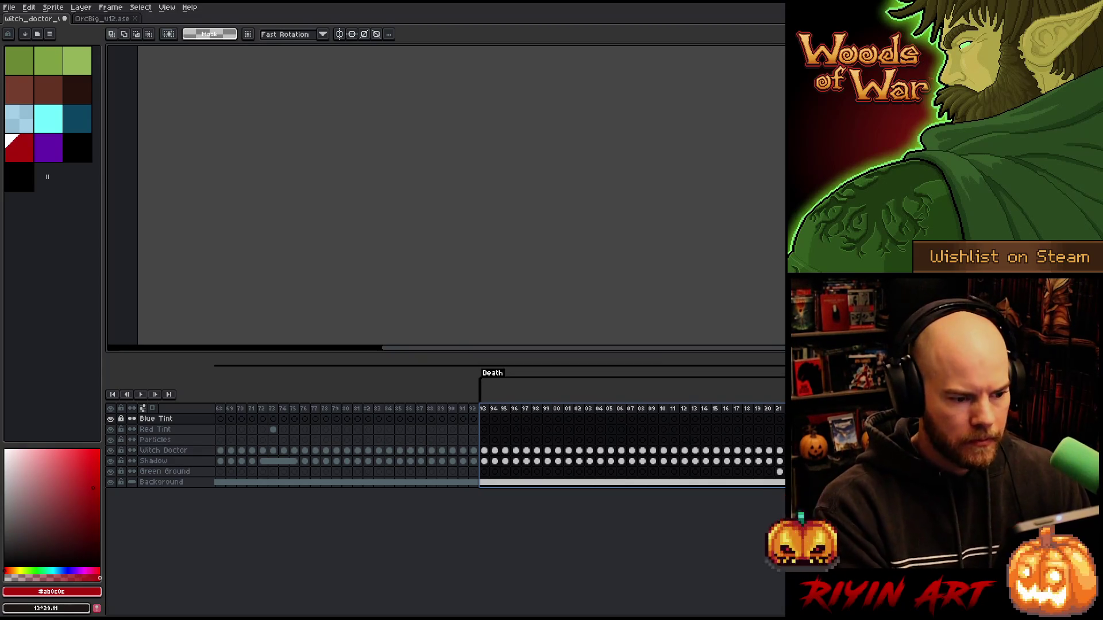
pyautogui.moveTo(632, 614)
pyautogui.mouseDown()
pyautogui.moveTo(738, 610)
pyautogui.moveTo(359, 613)
pyautogui.moveTo(570, 615)
pyautogui.moveTo(413, 614)
pyautogui.mouseUp()
pyautogui.click(163, 450)
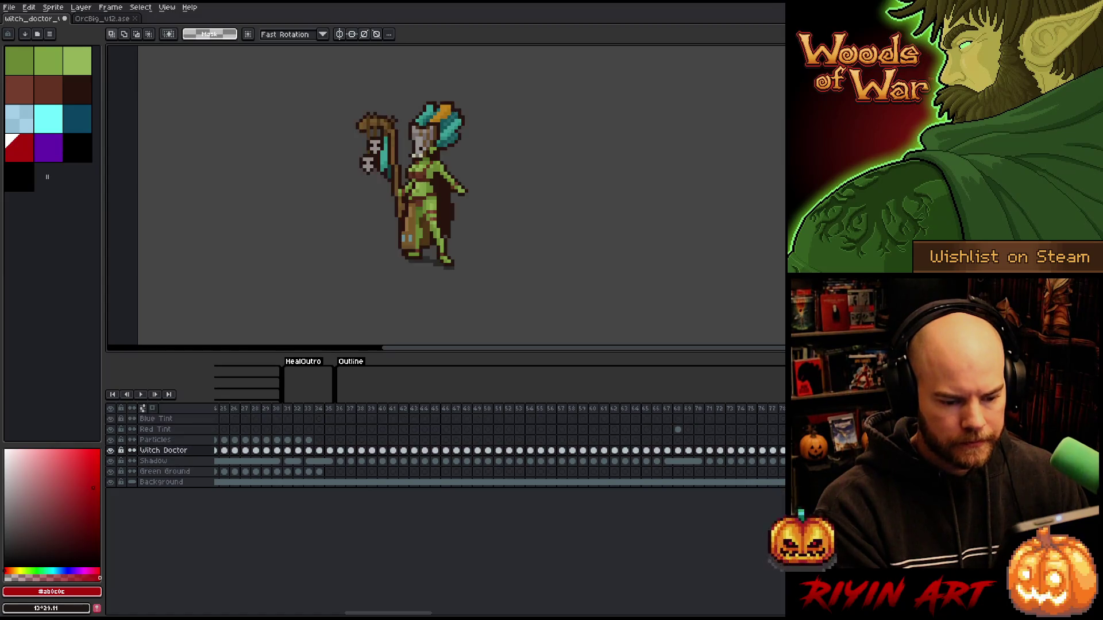
# Step: Apply a red outline to the Witch Doctor cels from frame 36, then check frames 36–38
pyautogui.moveTo(678, 450); pyautogui.dragTo(347, 452)
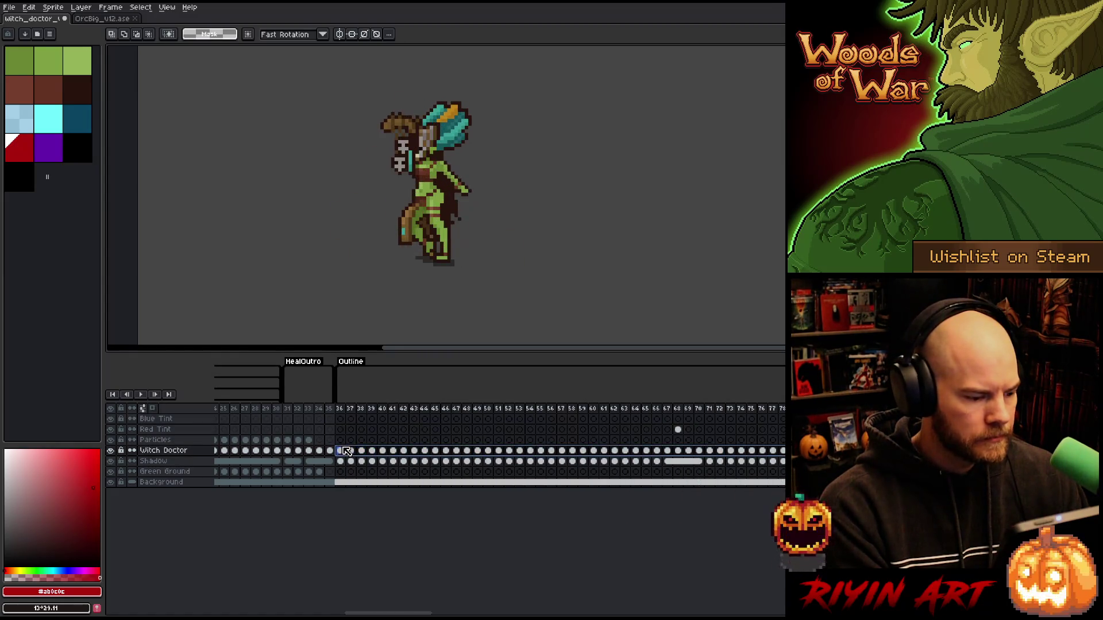
pyautogui.click(25, 151)
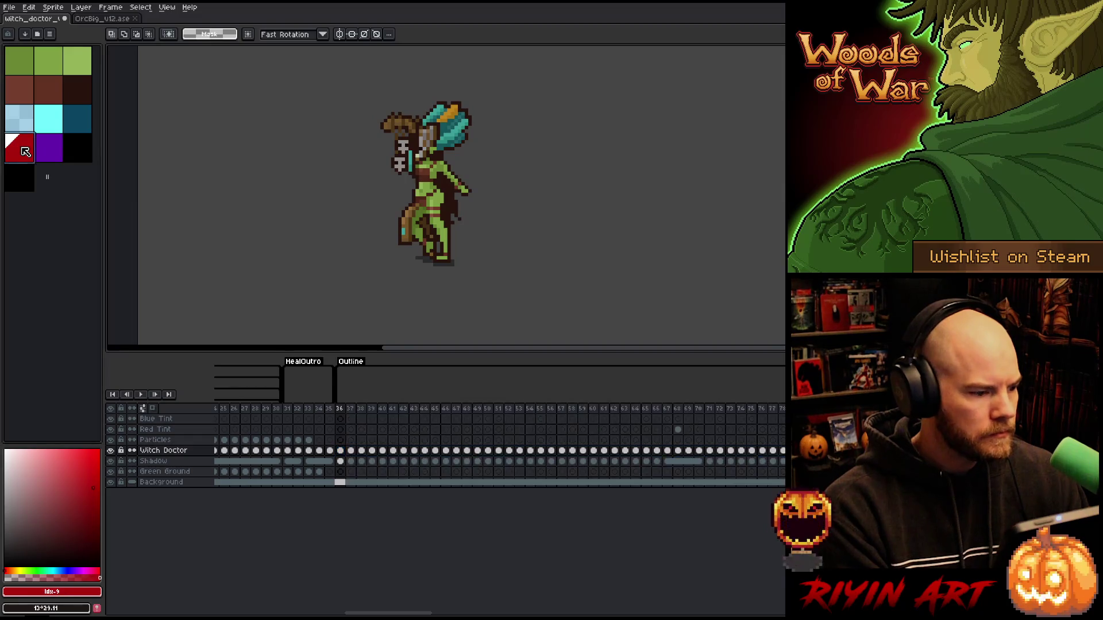
pyautogui.moveTo(340, 451)
pyautogui.mouseDown()
pyautogui.moveTo(660, 451)
pyautogui.moveTo(342, 452)
pyautogui.mouseUp()
pyautogui.hotkey('shift', 'o')
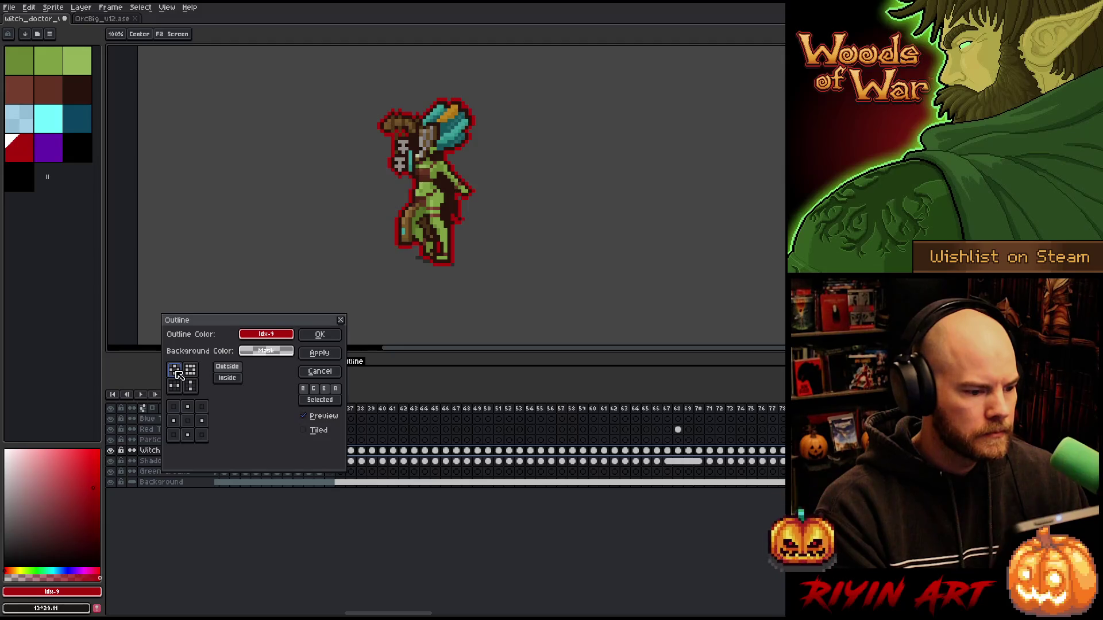
pyautogui.click(323, 339)
pyautogui.moveTo(339, 409); pyautogui.dragTo(785, 381)
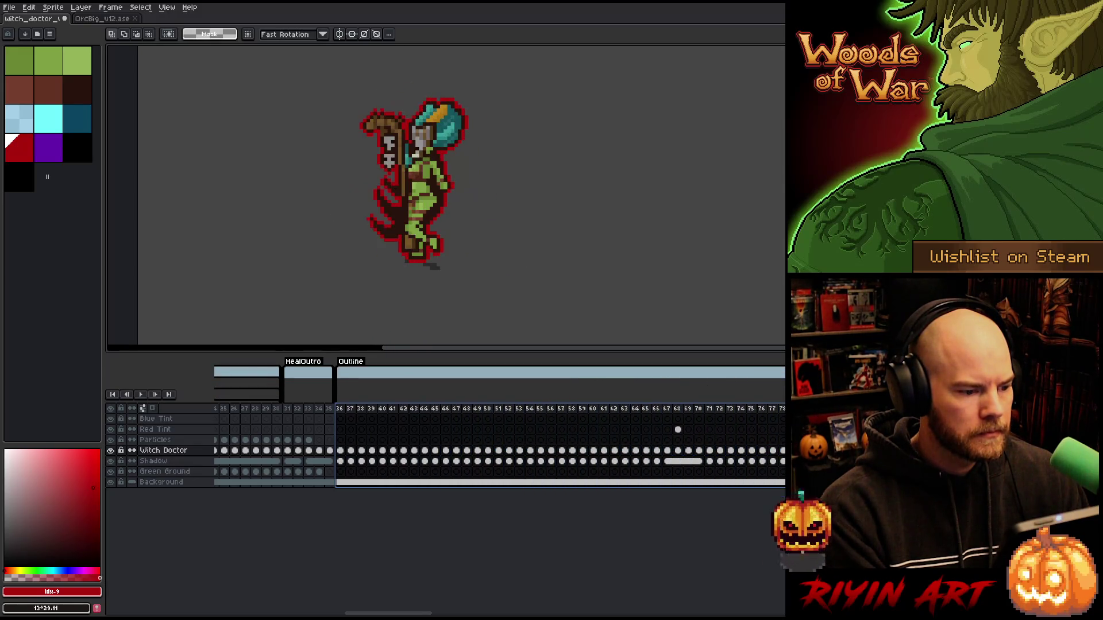
pyautogui.moveTo(785, 381)
pyautogui.mouseDown()
pyautogui.moveTo(364, 400)
pyautogui.moveTo(506, 395)
pyautogui.moveTo(438, 408)
pyautogui.mouseUp()
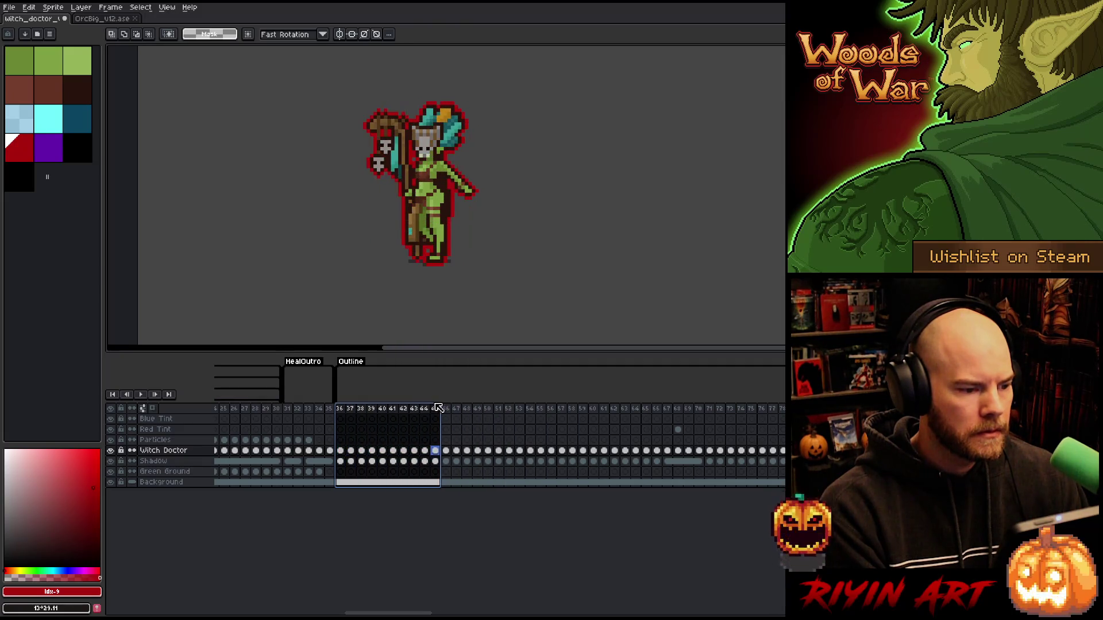
# Step: Select the next run of Witch Doctor frames past the Death block and preview the red outline
pyautogui.moveTo(373, 601); pyautogui.dragTo(433, 600)
pyautogui.moveTo(324, 409); pyautogui.dragTo(782, 428)
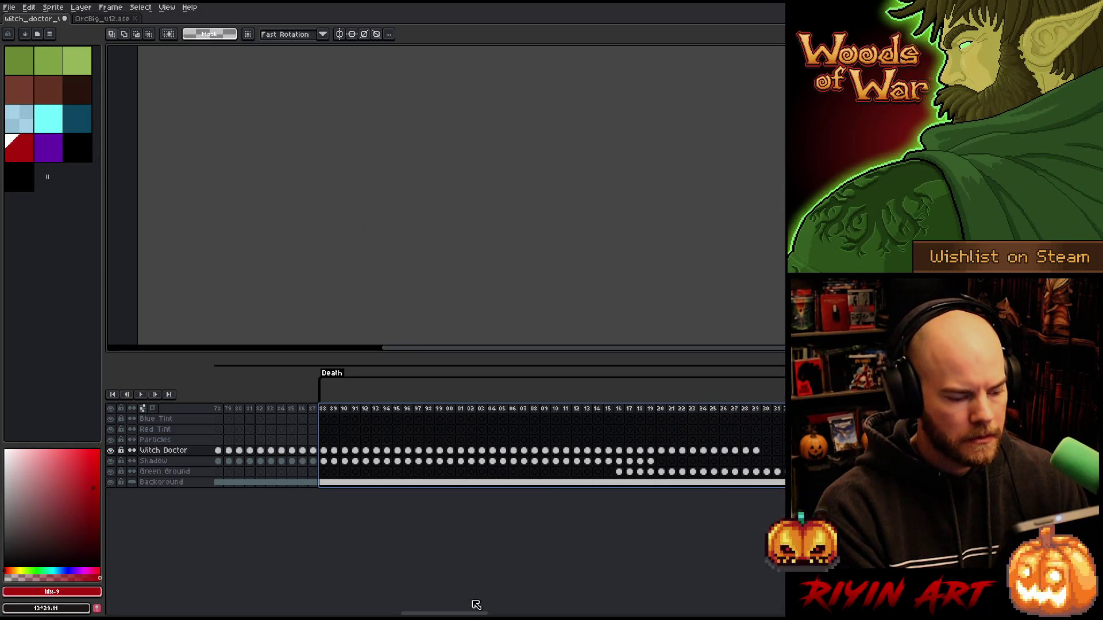
pyautogui.moveTo(472, 612)
pyautogui.mouseDown()
pyautogui.moveTo(525, 608)
pyautogui.moveTo(488, 604)
pyautogui.mouseUp()
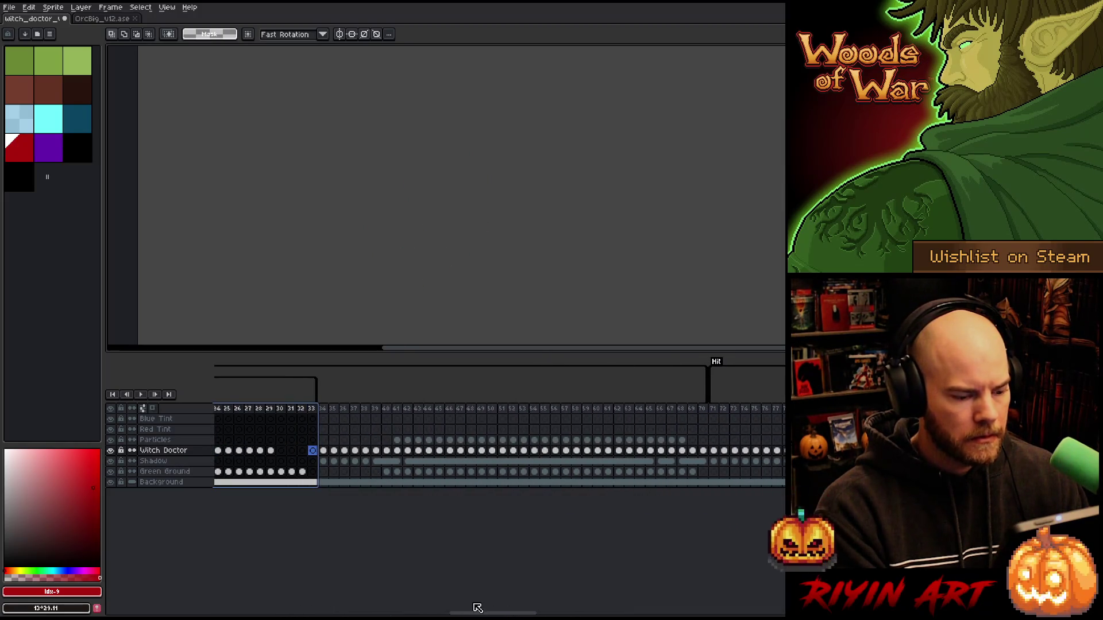
pyautogui.moveTo(324, 454)
pyautogui.mouseDown()
pyautogui.moveTo(730, 458)
pyautogui.moveTo(705, 458)
pyautogui.mouseUp()
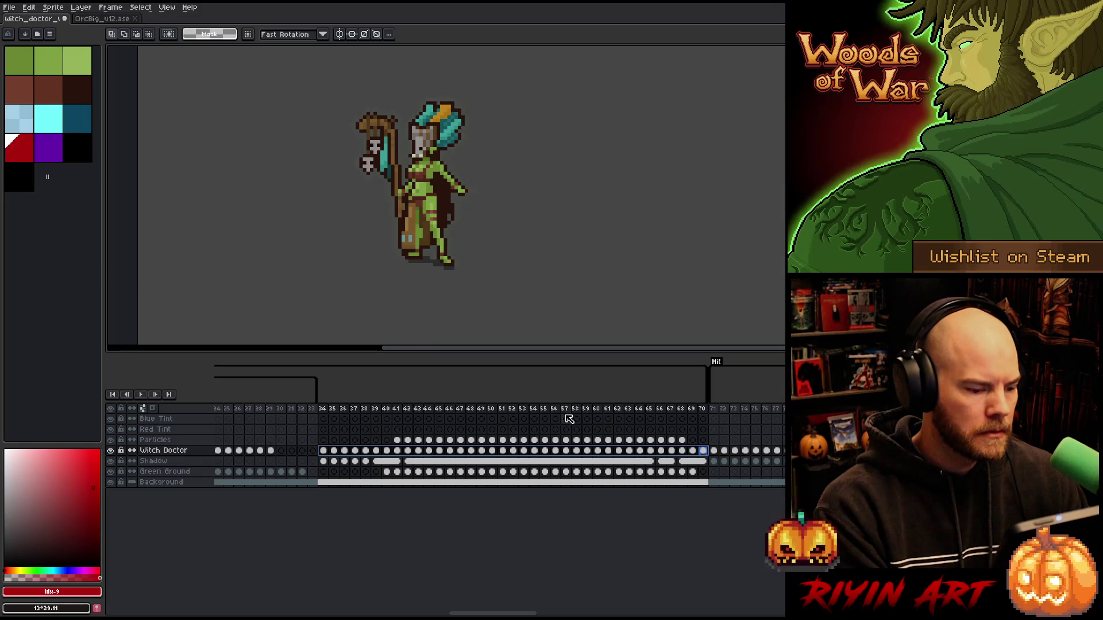
pyautogui.hotkey('shift', 'o')
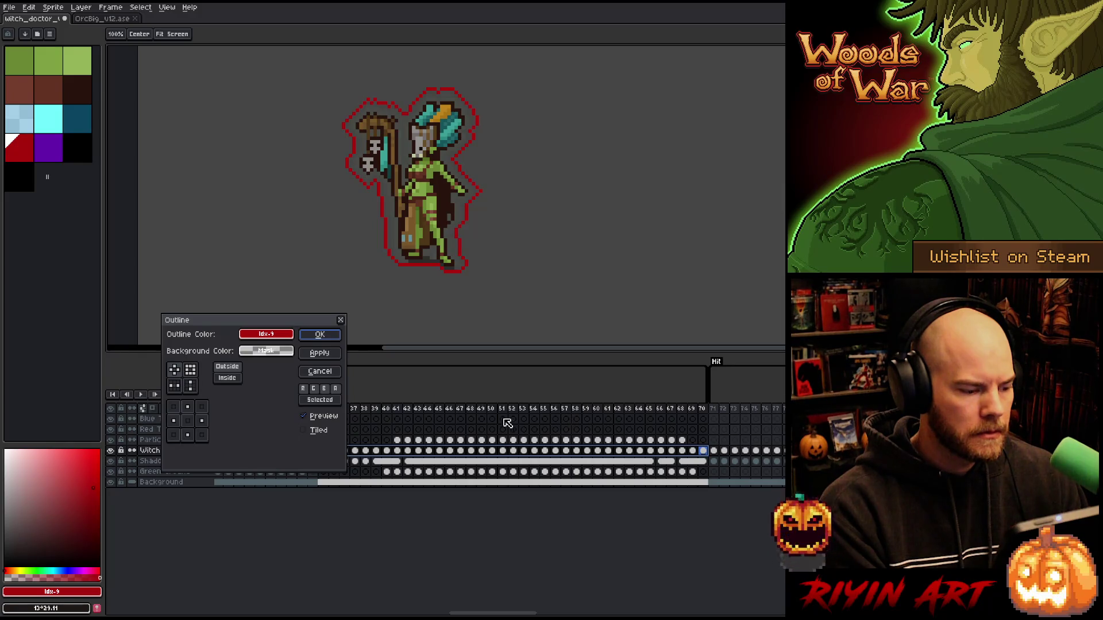
# Step: Cancel the outline and preview it on Witch Doctor frames 34–40 and frame 44
pyautogui.click(308, 375)
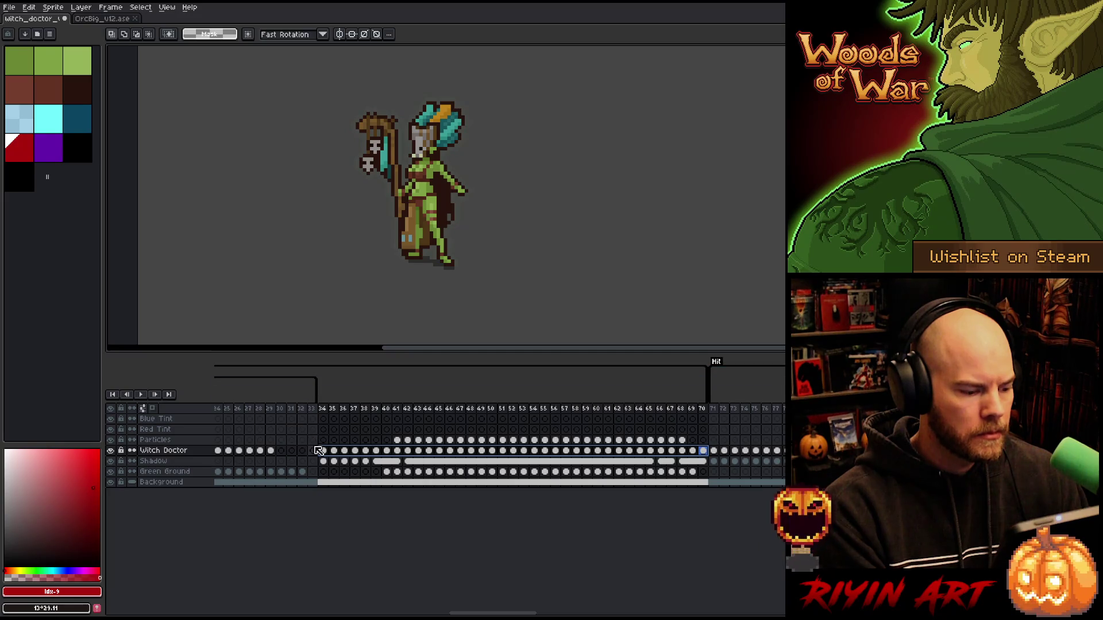
pyautogui.moveTo(325, 455)
pyautogui.mouseDown()
pyautogui.moveTo(395, 455)
pyautogui.moveTo(379, 456)
pyautogui.mouseUp()
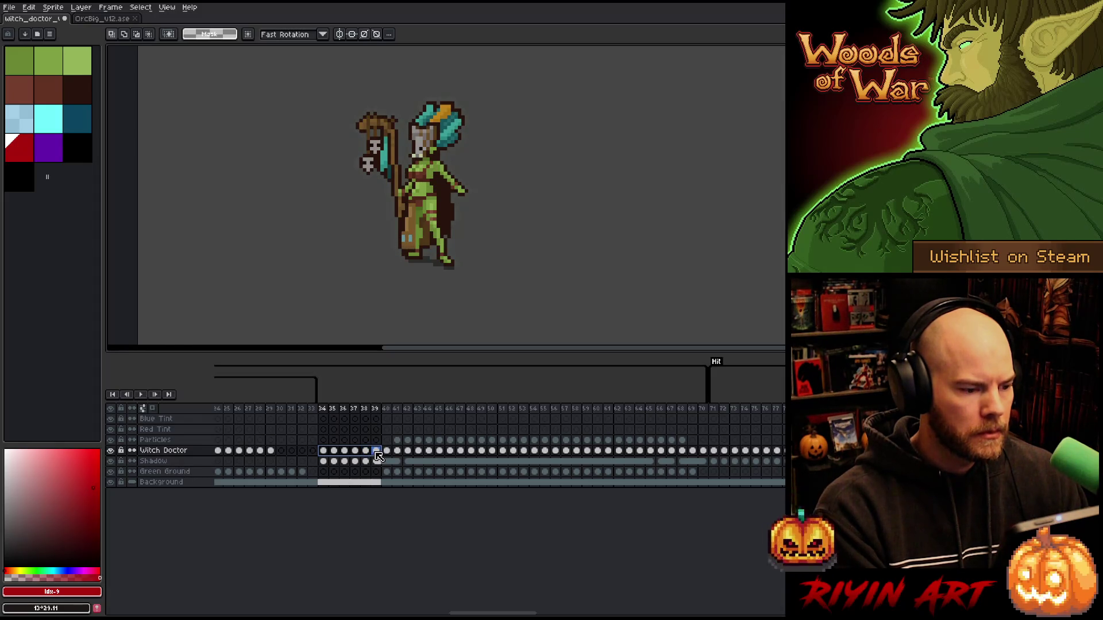
pyautogui.hotkey('shift', 'o')
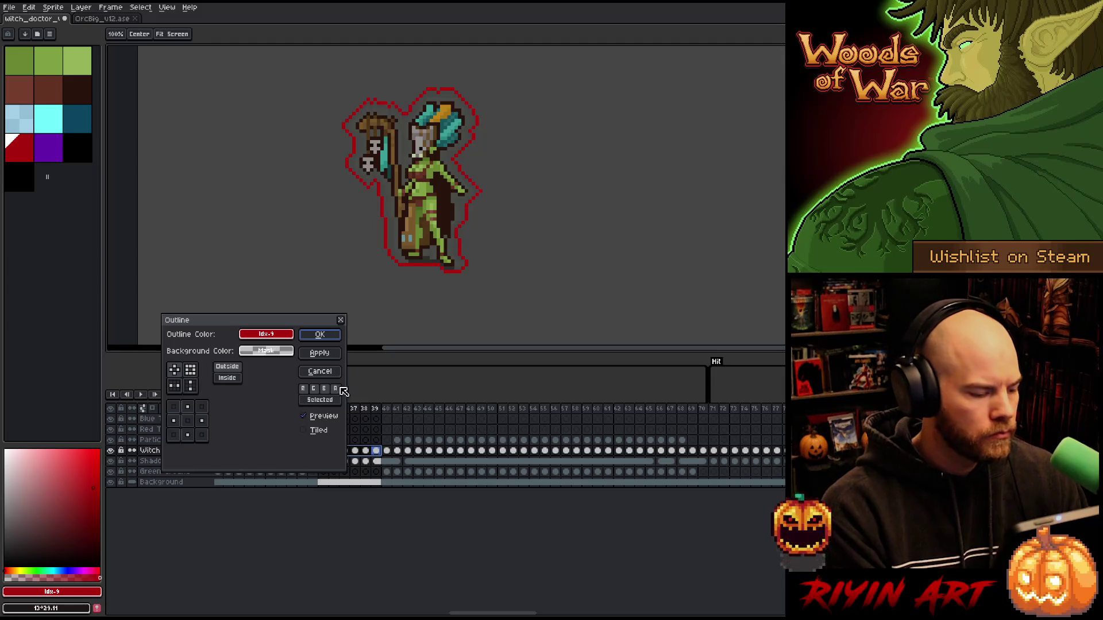
pyautogui.click(325, 373)
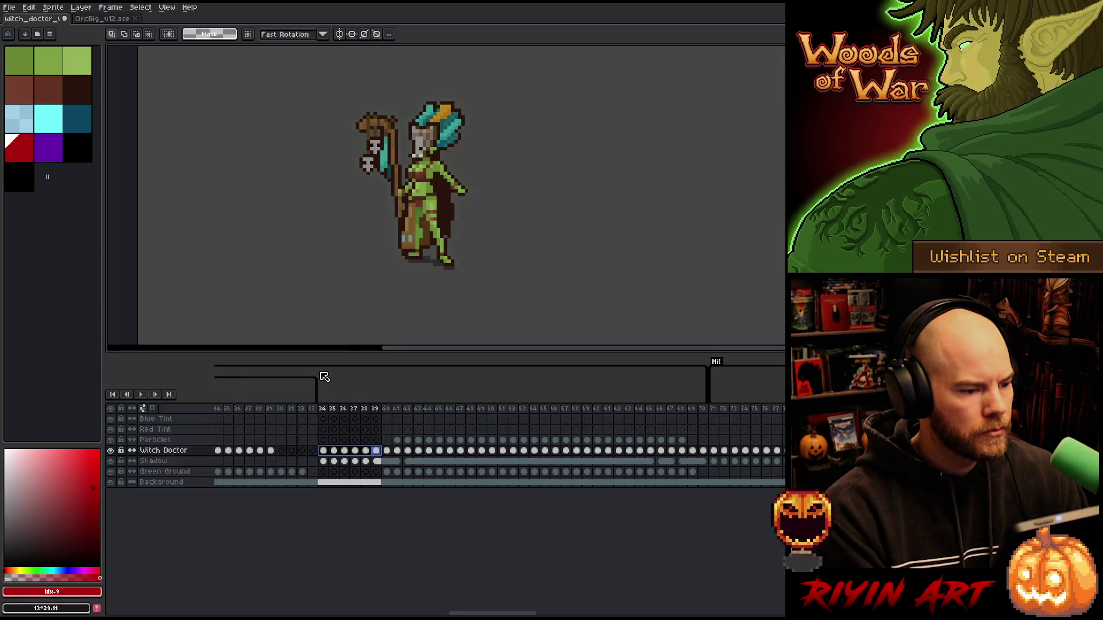
pyautogui.click(323, 451)
pyautogui.moveTo(332, 454); pyautogui.dragTo(444, 448)
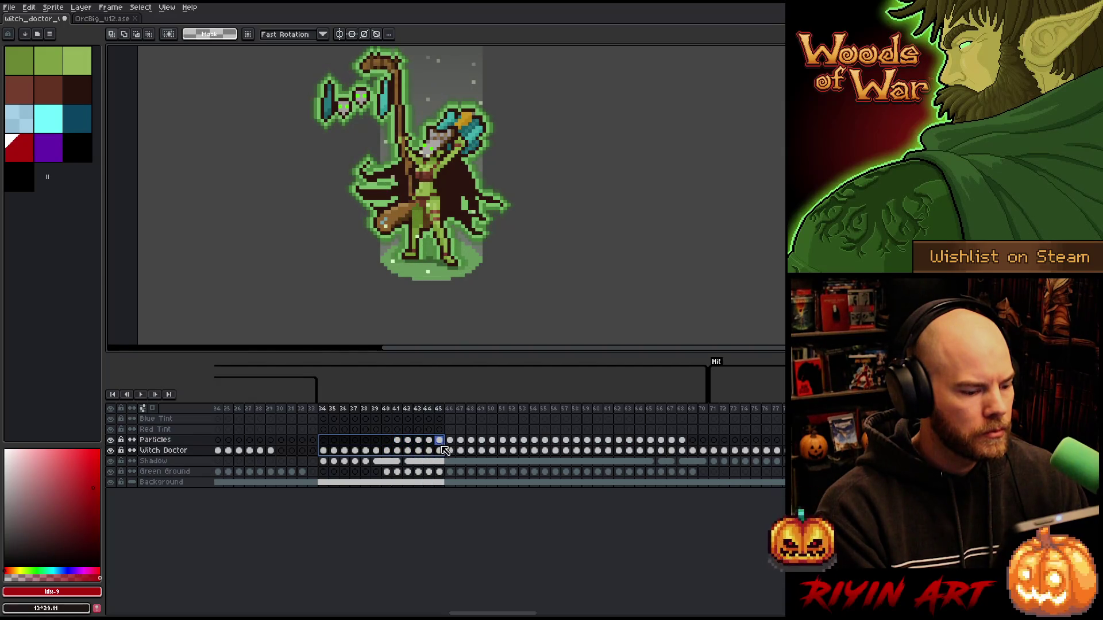
pyautogui.click(431, 452)
pyautogui.hotkey('shift', 'o')
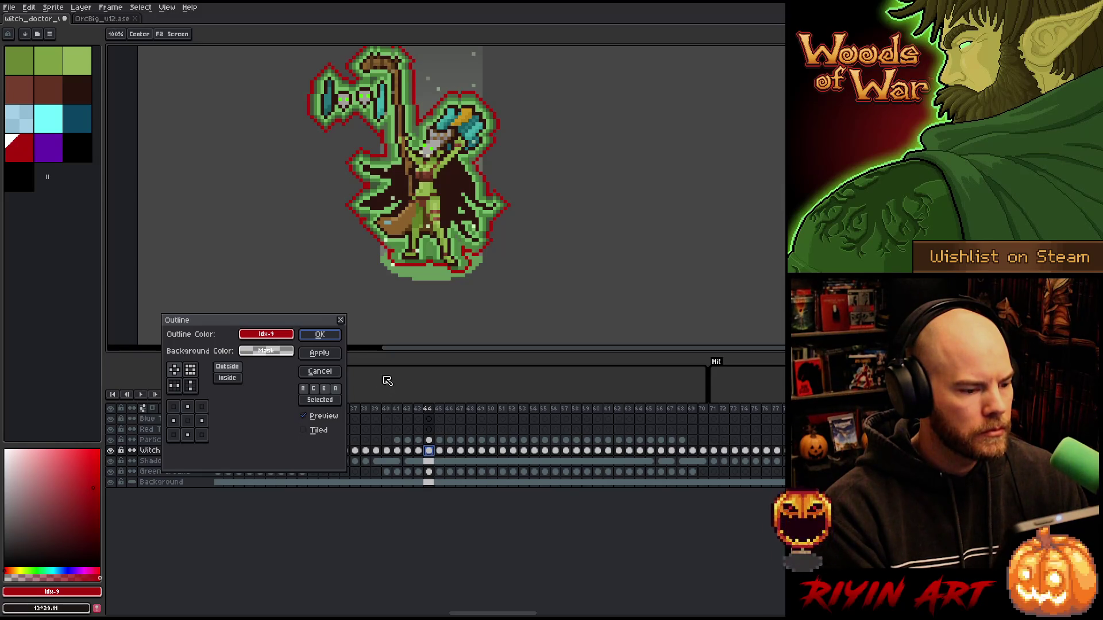
# Step: Apply the red outline to Witch Doctor frames 40–63, then undo it
pyautogui.scroll(-1, 397, 280)
pyautogui.scroll(1, 390, 239)
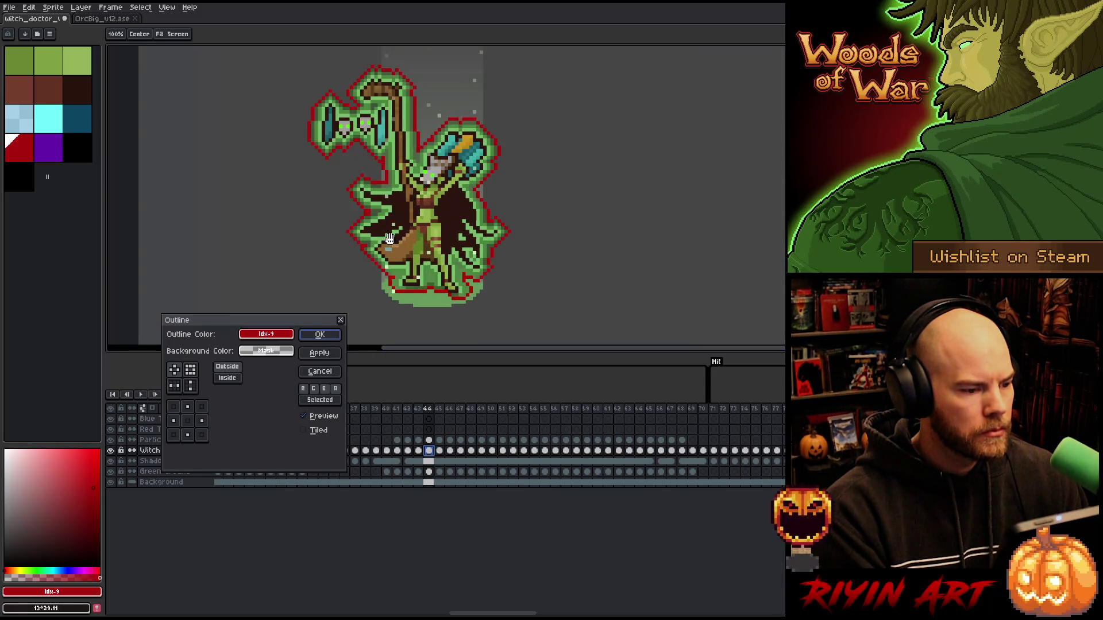
pyautogui.click(400, 452)
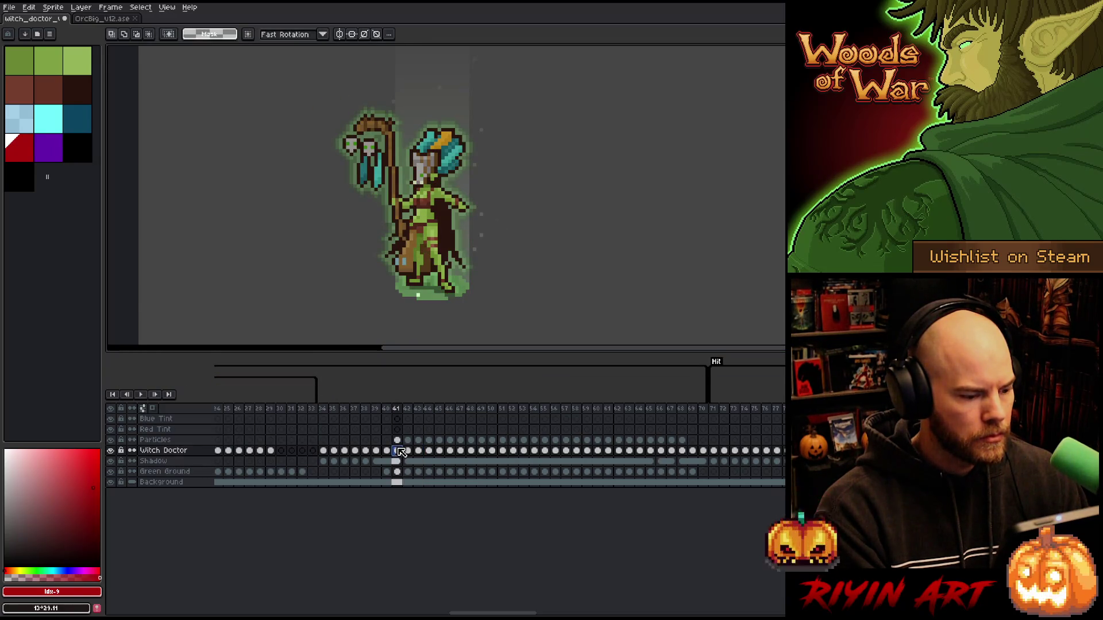
pyautogui.click(387, 452)
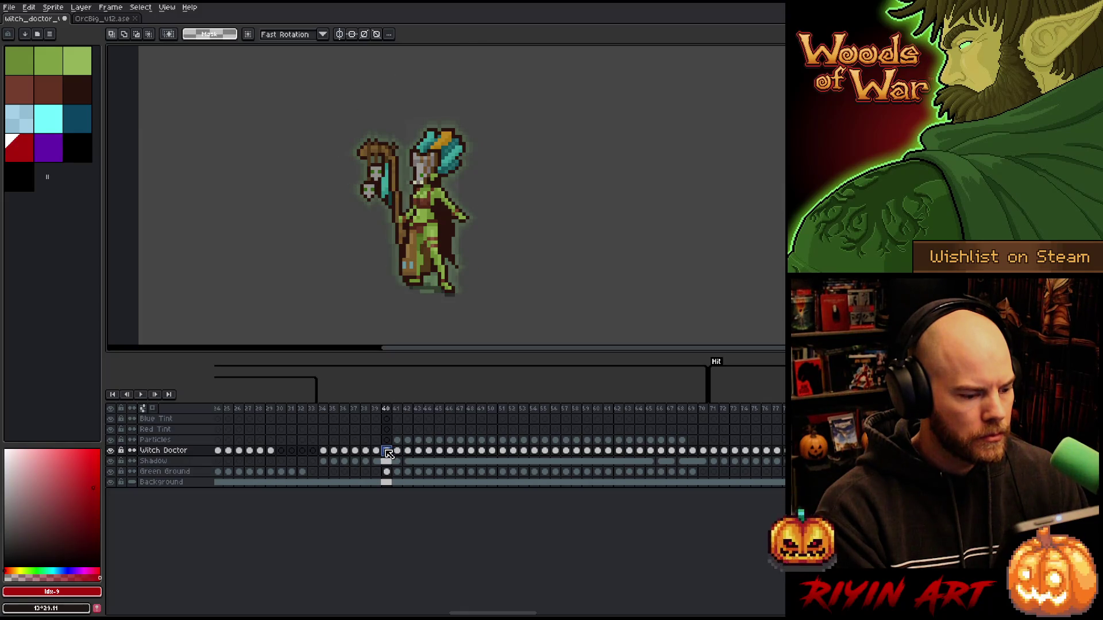
pyautogui.click(376, 452)
pyautogui.moveTo(387, 453)
pyautogui.mouseDown()
pyautogui.moveTo(713, 452)
pyautogui.moveTo(702, 453)
pyautogui.mouseUp()
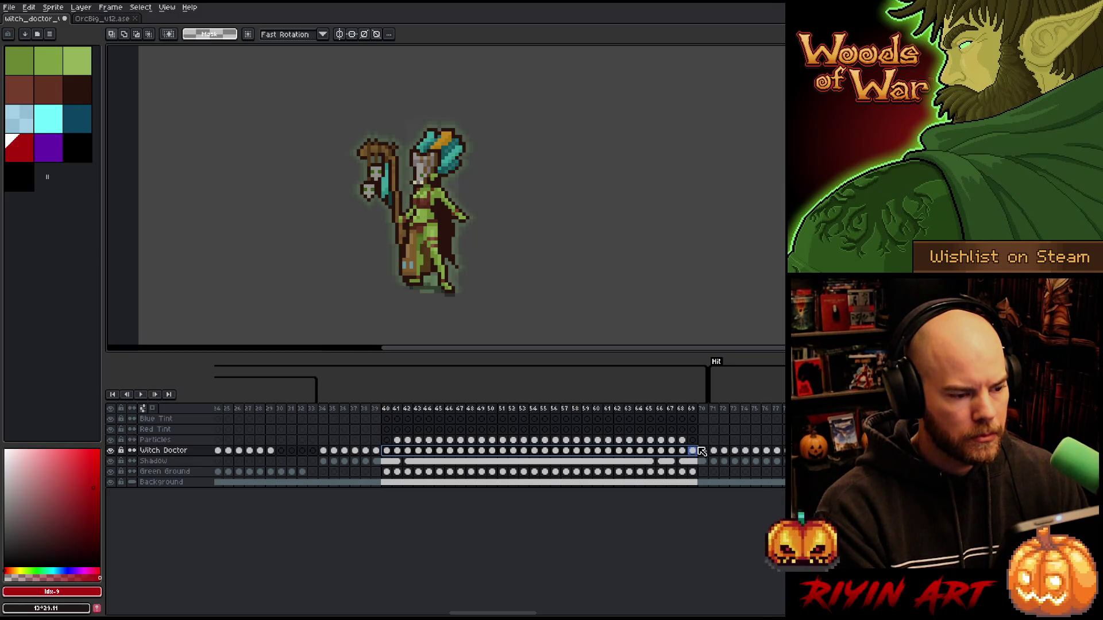
pyautogui.hotkey('shift', 'o')
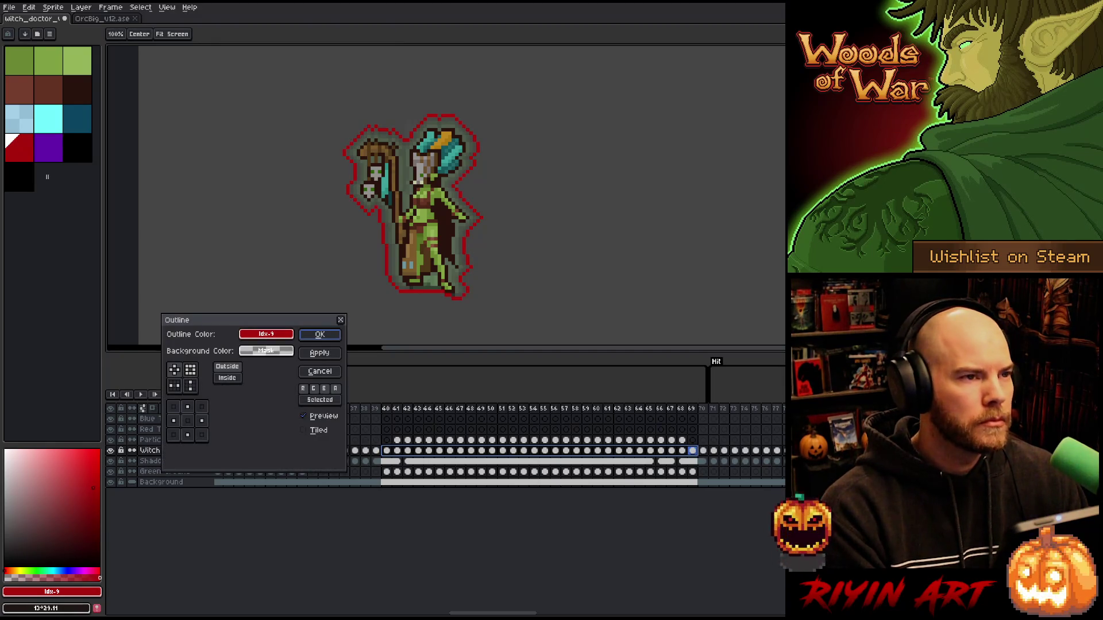
pyautogui.click(319, 335)
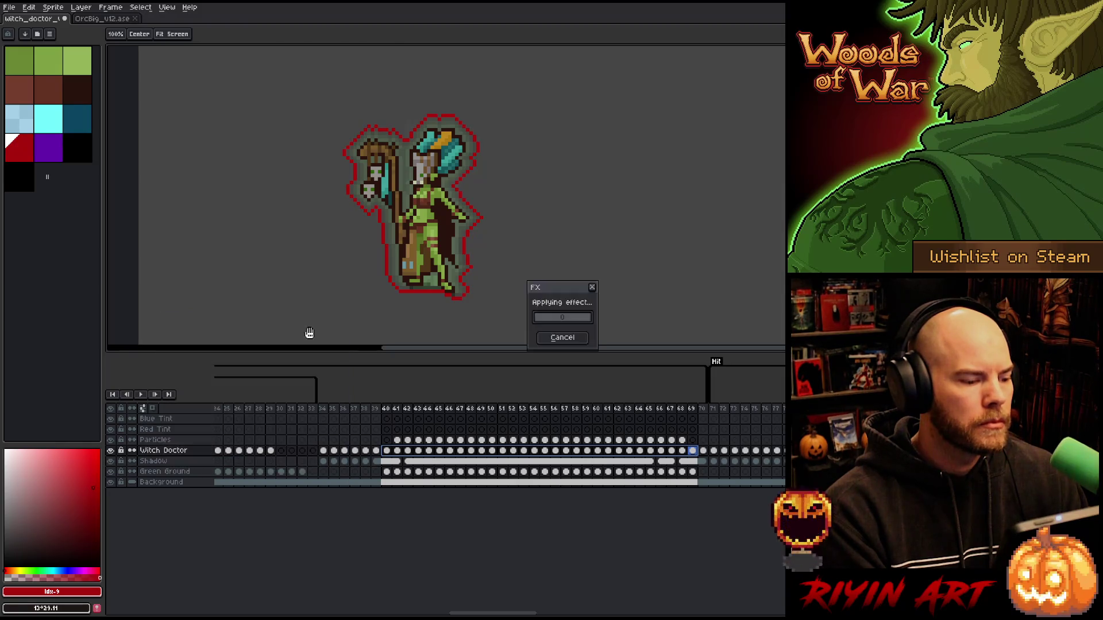
pyautogui.hotkey('ctrl', 'z')
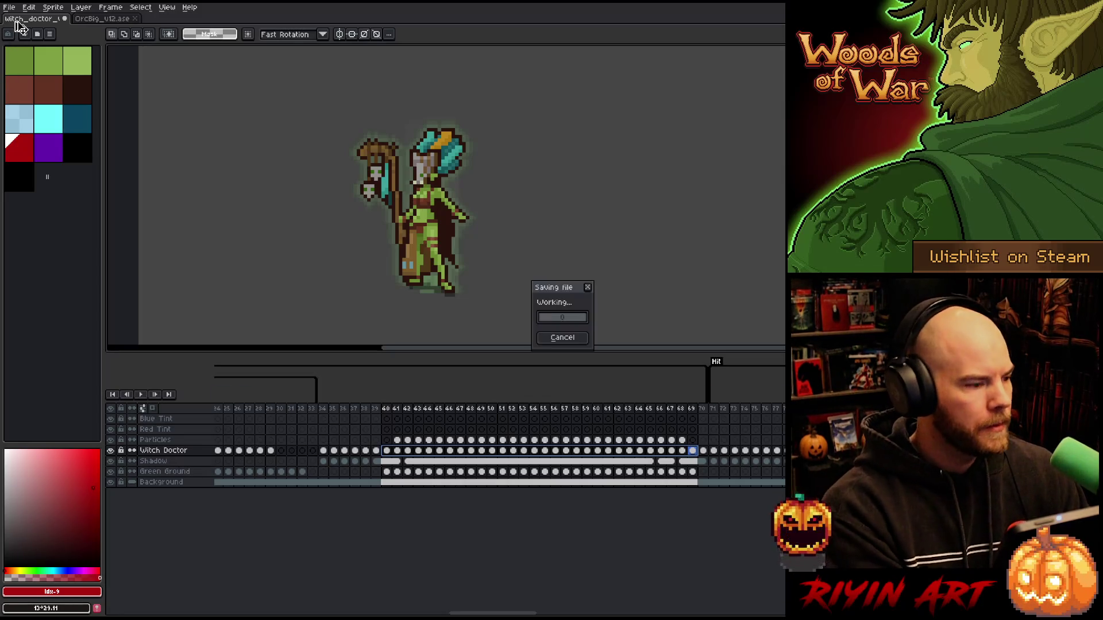
pyautogui.click(10, 7)
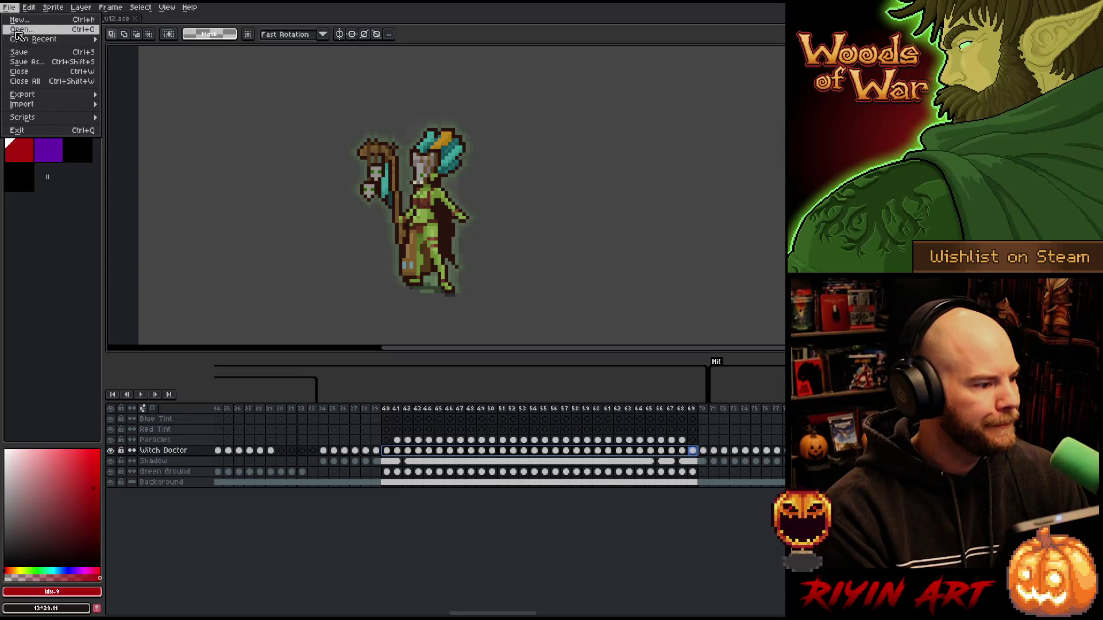
# Step: Open witch_doctor_v11 from recent files, close it, and reopen witch_doctor_v12
pyautogui.moveTo(23, 39)
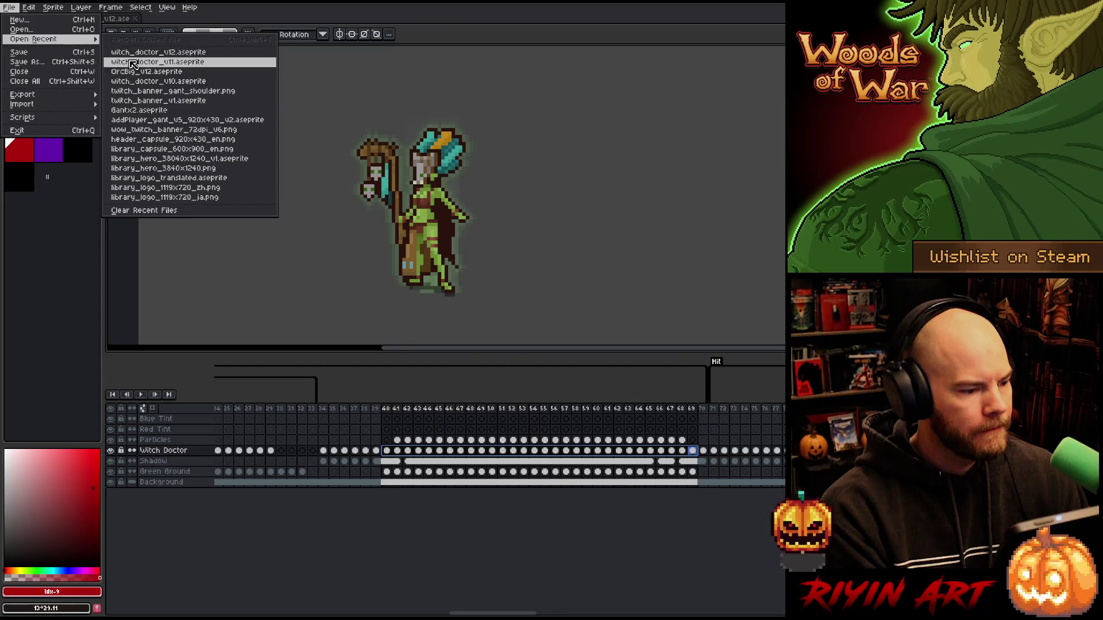
pyautogui.click(132, 62)
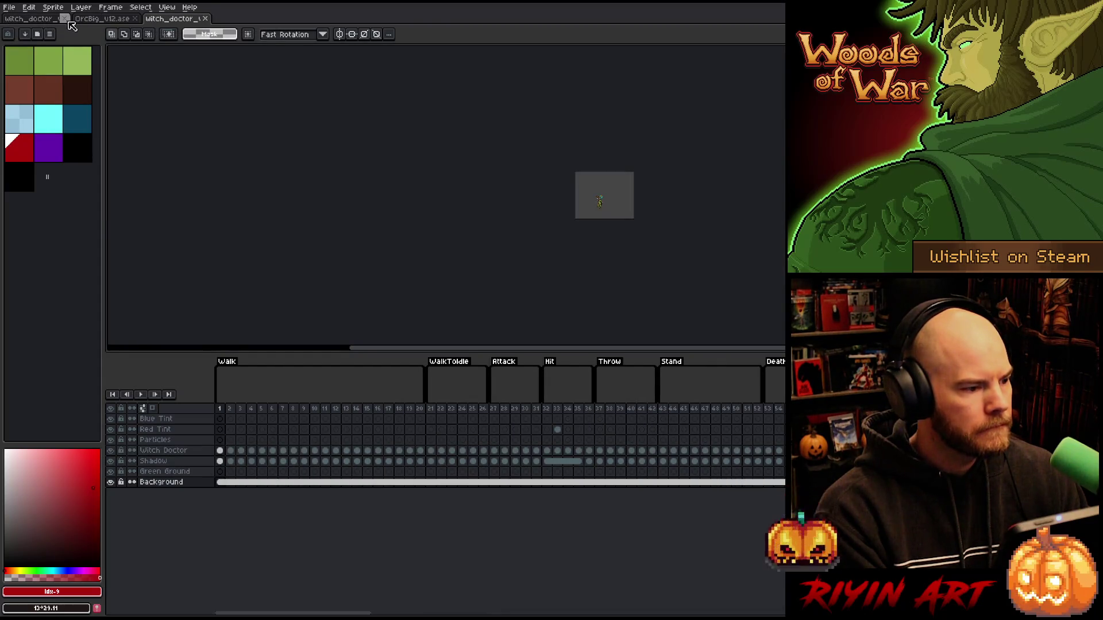
pyautogui.click(205, 19)
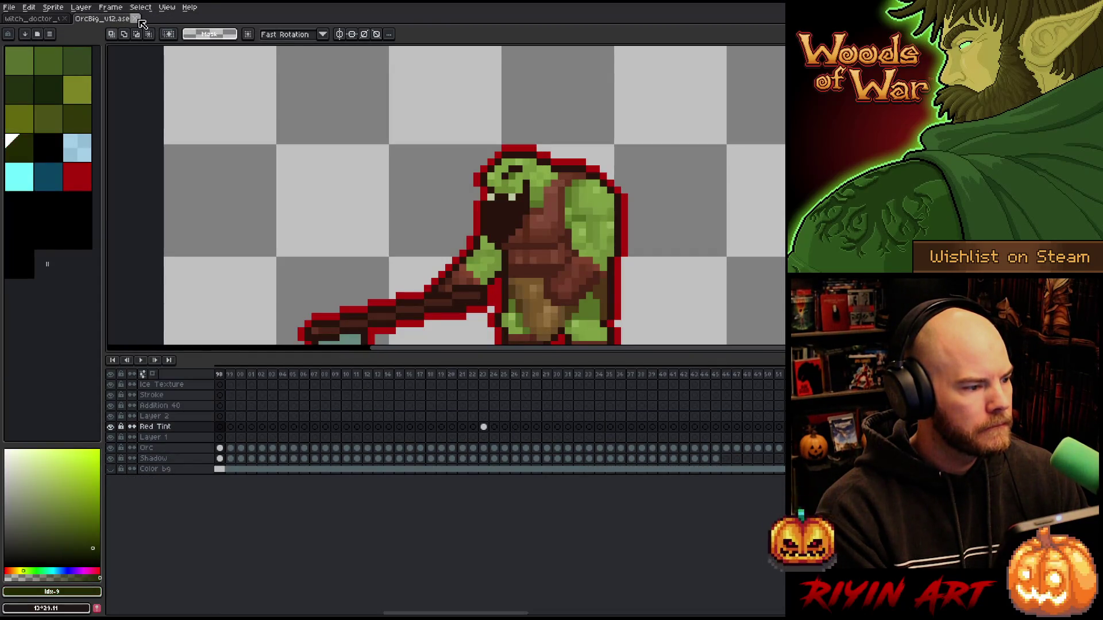
pyautogui.click(9, 7)
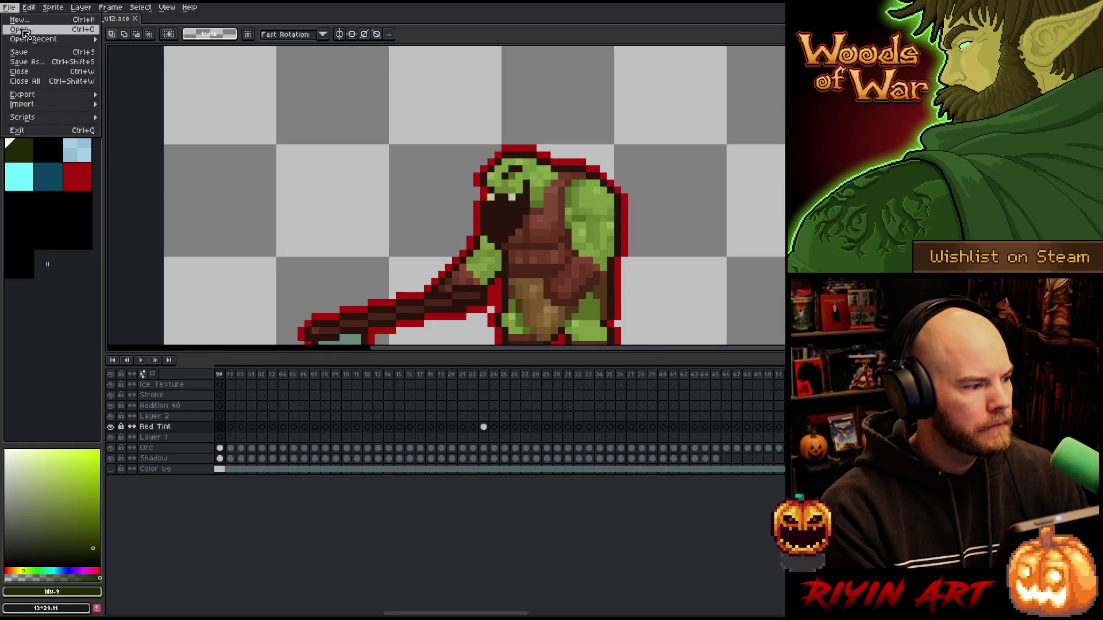
pyautogui.moveTo(69, 39)
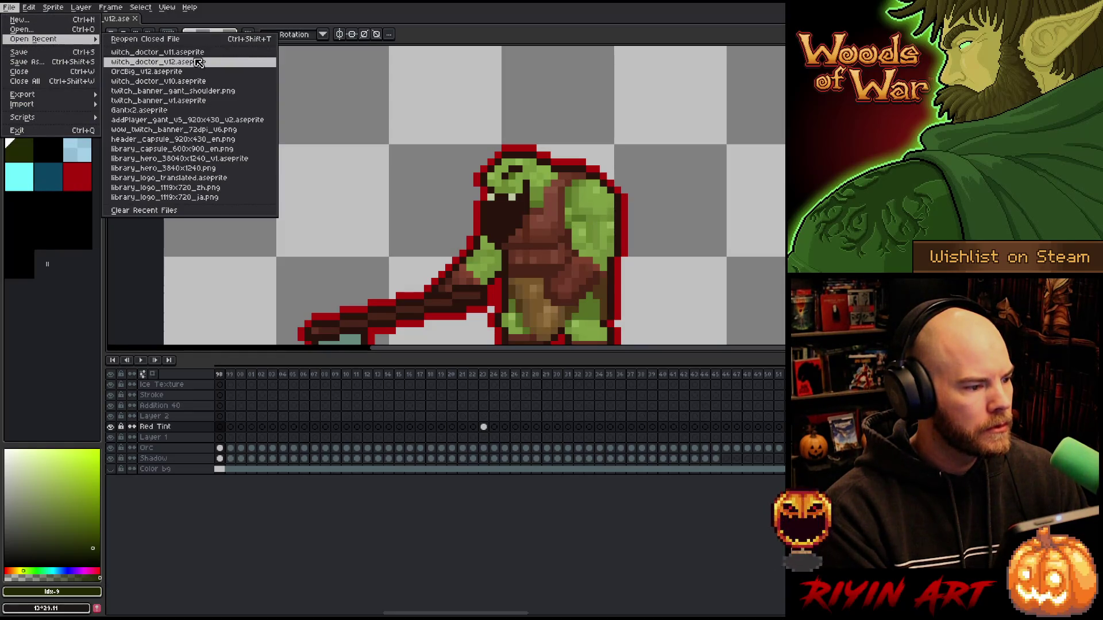
pyautogui.click(138, 81)
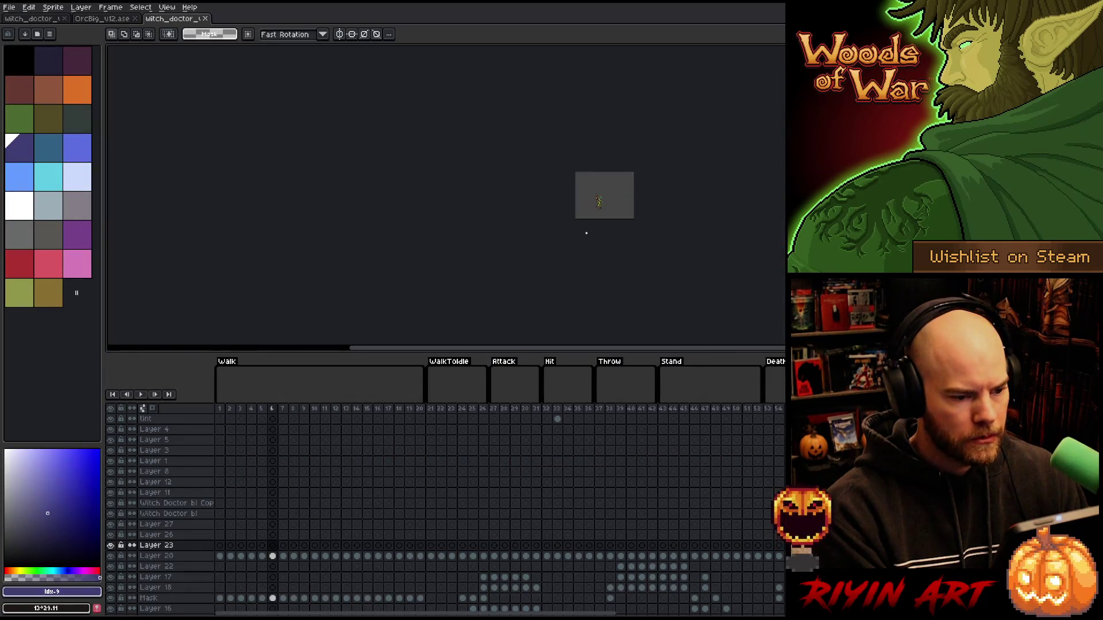
# Step: Add a new layer above Witch Doctor in the main sprite, then return to the v12 tab
pyautogui.scroll(3, 632, 167)
pyautogui.moveTo(529, 266); pyautogui.dragTo(376, 165)
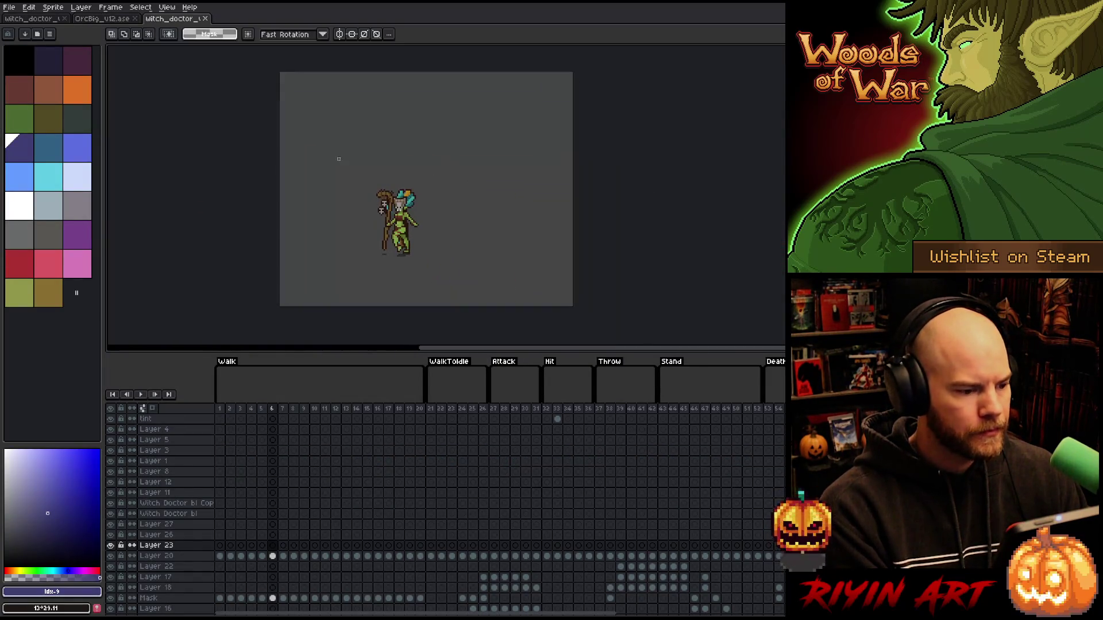
pyautogui.click(42, 19)
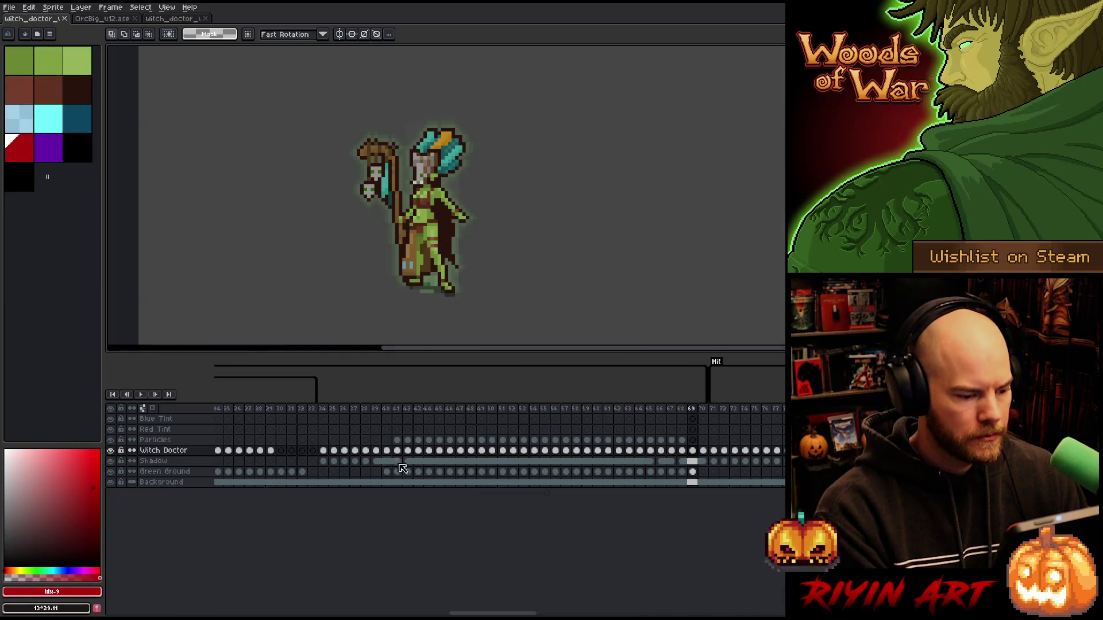
pyautogui.hotkey('shift', 'n')
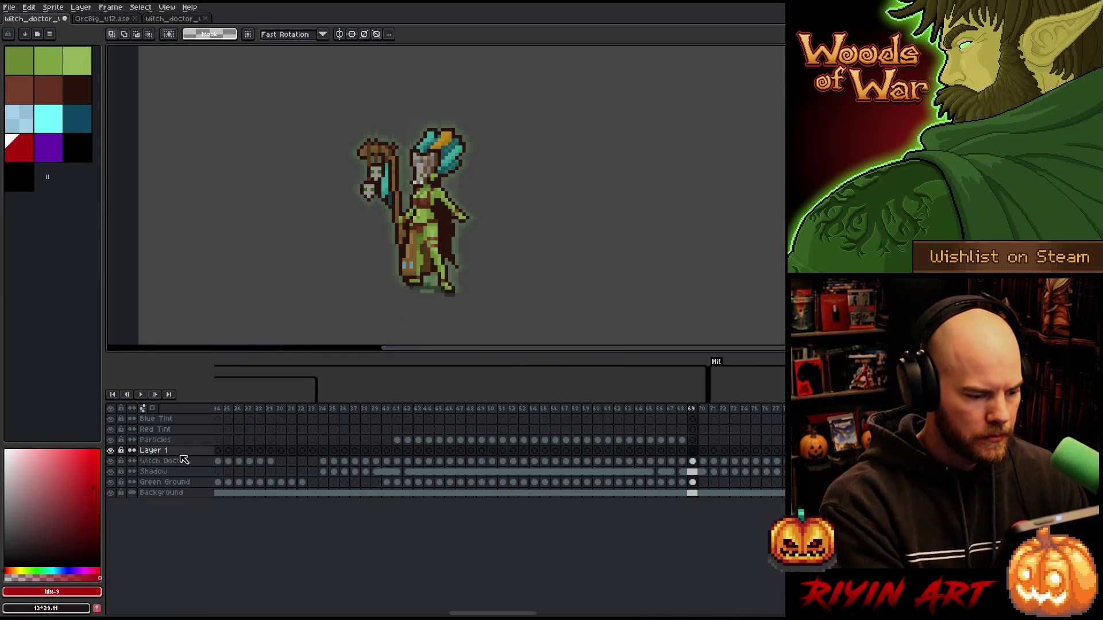
pyautogui.click(163, 21)
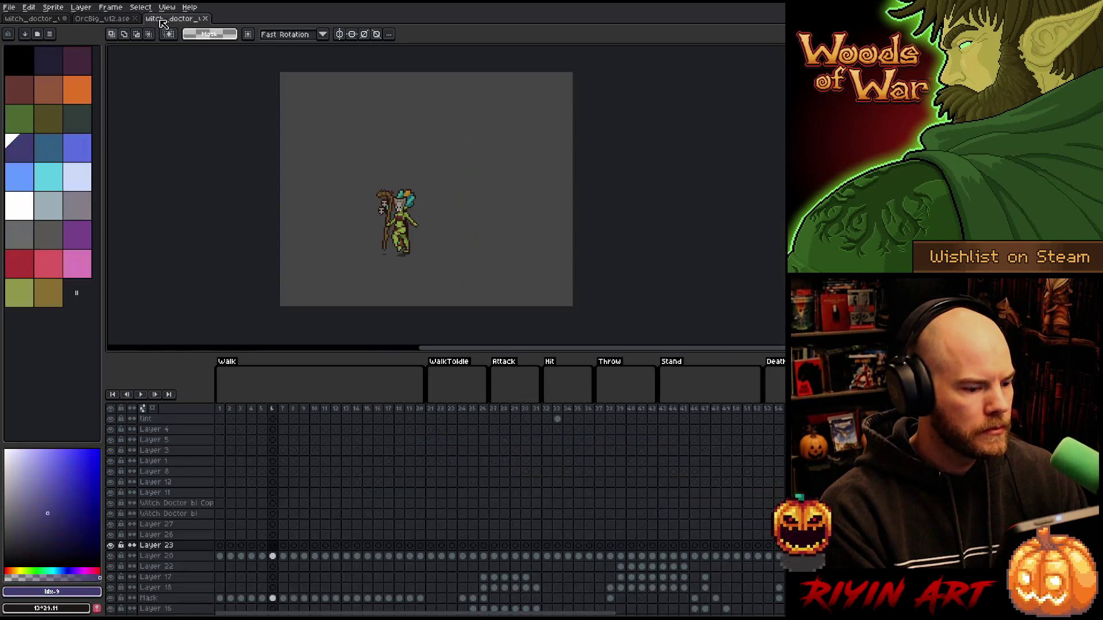
# Step: Toggle Layer 20's visibility to compare the sprite, then select all its cels
pyautogui.hscroll(5, 500, 506)
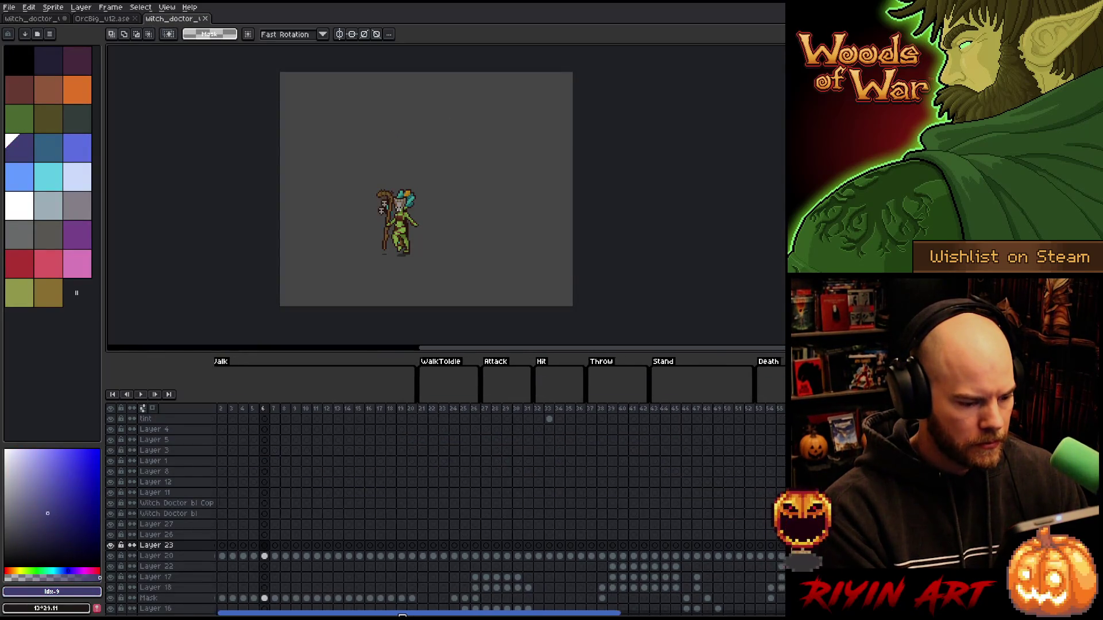
pyautogui.hscroll(12, 499, 487)
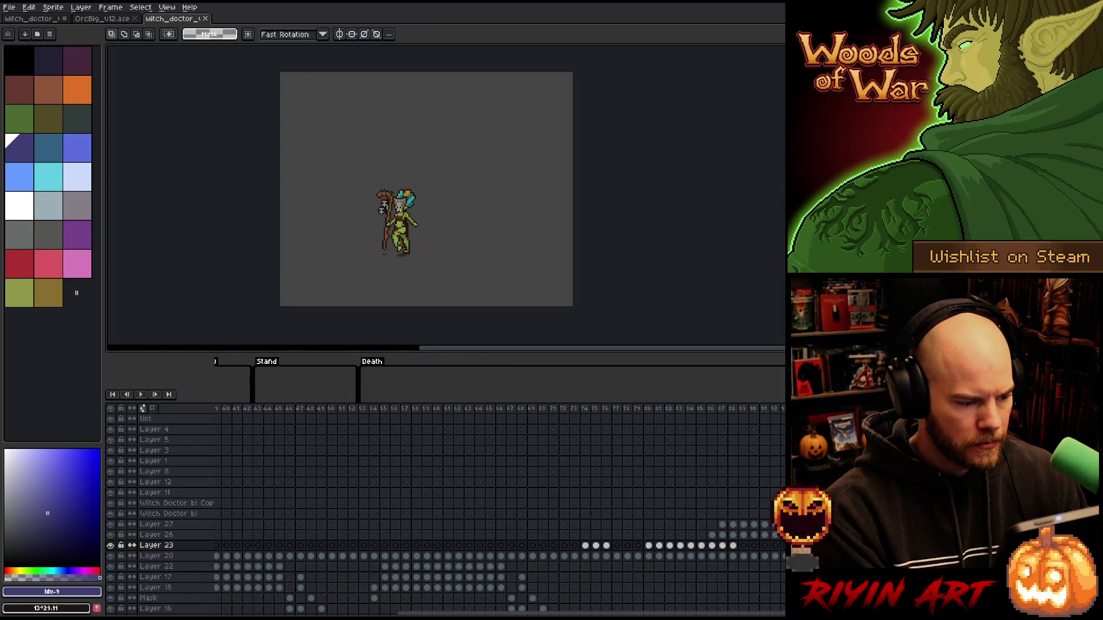
pyautogui.hscroll(2, 500, 488)
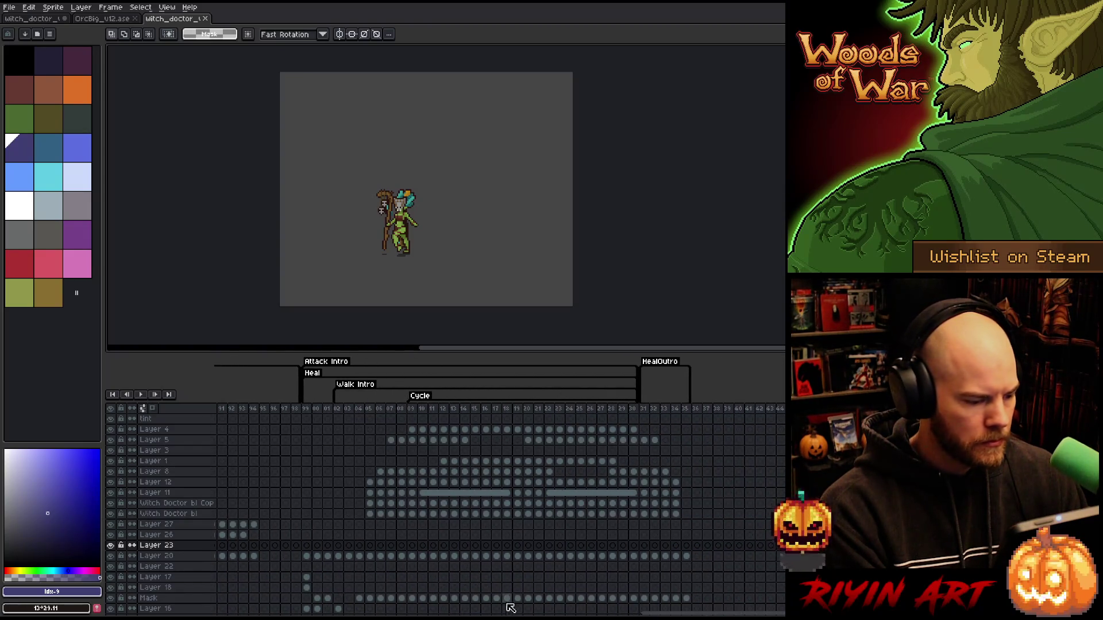
pyautogui.click(330, 556)
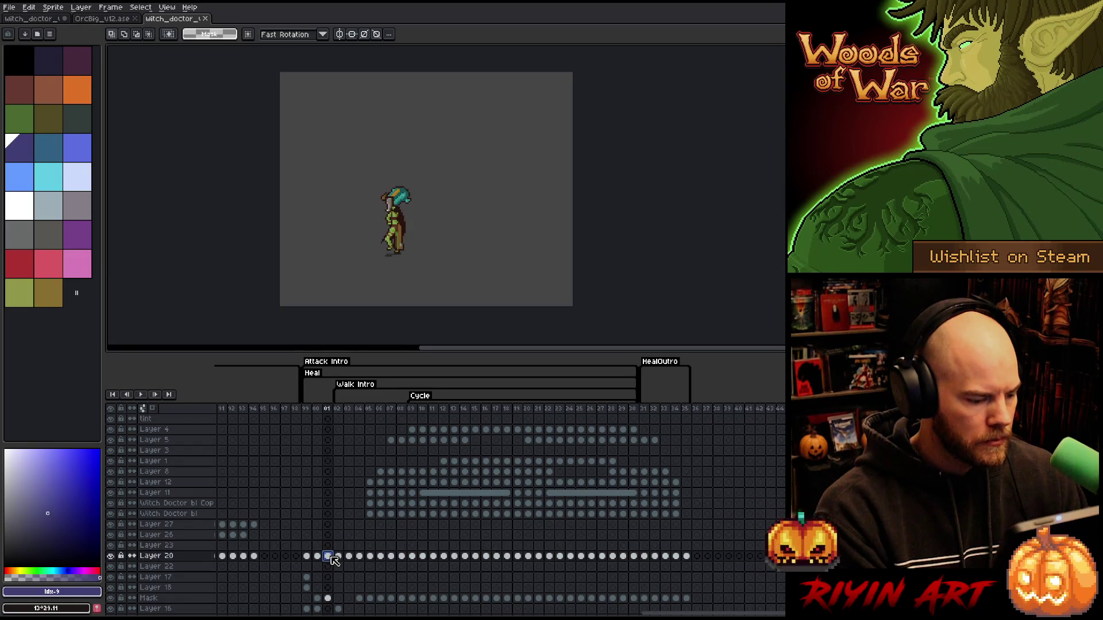
pyautogui.click(111, 557)
pyautogui.click(111, 557)
pyautogui.click(110, 557)
pyautogui.click(111, 556)
pyautogui.click(111, 557)
pyautogui.click(111, 557)
pyautogui.click(110, 557)
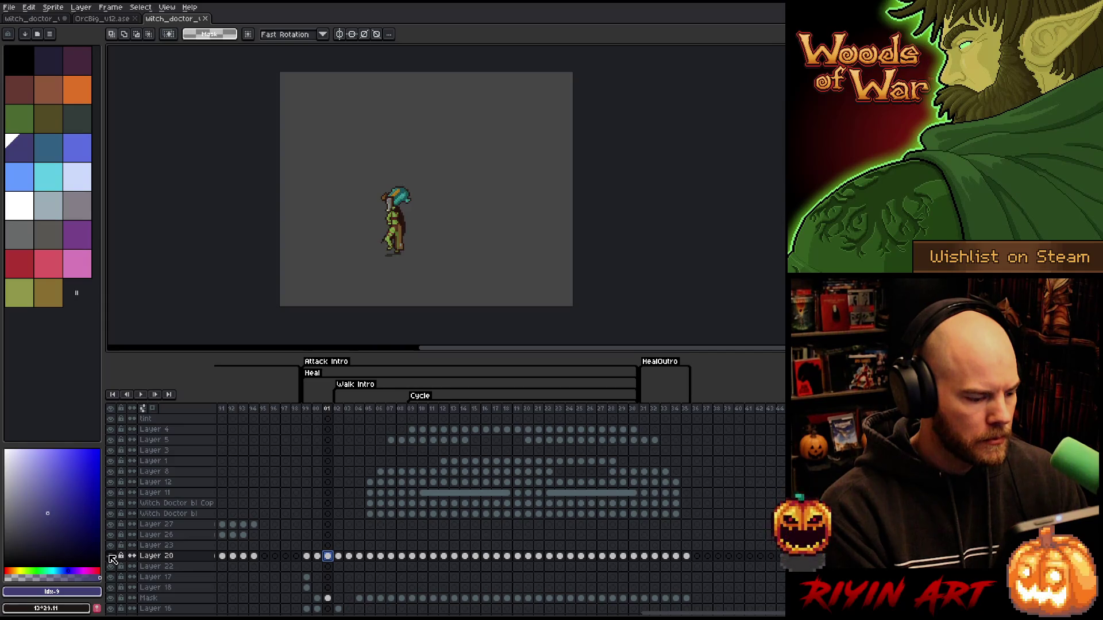
pyautogui.click(110, 557)
pyautogui.scroll(-2, 292, 568)
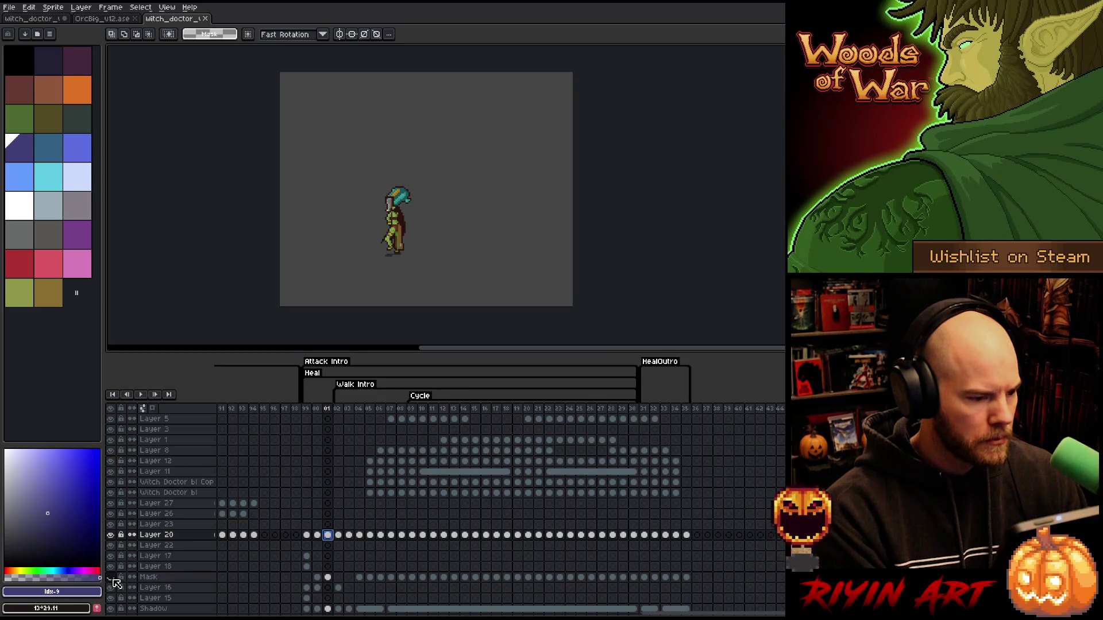
pyautogui.scroll(-3, 118, 584)
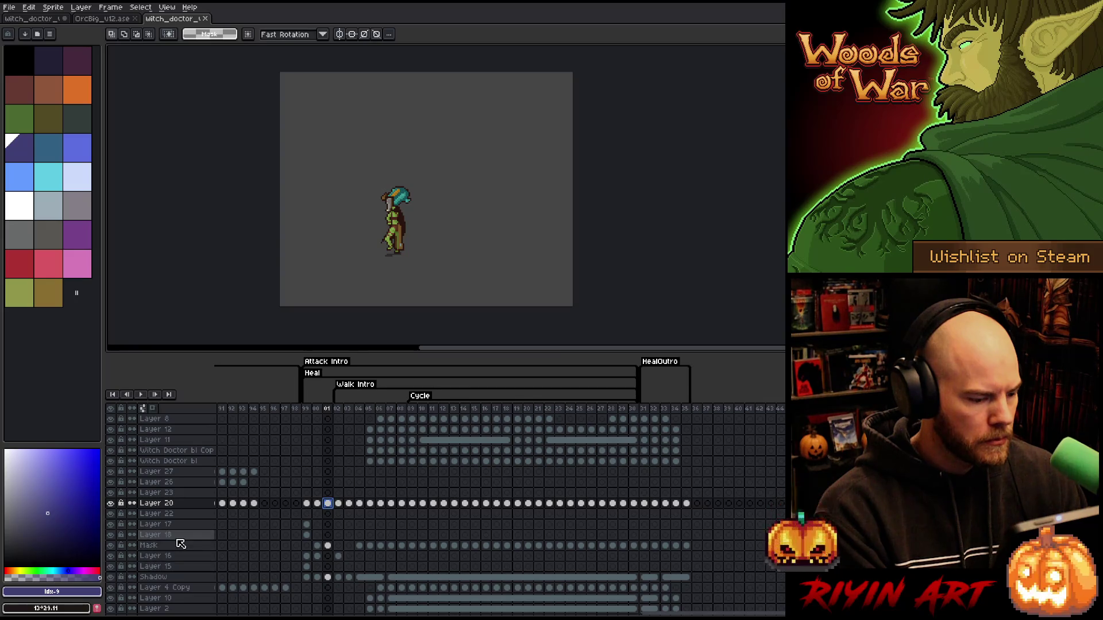
pyautogui.click(168, 505)
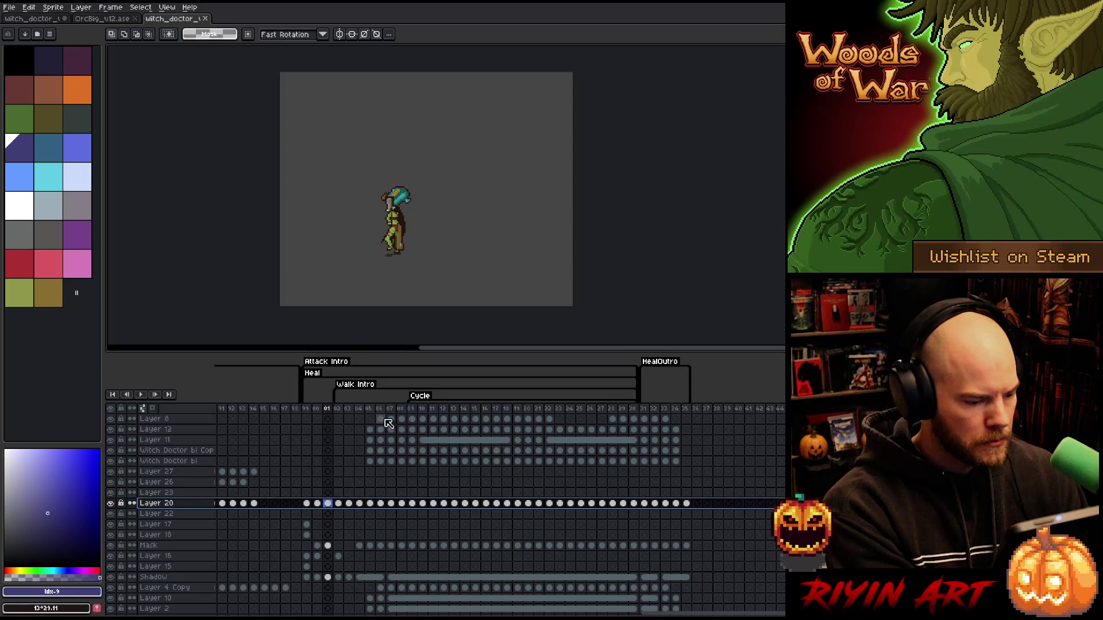
# Step: Check the Mask layer's green glow at frame 10, then merge Layer 20 down
pyautogui.click(423, 409)
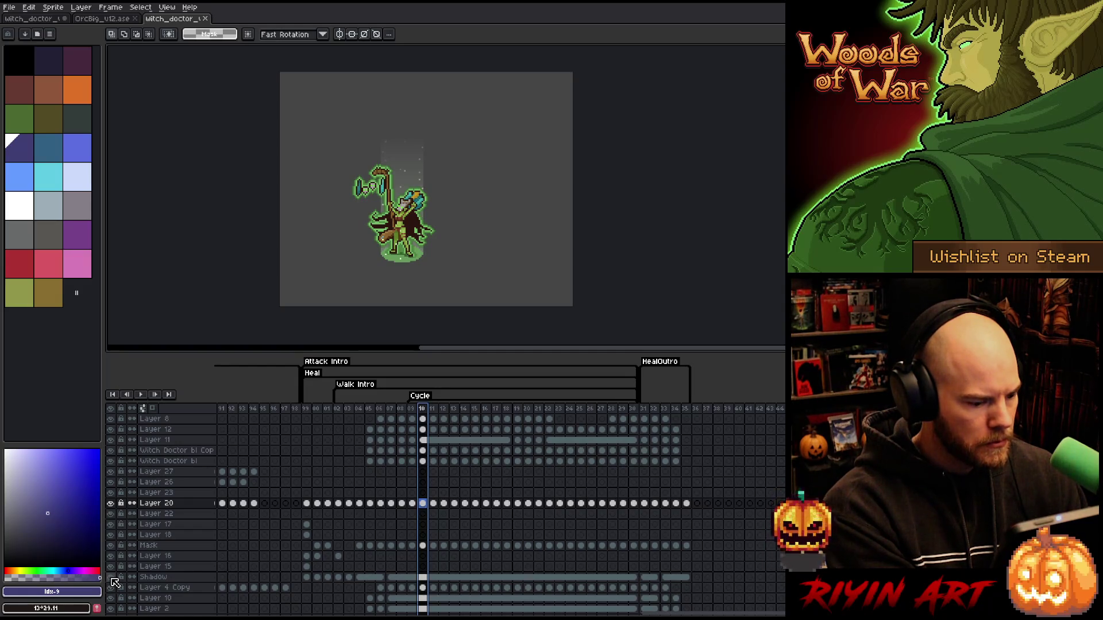
pyautogui.click(111, 545)
pyautogui.click(111, 545)
pyautogui.click(111, 545)
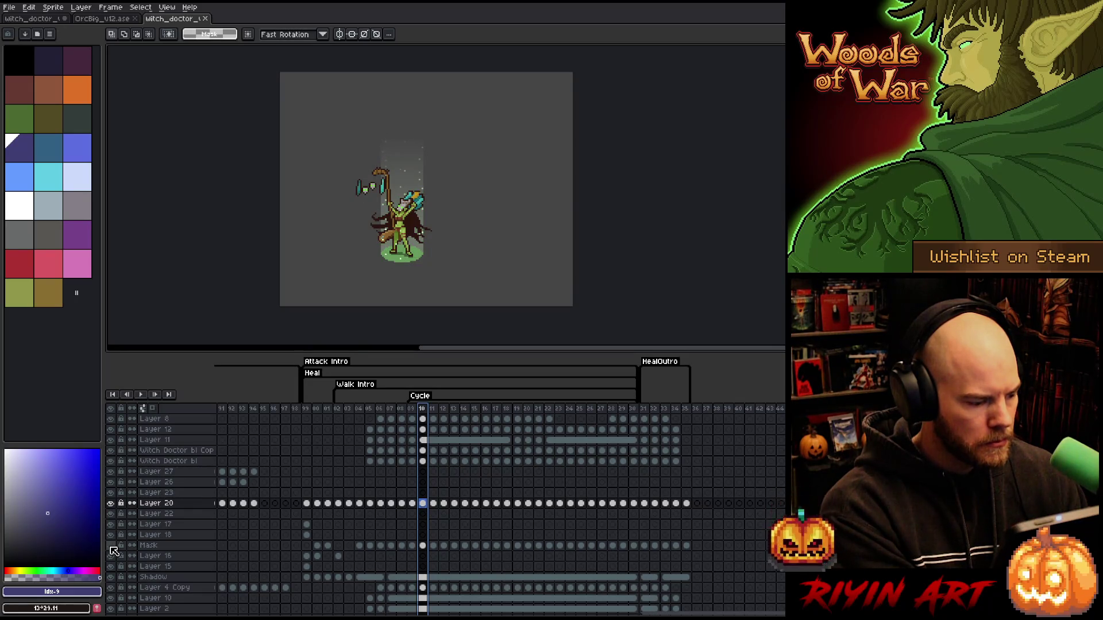
pyautogui.click(111, 547)
pyautogui.click(112, 547)
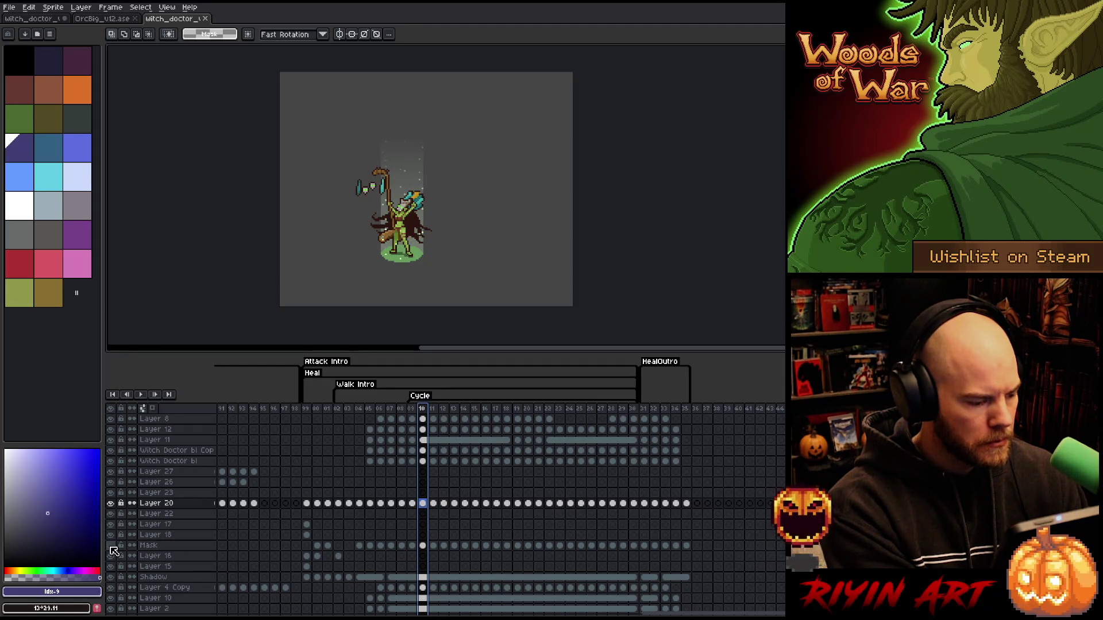
pyautogui.click(154, 505)
pyautogui.hotkey('ctrl', 'e')
pyautogui.hotkey('ctrl', 'e')
pyautogui.hotkey('ctrl', 'e')
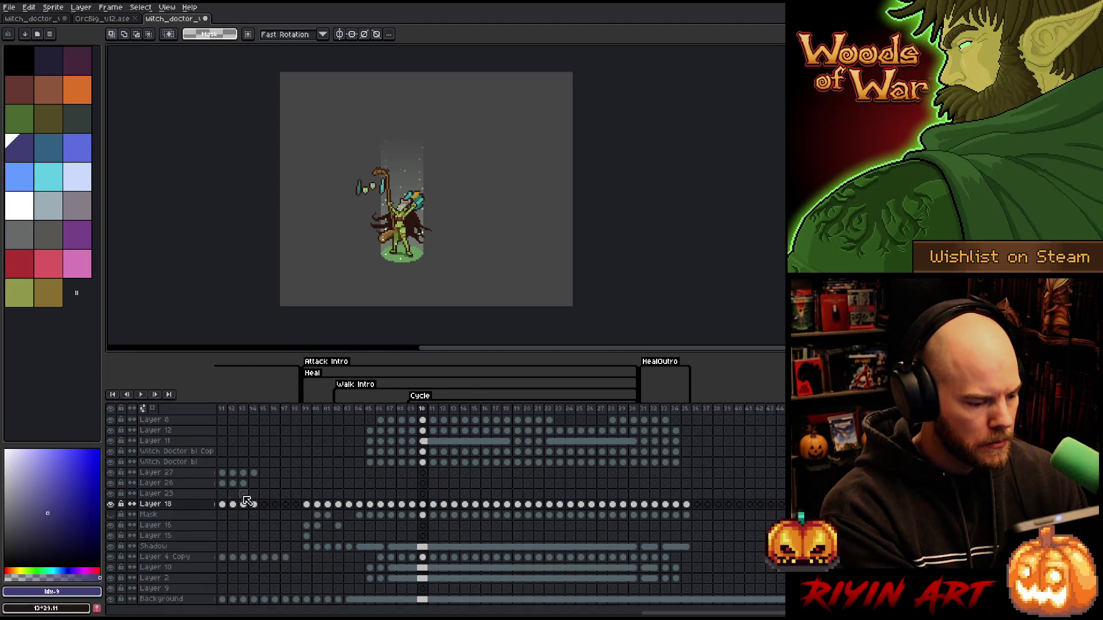
# Step: Hide Layer 16 and delete the Mask layer after comparing it at frame 07
pyautogui.click(327, 409)
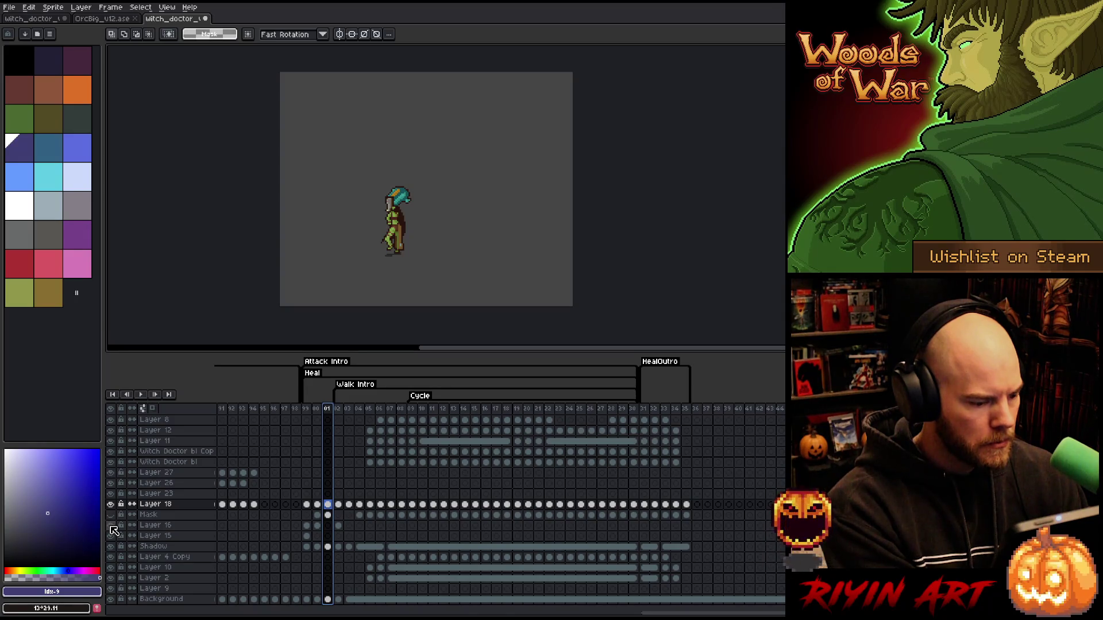
pyautogui.click(316, 409)
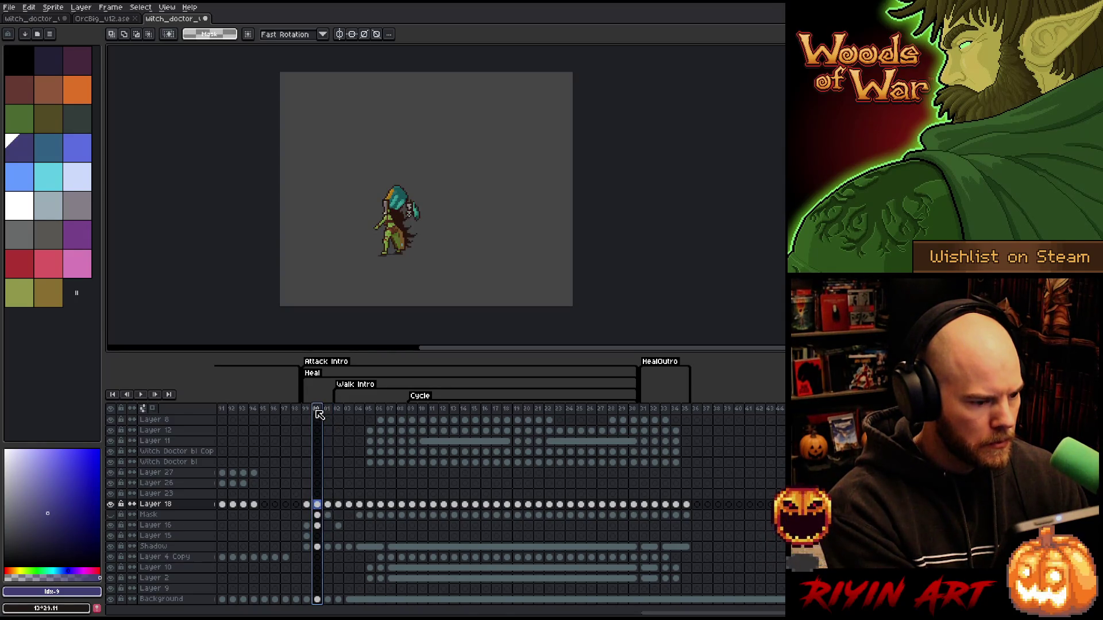
pyautogui.click(111, 525)
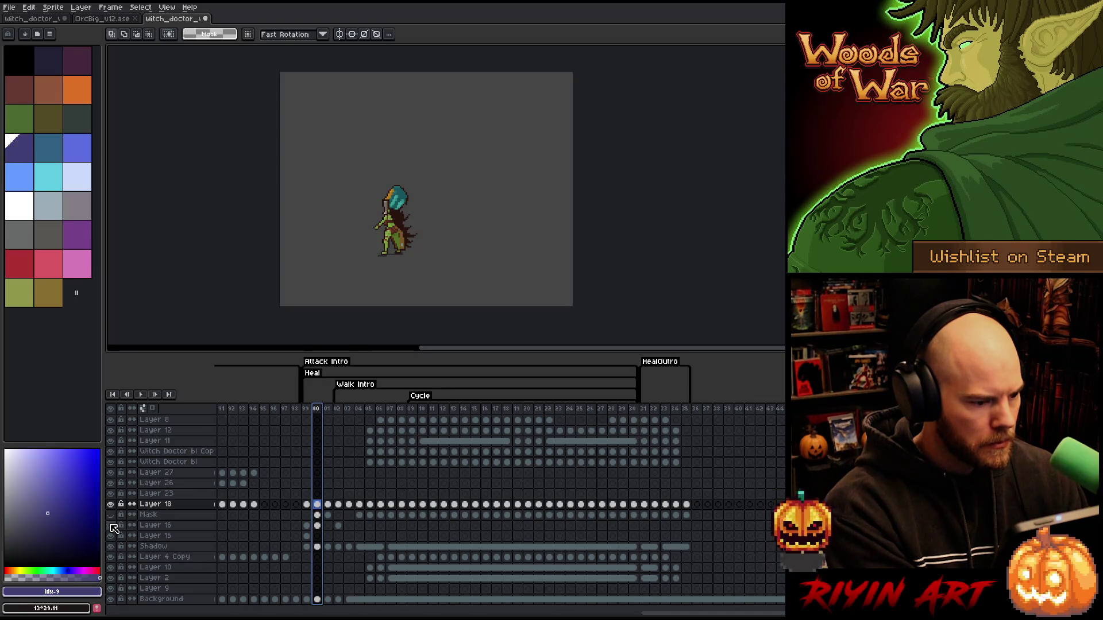
pyautogui.click(175, 516)
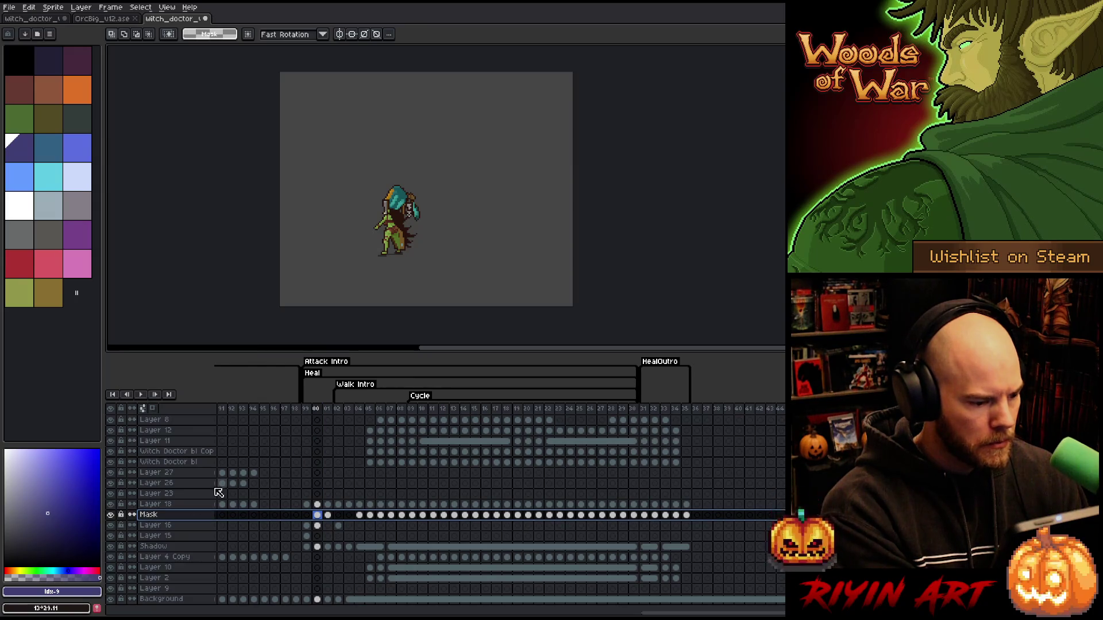
pyautogui.click(394, 410)
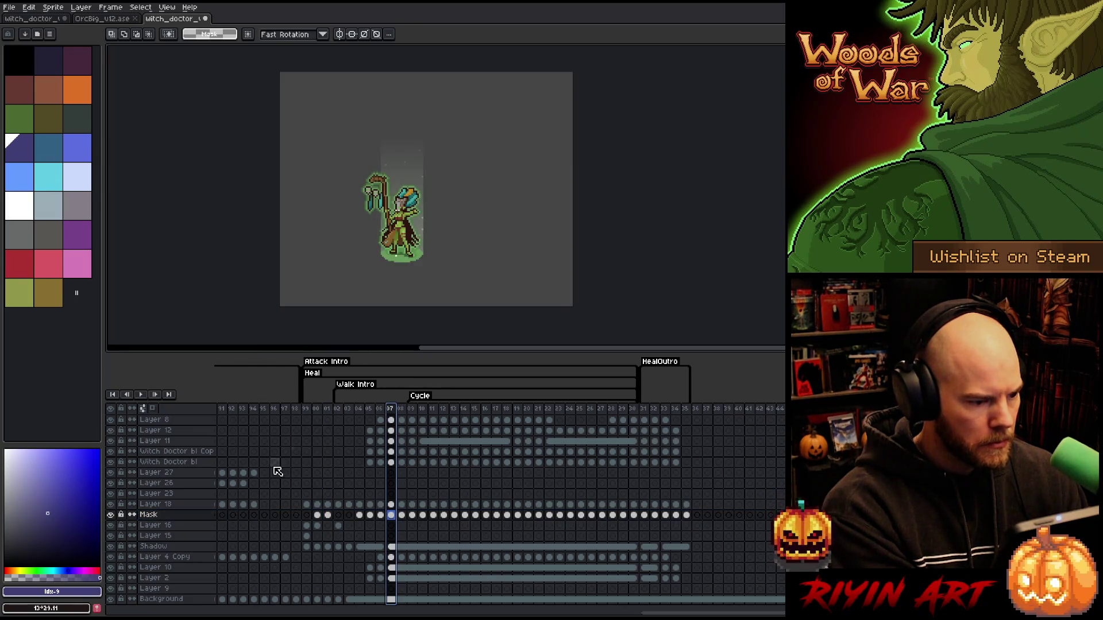
pyautogui.click(112, 516)
pyautogui.click(111, 517)
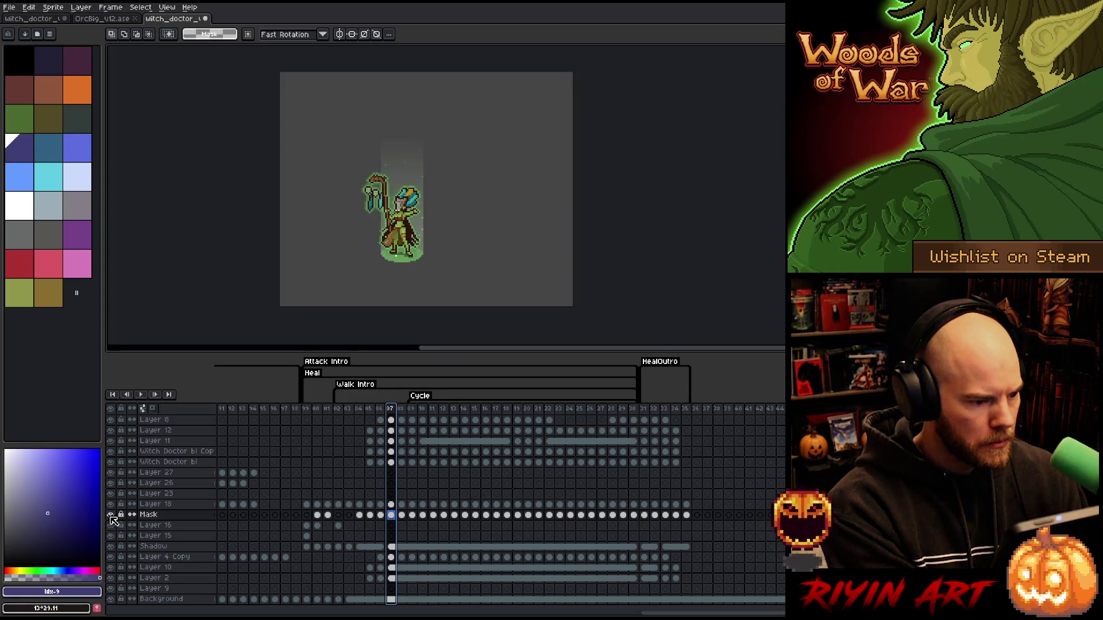
pyautogui.rightClick(171, 515)
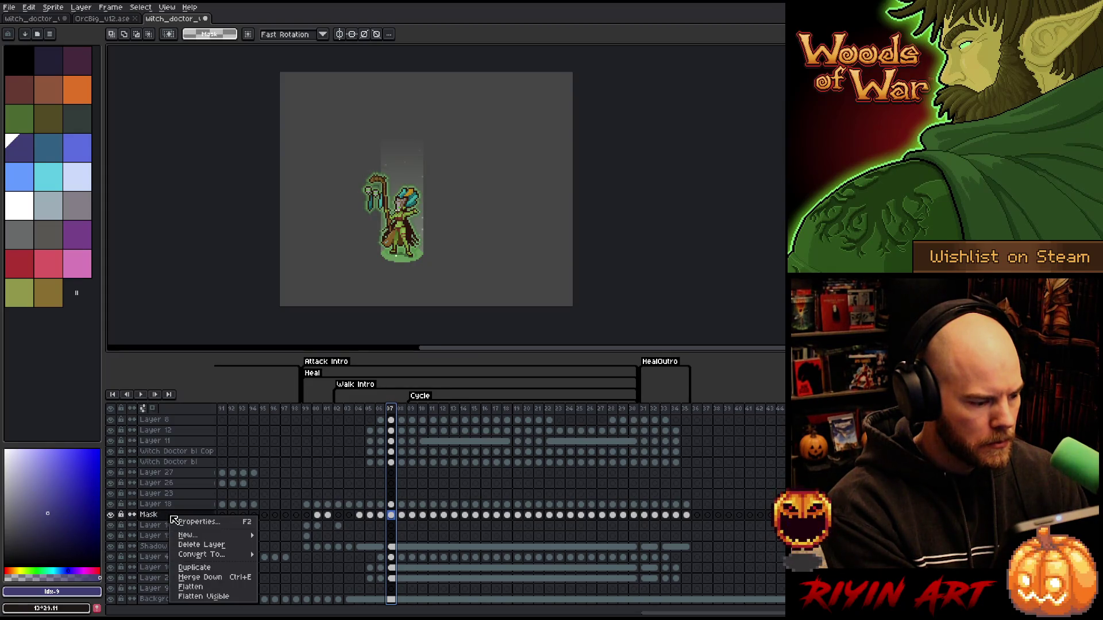
pyautogui.click(198, 546)
pyautogui.click(178, 516)
# Step: Merge Layer 16 into Layer 15, verify it, and select Layer 15 and Shadow cels across Heal
pyautogui.scroll(1, 179, 520)
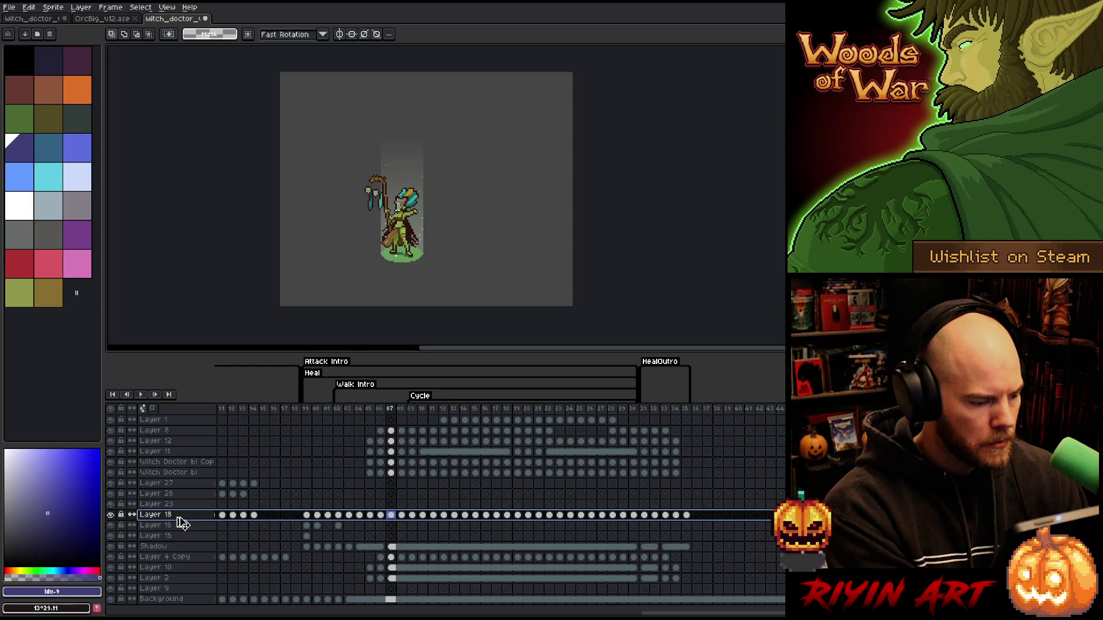
pyautogui.click(307, 409)
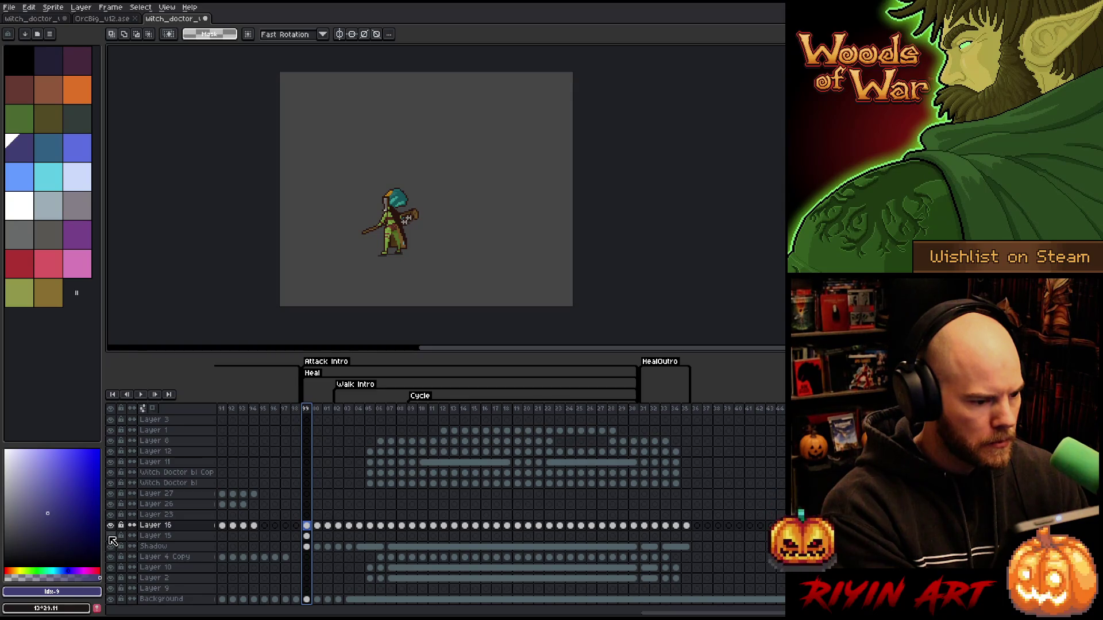
pyautogui.hotkey('ctrl', 'e')
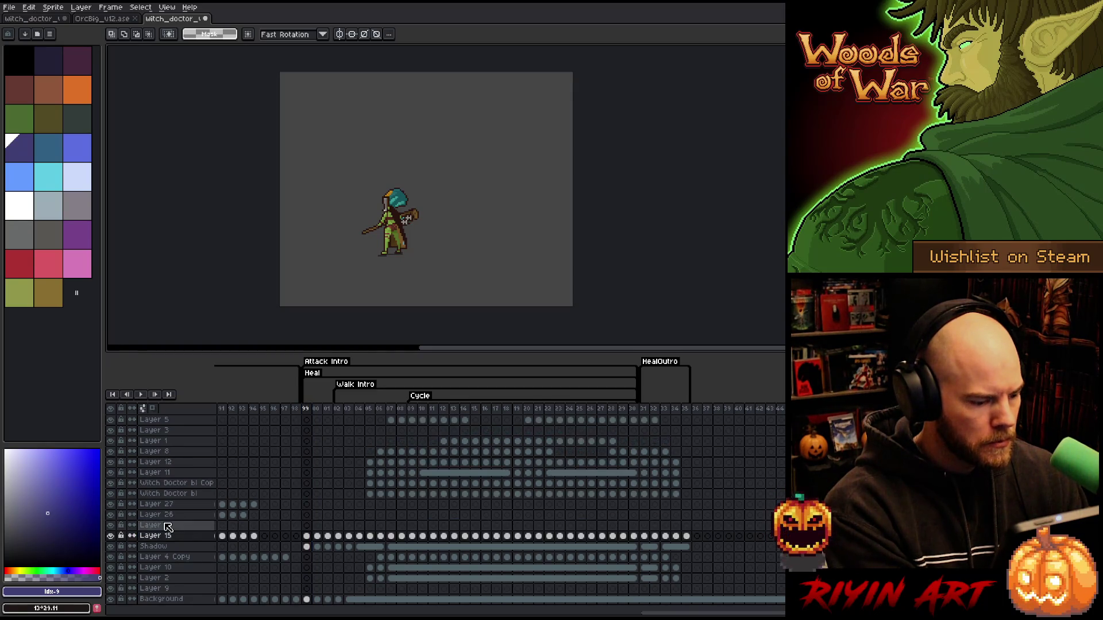
pyautogui.click(111, 536)
pyautogui.click(111, 536)
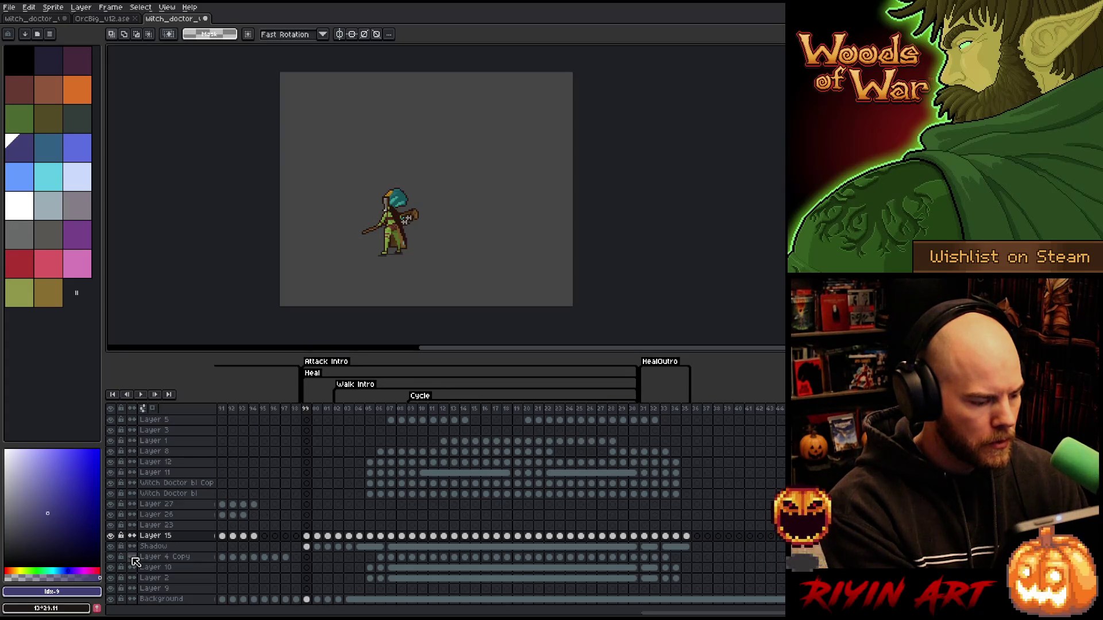
pyautogui.scroll(2, 282, 497)
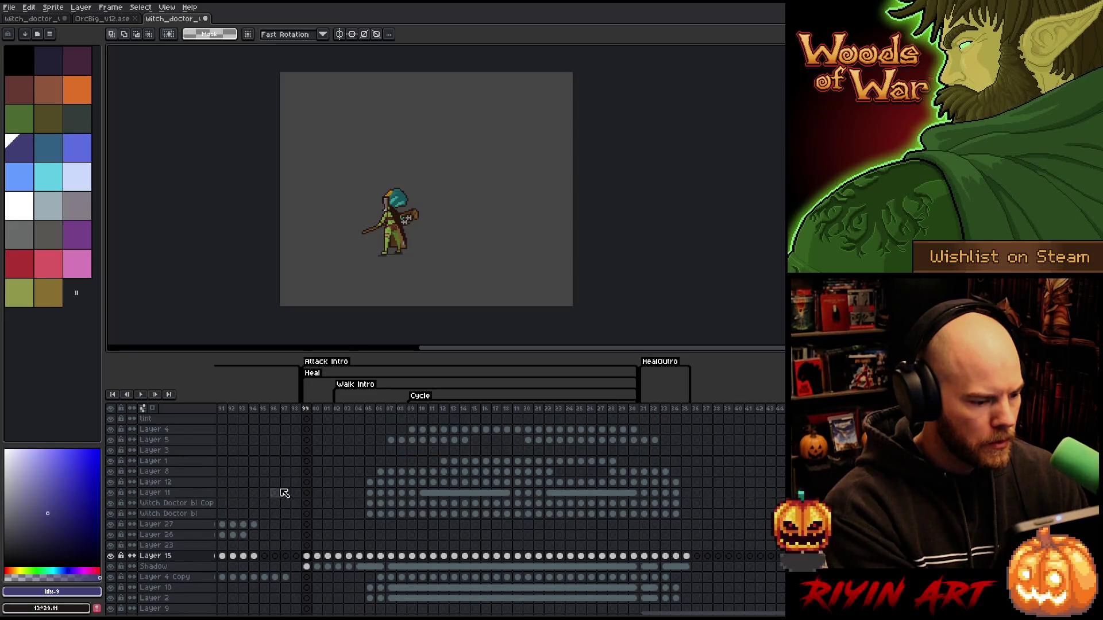
pyautogui.click(317, 557)
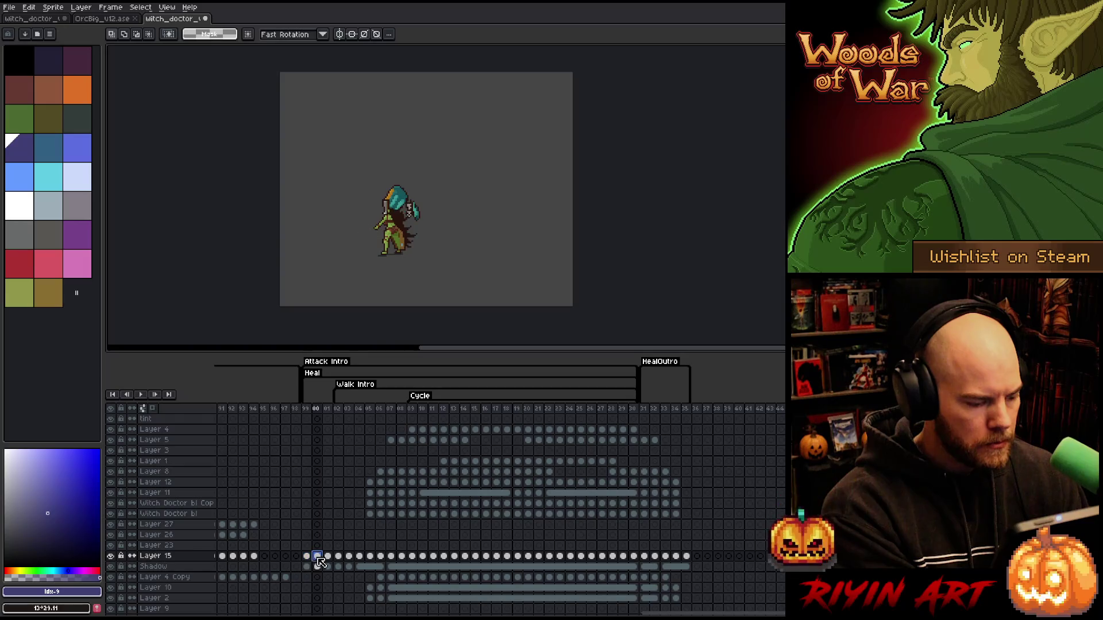
pyautogui.moveTo(308, 557); pyautogui.dragTo(693, 563)
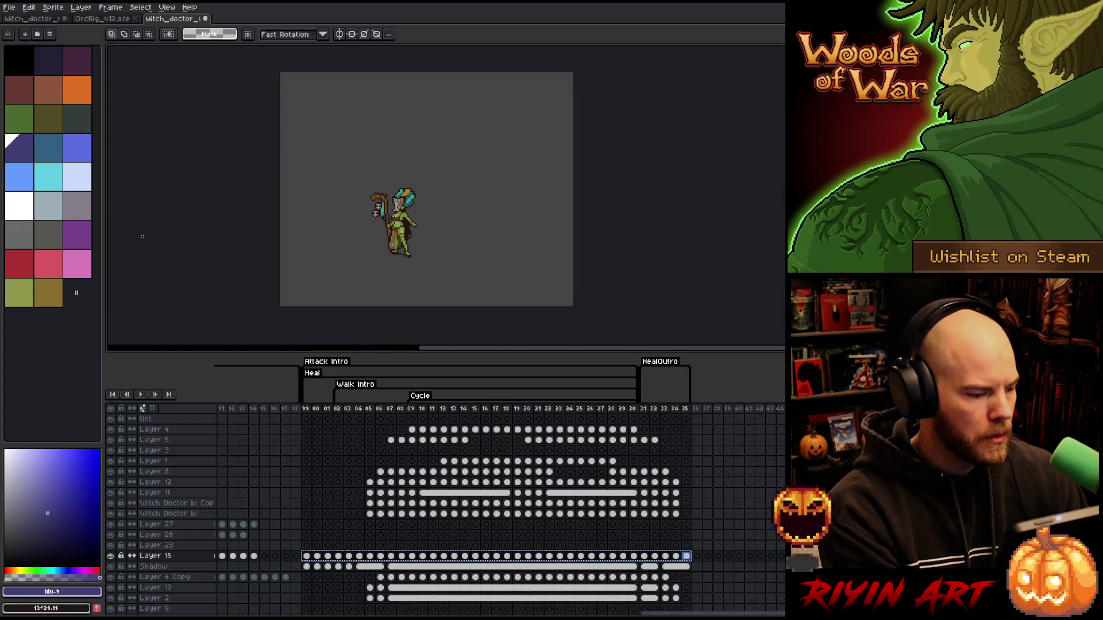
# Step: In the first witch doctor file, paste cels into Layer 1 from frame 34 to 66
pyautogui.click(32, 19)
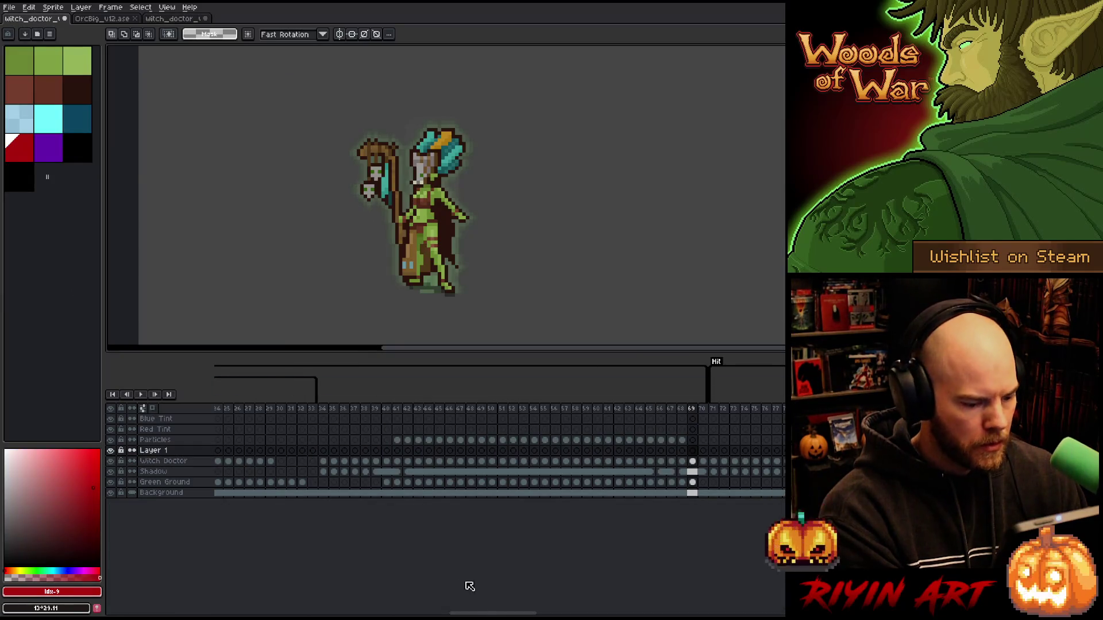
pyautogui.hscroll(-5, 483, 614)
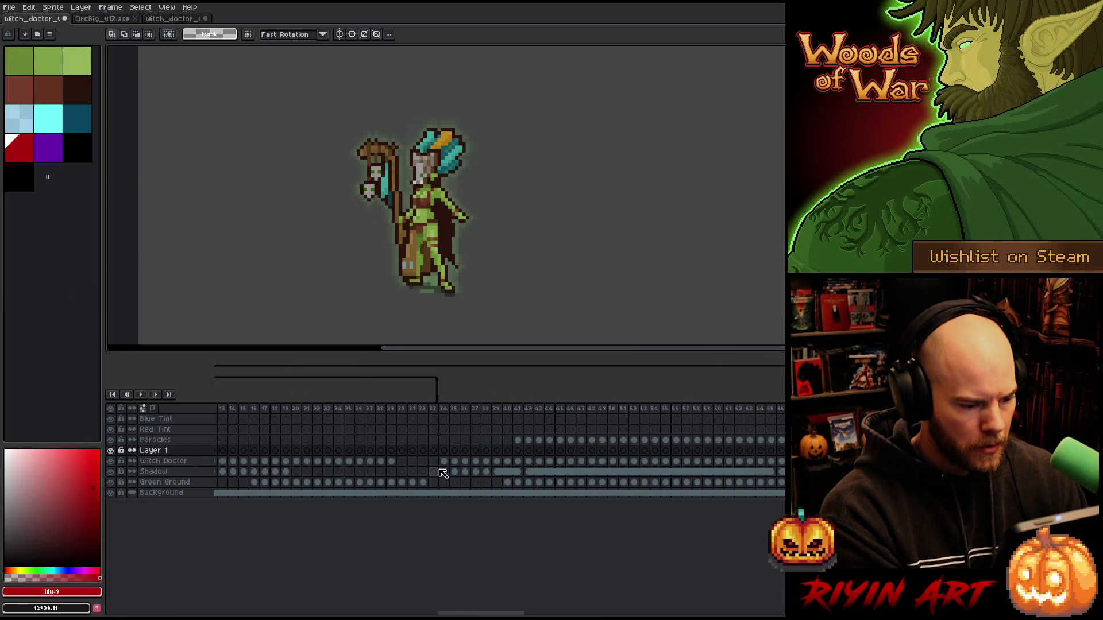
pyautogui.click(445, 452)
pyautogui.hotkey('ctrl', 'v')
# Step: Apply the red outline to Layer 1 from frame 34 and select frames 34–37 to check it
pyautogui.moveTo(447, 412); pyautogui.dragTo(783, 411)
pyautogui.click(445, 454)
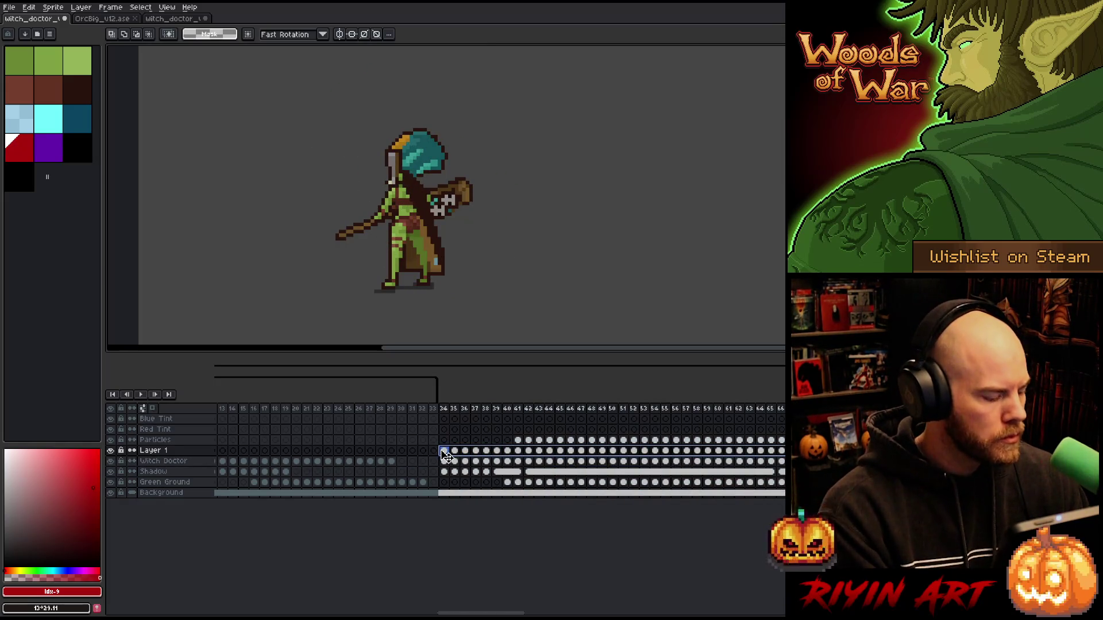
pyautogui.hotkey('shift', 'o')
pyautogui.press('Return')
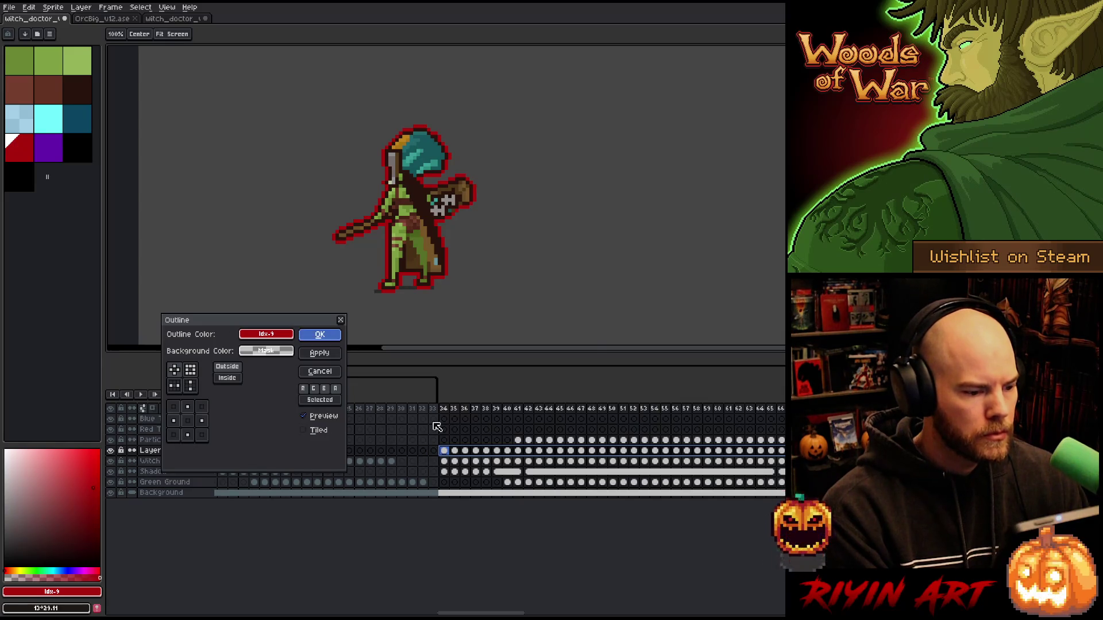
pyautogui.moveTo(443, 408); pyautogui.dragTo(781, 394)
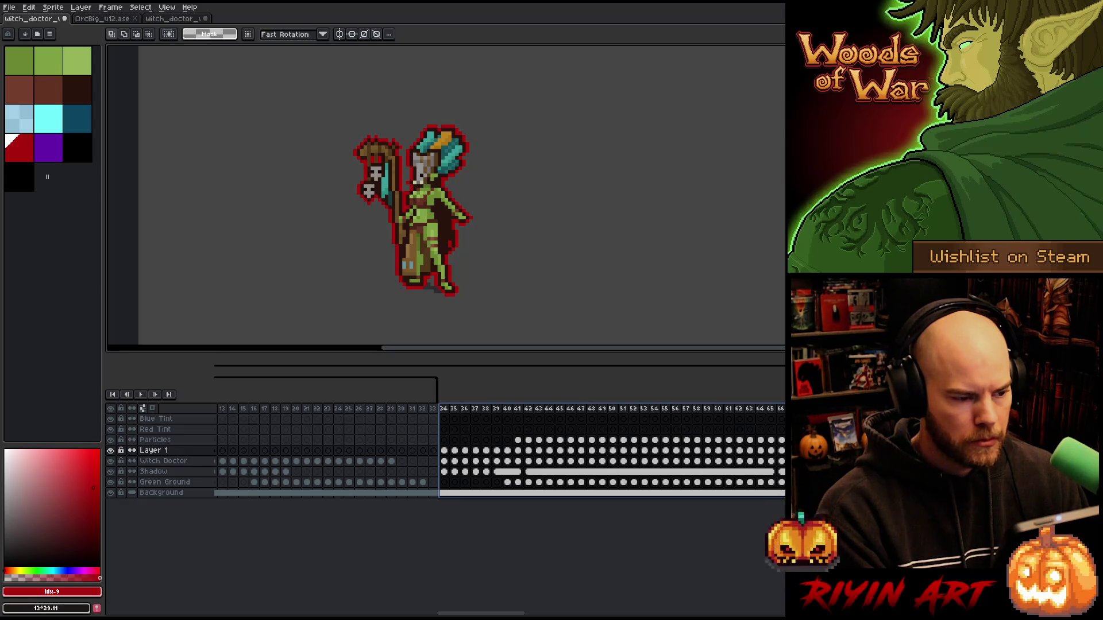
pyautogui.moveTo(781, 394)
pyautogui.mouseDown()
pyautogui.moveTo(702, 419)
pyautogui.moveTo(494, 434)
pyautogui.moveTo(782, 426)
pyautogui.moveTo(767, 428)
pyautogui.moveTo(313, 446)
pyautogui.moveTo(454, 446)
pyautogui.moveTo(315, 448)
pyautogui.moveTo(510, 413)
pyautogui.moveTo(708, 404)
pyautogui.moveTo(782, 407)
pyautogui.moveTo(495, 440)
pyautogui.moveTo(783, 440)
pyautogui.mouseUp()
# Step: Close the third file and darken the Red Tint cel at frame 71 to lightness -100
pyautogui.scroll(-2, 444, 212)
pyautogui.hotkey('ctrl', 'w')
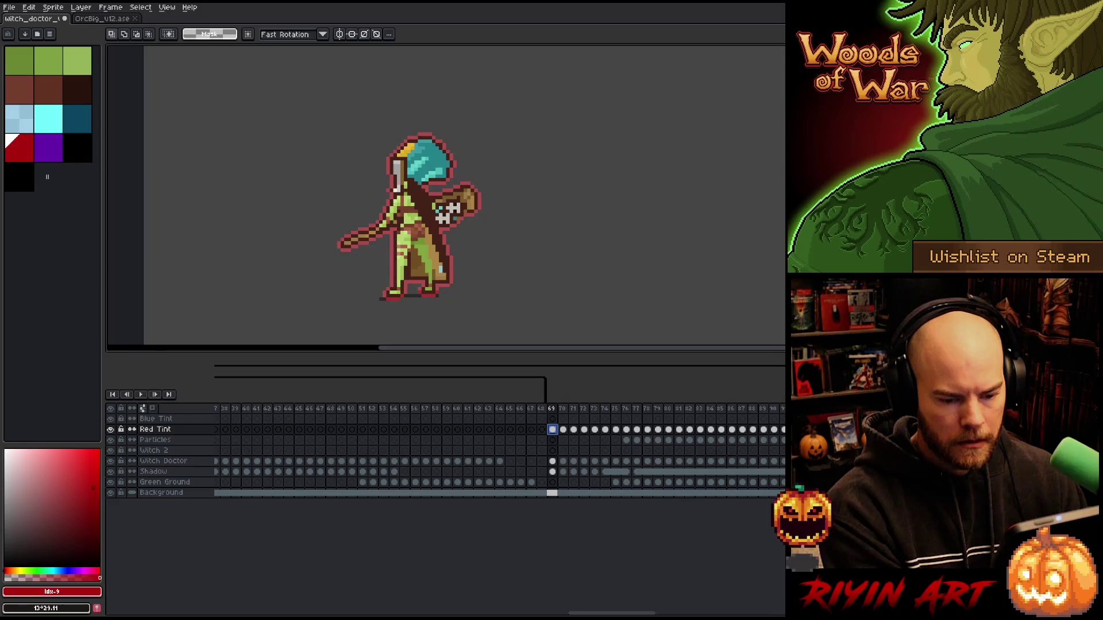
pyautogui.click(303, 441)
pyautogui.hscroll(10, 303, 440)
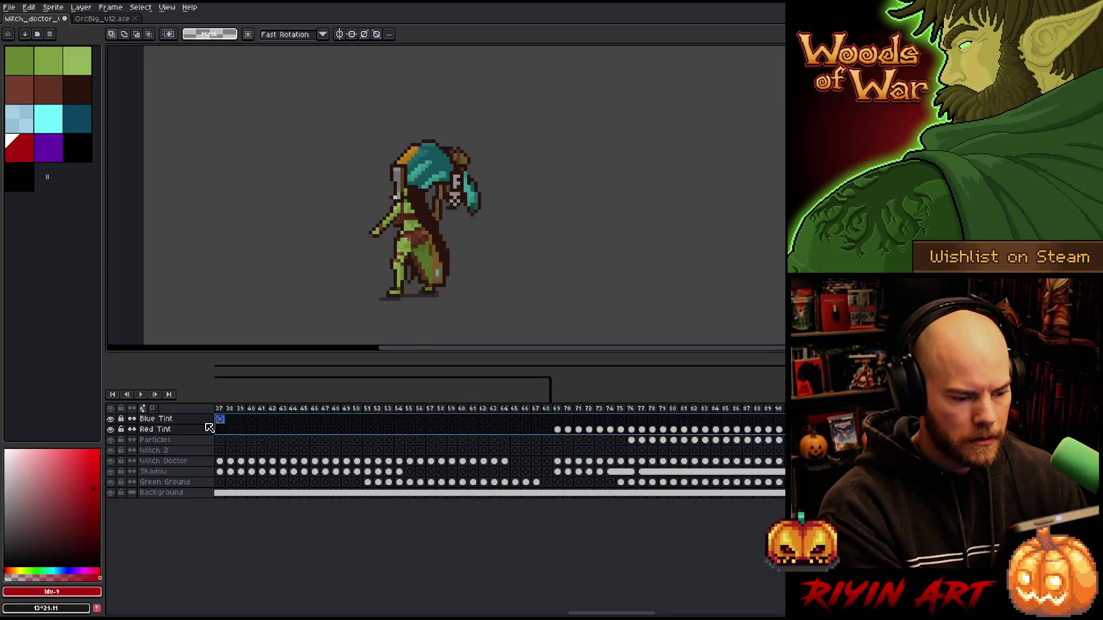
pyautogui.click(251, 431)
pyautogui.click(242, 431)
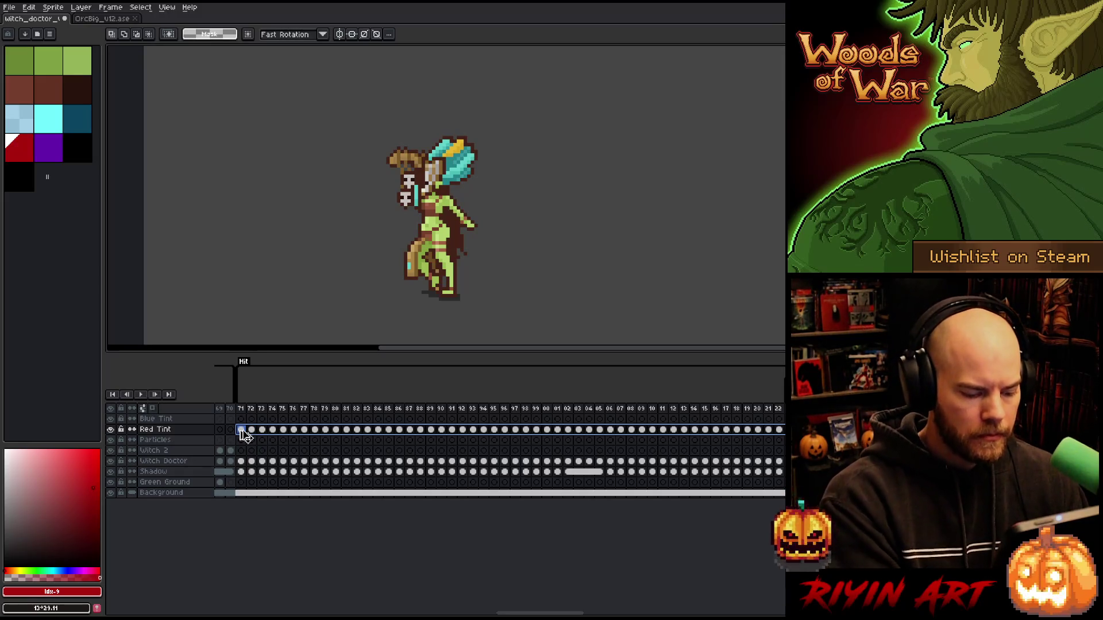
pyautogui.hotkey('ctrl', 'u')
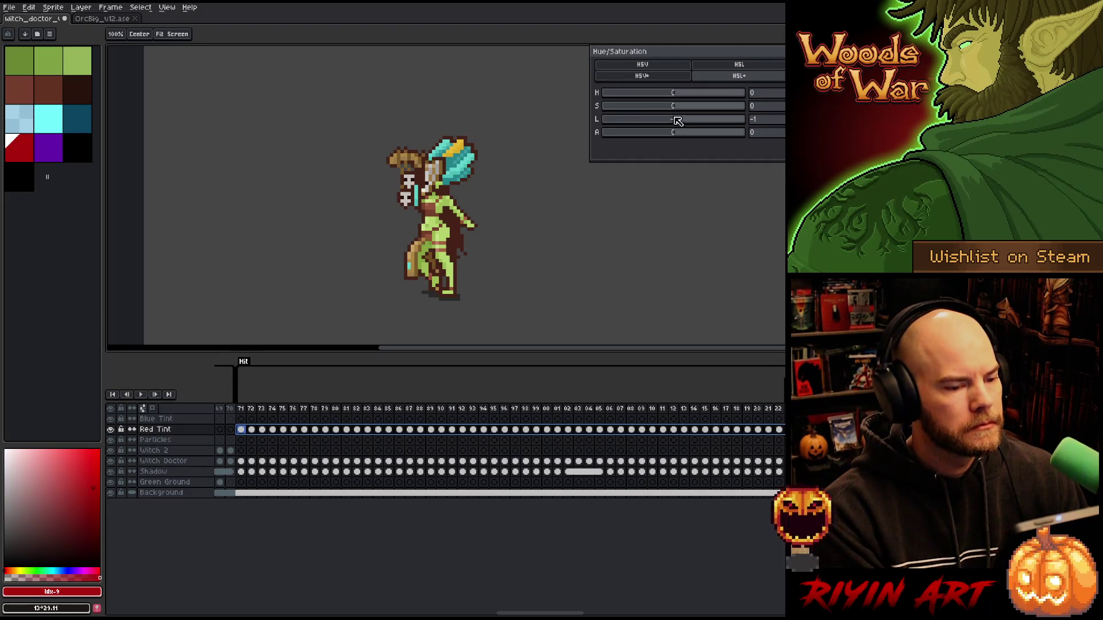
pyautogui.moveTo(678, 120); pyautogui.dragTo(539, 125)
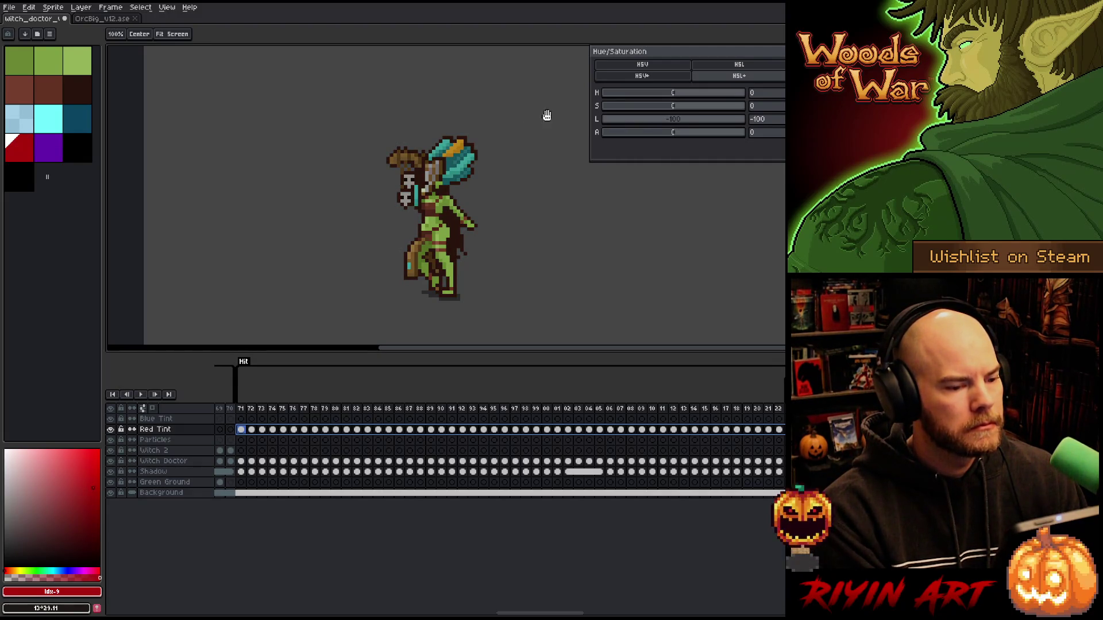
pyautogui.press('Return')
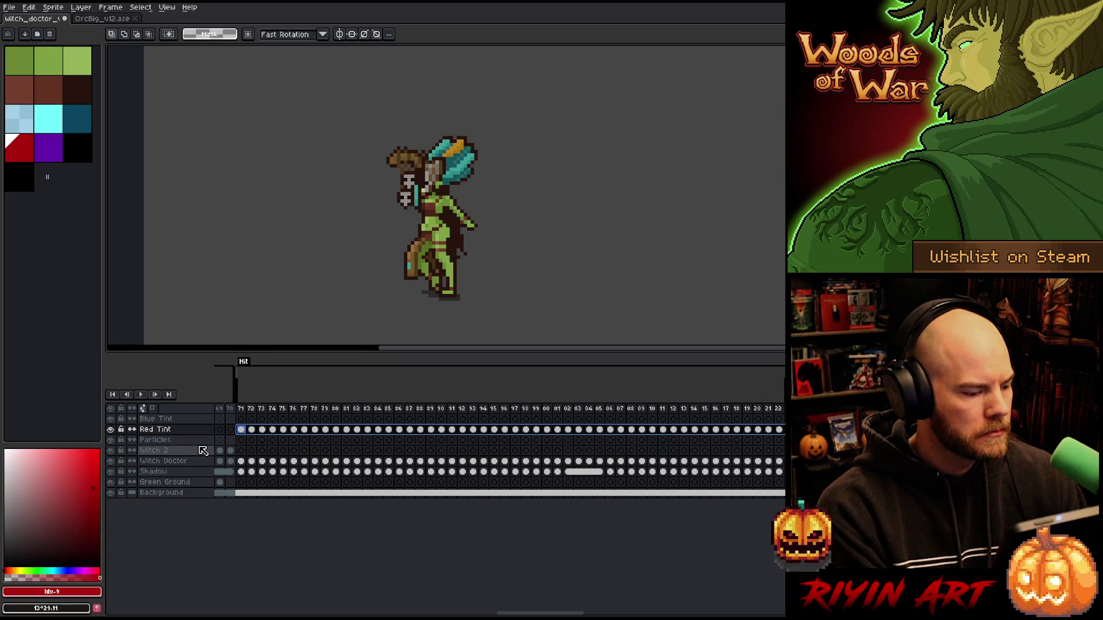
# Step: Replace black with red on the Red Tint cel at frame 71
pyautogui.press('x')
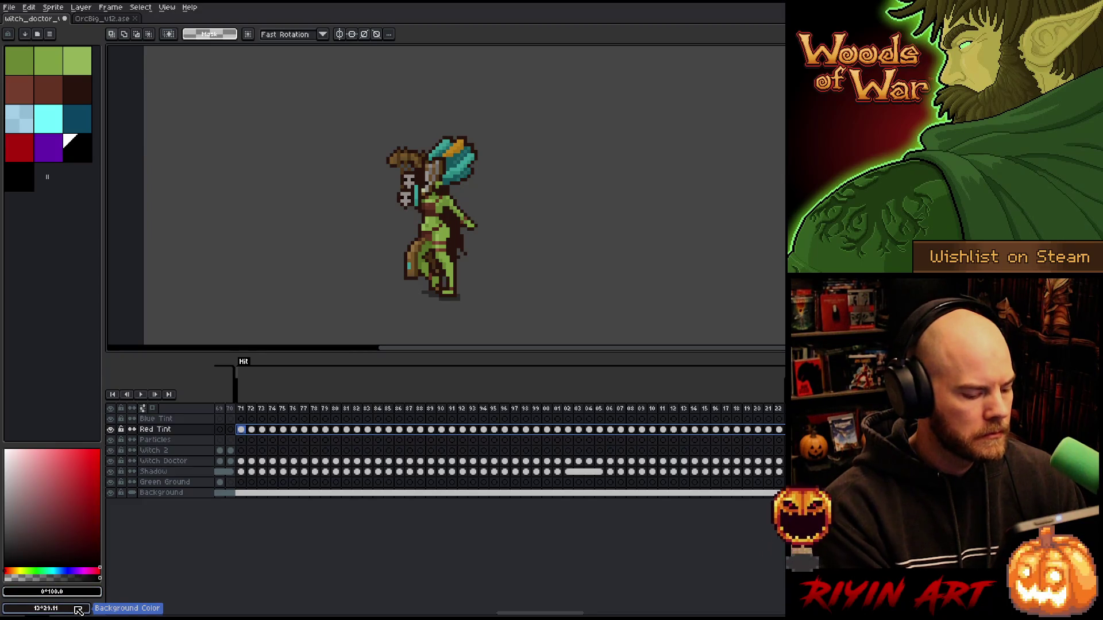
pyautogui.rightClick(20, 151)
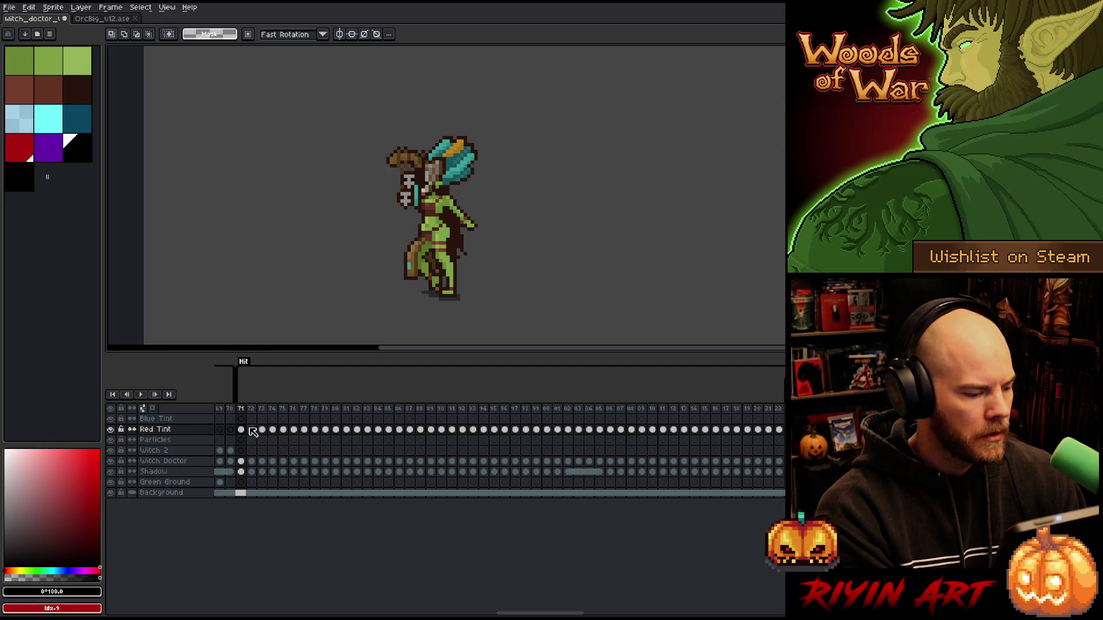
pyautogui.moveTo(540, 614); pyautogui.dragTo(615, 613)
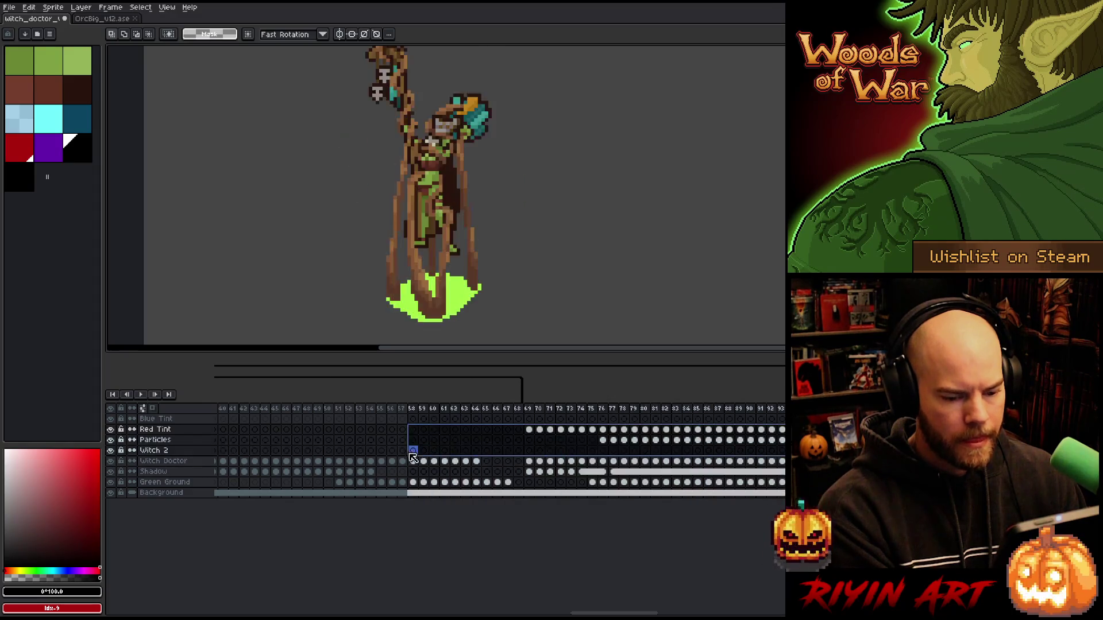
pyautogui.click(169, 430)
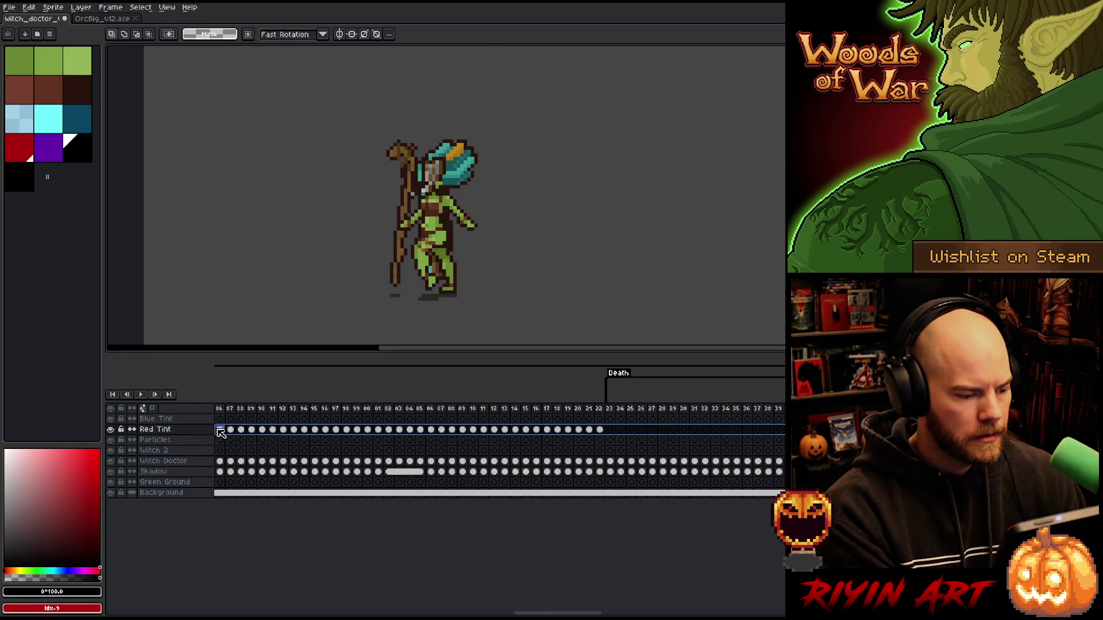
pyautogui.click(294, 440)
pyautogui.click(336, 430)
pyautogui.click(346, 429)
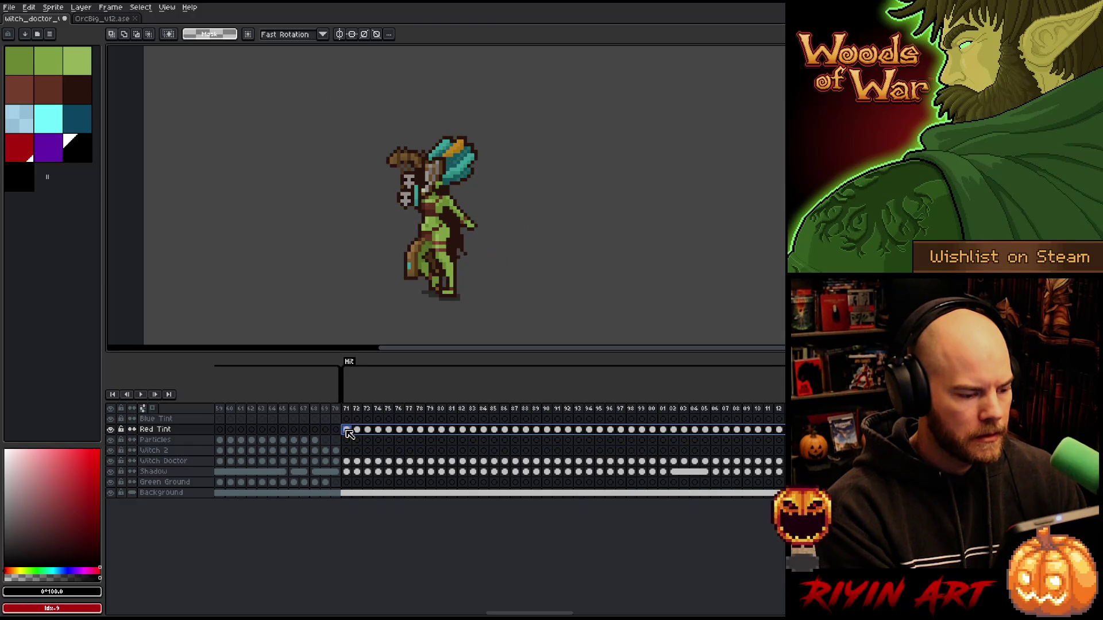
pyautogui.hotkey('shift', 'r')
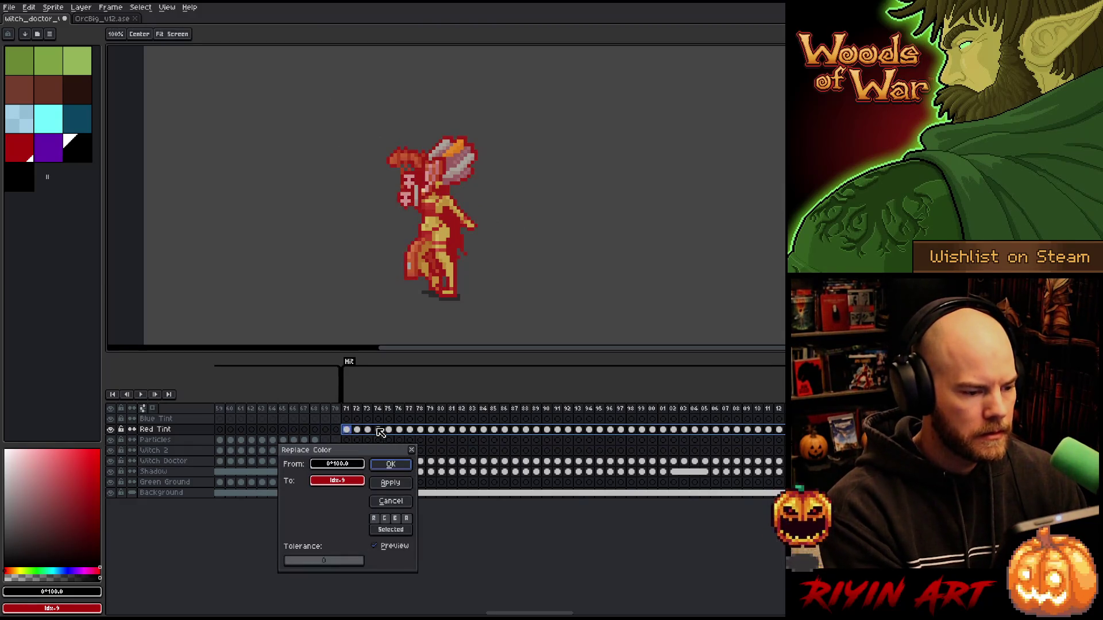
pyautogui.click(393, 465)
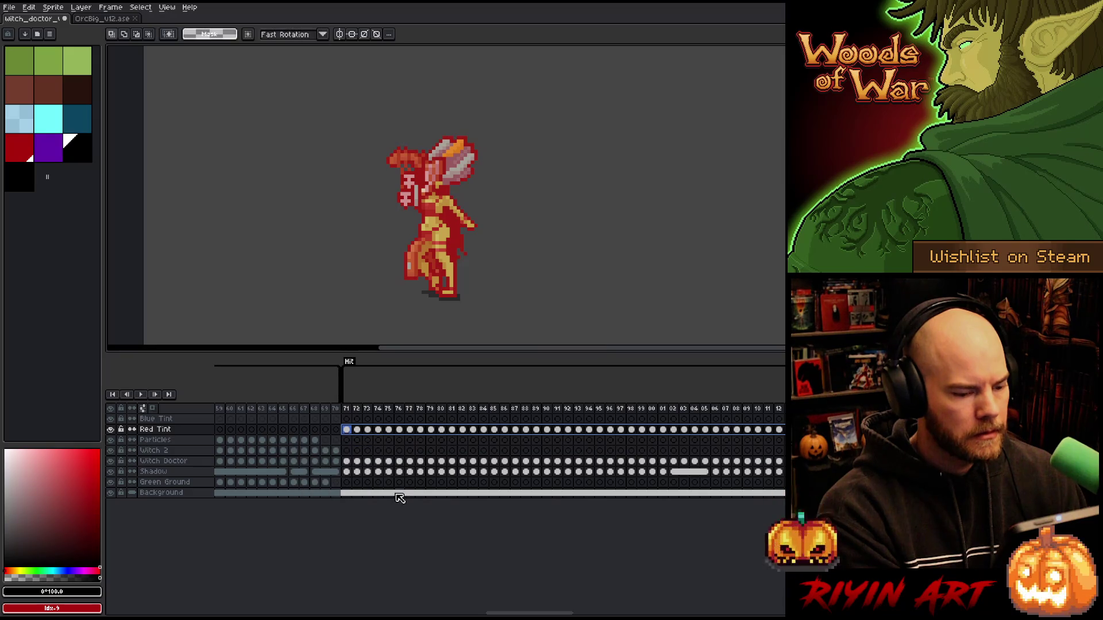
pyautogui.moveTo(515, 614)
pyautogui.mouseDown()
pyautogui.moveTo(632, 614)
pyautogui.moveTo(490, 614)
pyautogui.mouseUp()
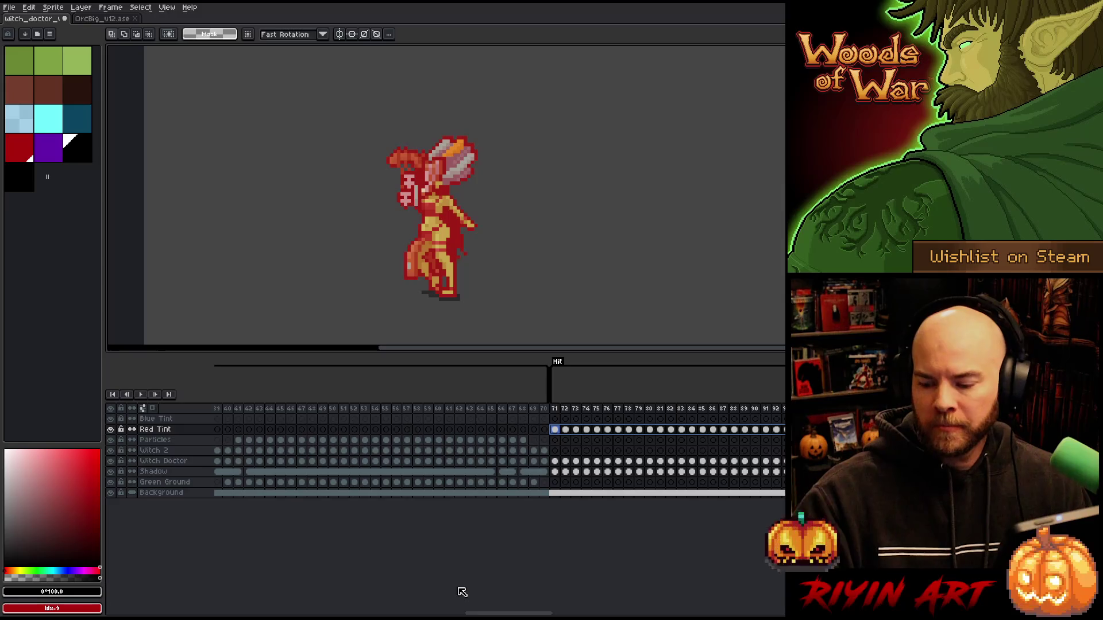
# Step: Review the Blue Tint and Red Tint cels from frame 72 through frame 94
pyautogui.click(565, 429)
pyautogui.click(565, 419)
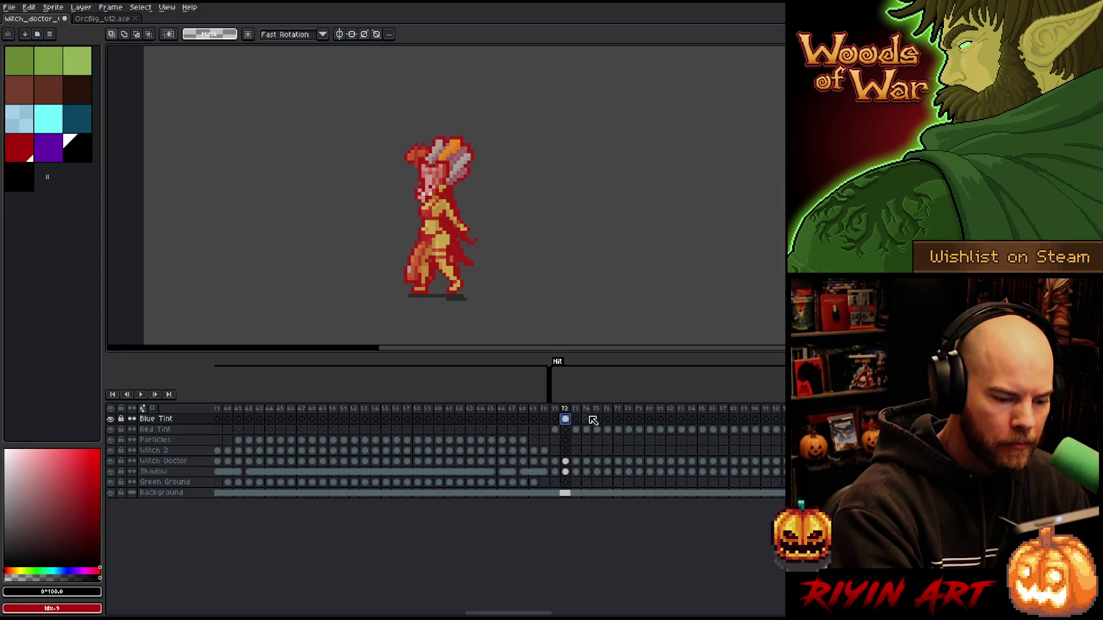
pyautogui.click(586, 429)
pyautogui.click(607, 430)
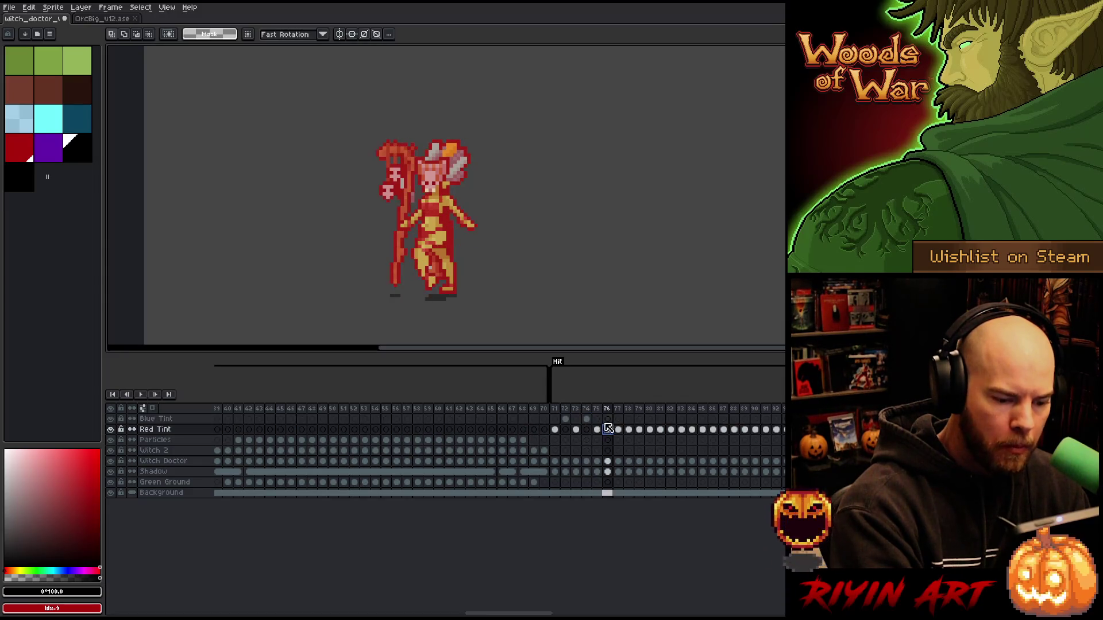
pyautogui.click(607, 419)
pyautogui.click(629, 419)
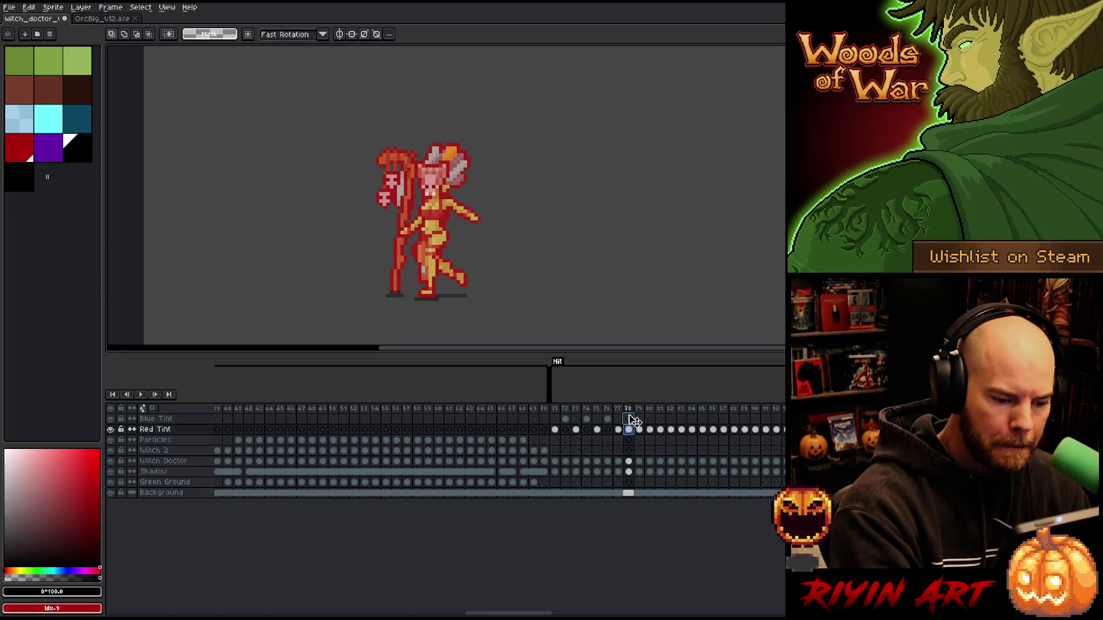
pyautogui.click(650, 419)
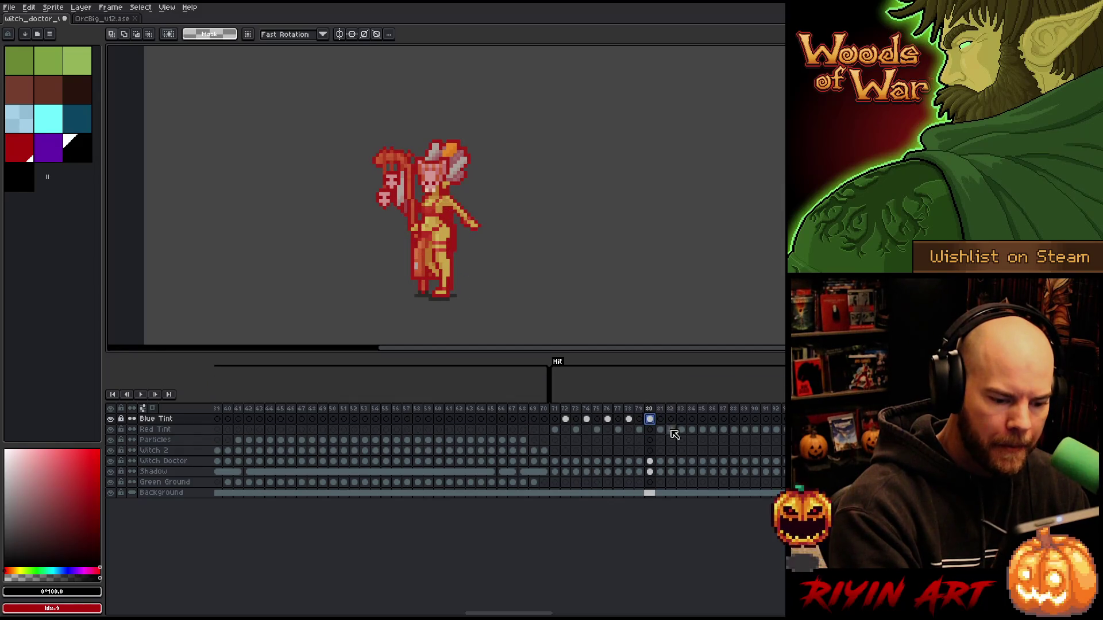
pyautogui.click(670, 419)
pyautogui.click(670, 430)
pyautogui.click(693, 430)
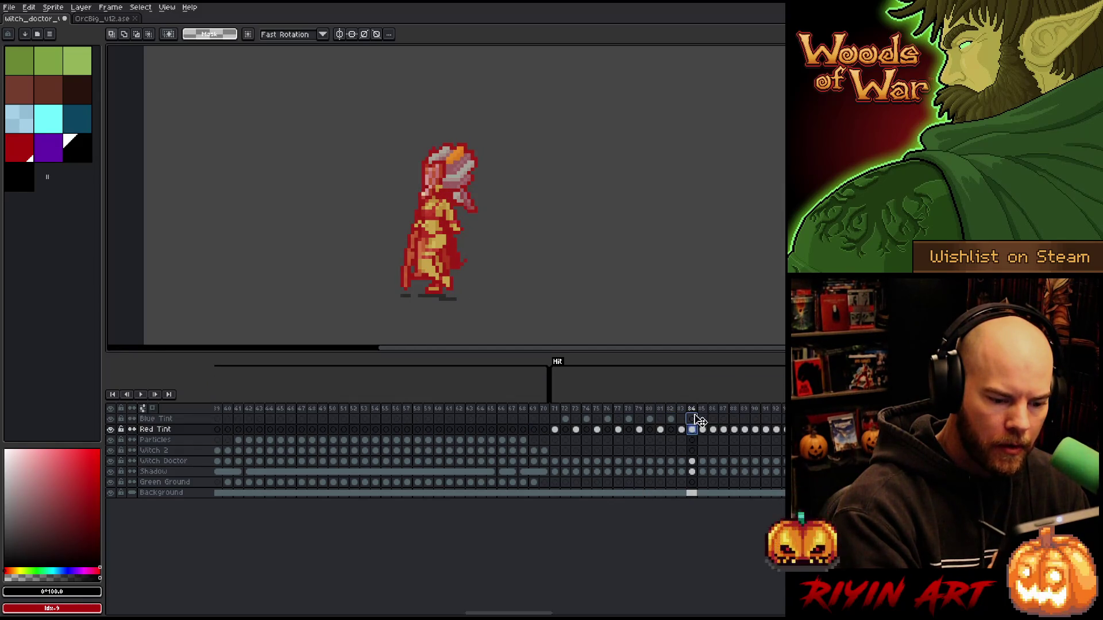
pyautogui.click(712, 418)
pyautogui.moveTo(701, 474); pyautogui.dragTo(386, 475)
pyautogui.click(424, 431)
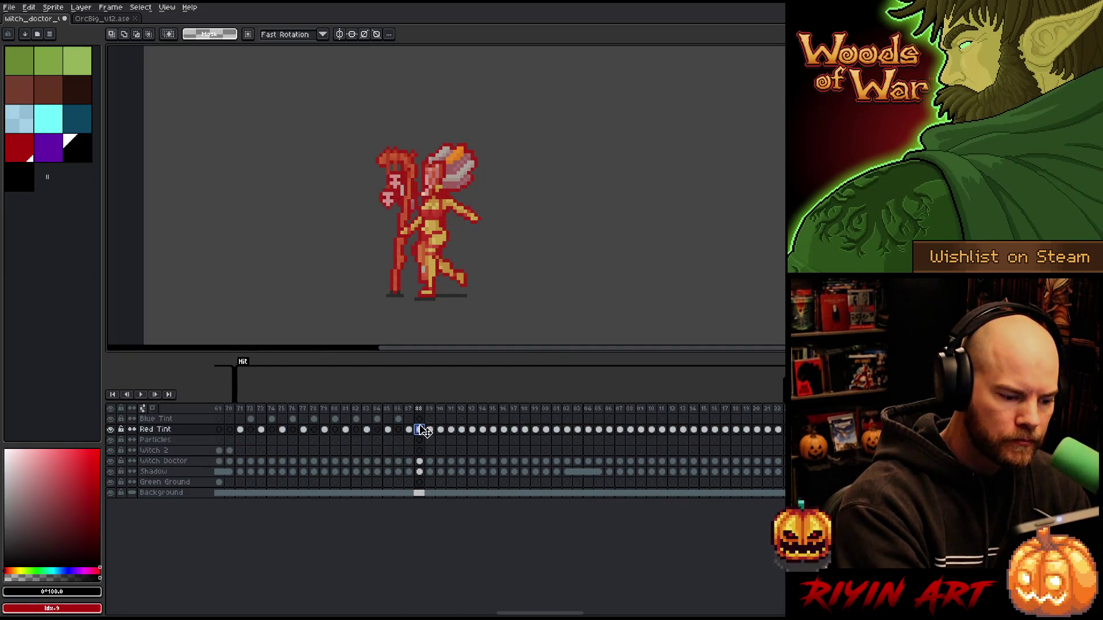
pyautogui.click(440, 430)
pyautogui.click(441, 419)
pyautogui.click(461, 419)
pyautogui.doubleClick(482, 419)
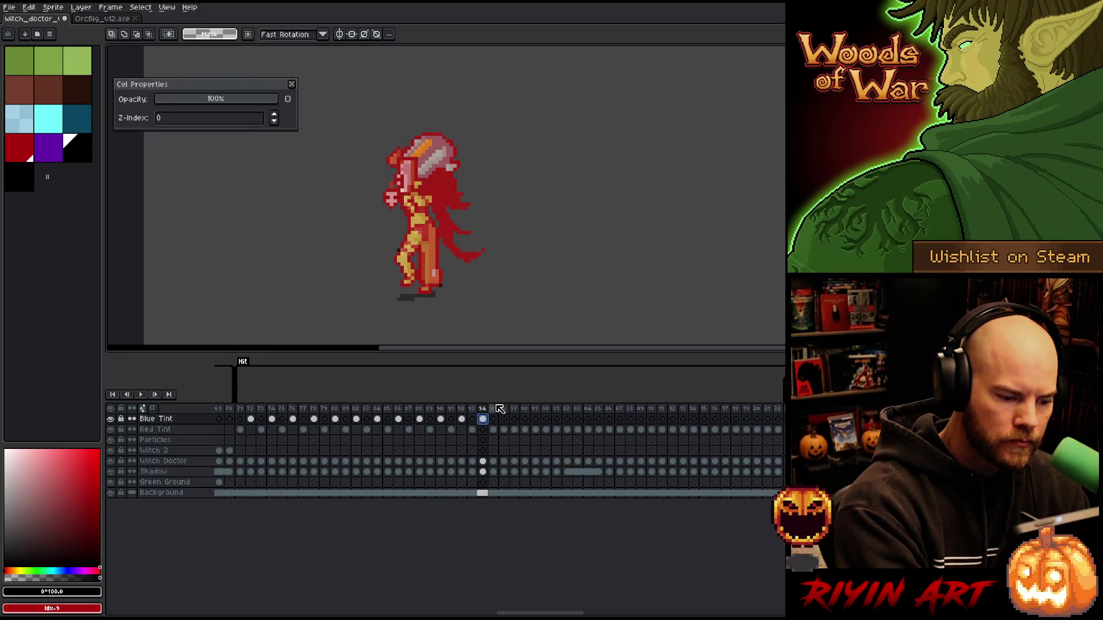
# Step: Save the sheet with Ctrl+S and keep checking the tint cels from frame 98 through 22
pyautogui.press('Escape')
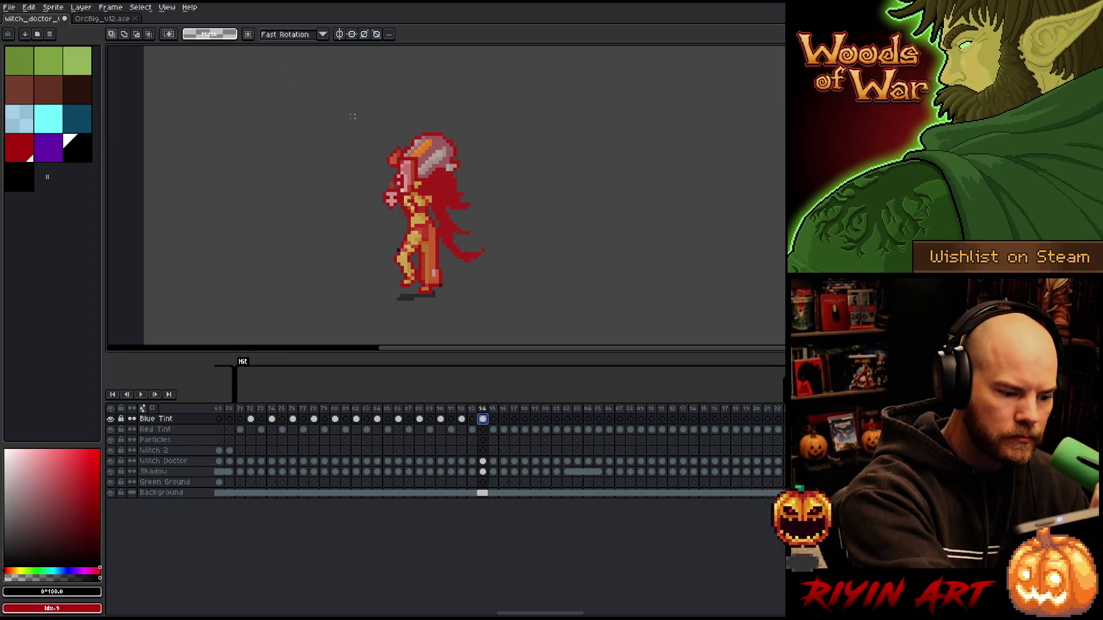
pyautogui.hotkey('ctrl', 's')
pyautogui.click(503, 430)
pyautogui.click(525, 430)
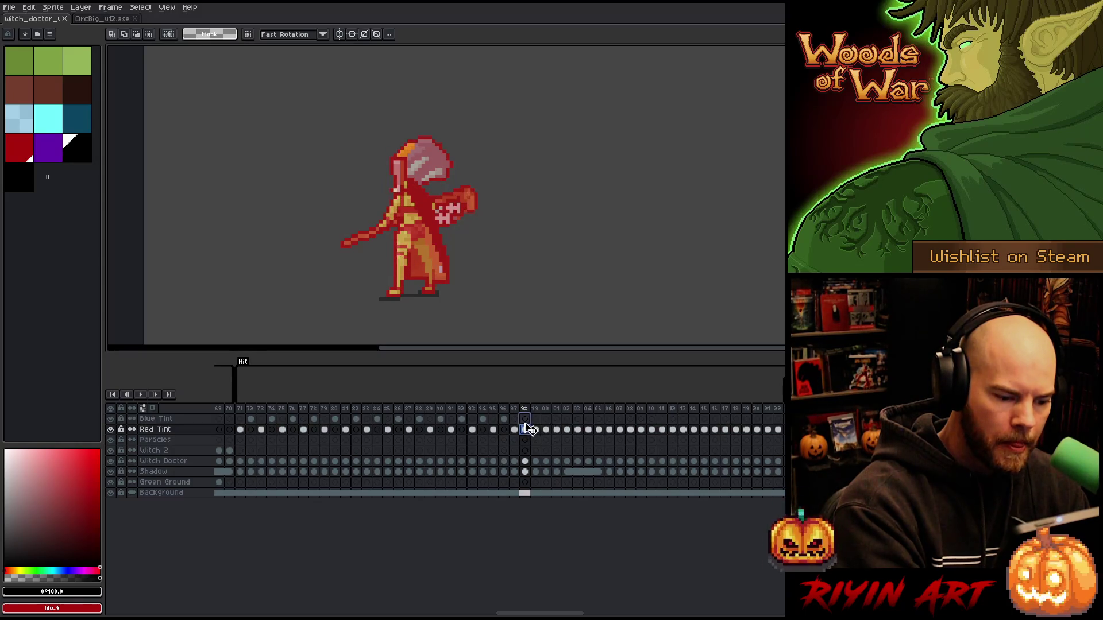
pyautogui.click(545, 419)
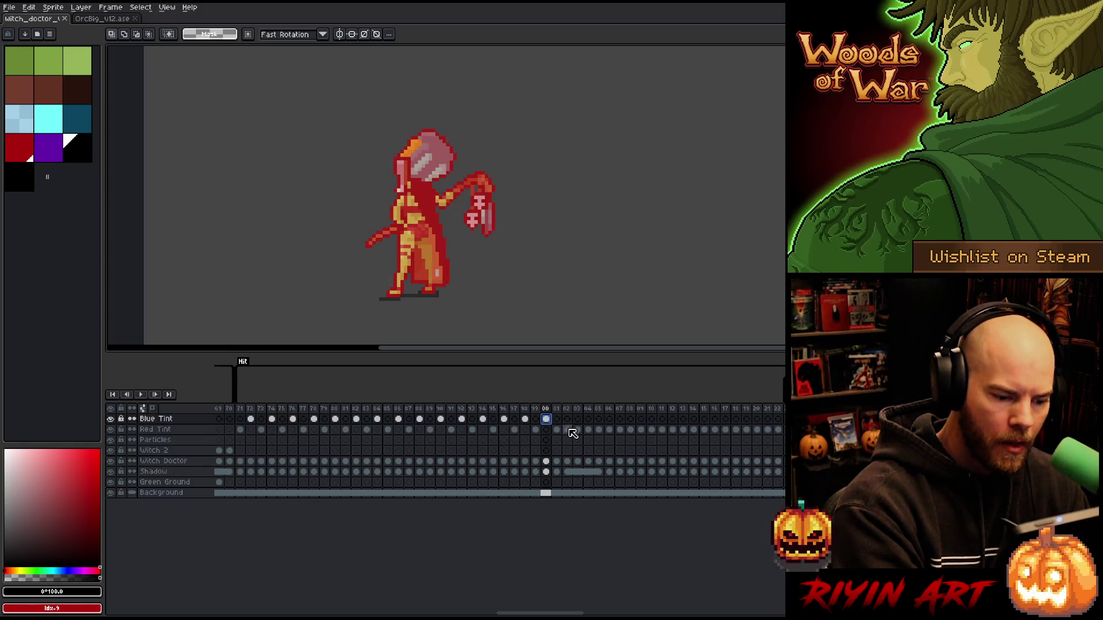
pyautogui.click(567, 419)
pyautogui.click(588, 418)
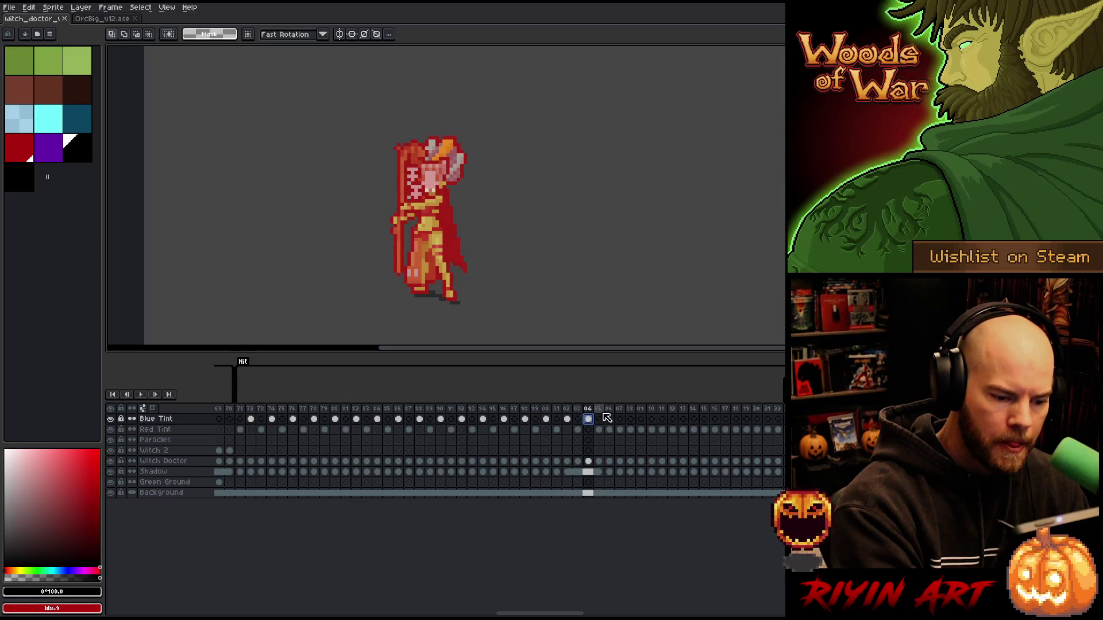
pyautogui.click(609, 430)
pyautogui.click(630, 429)
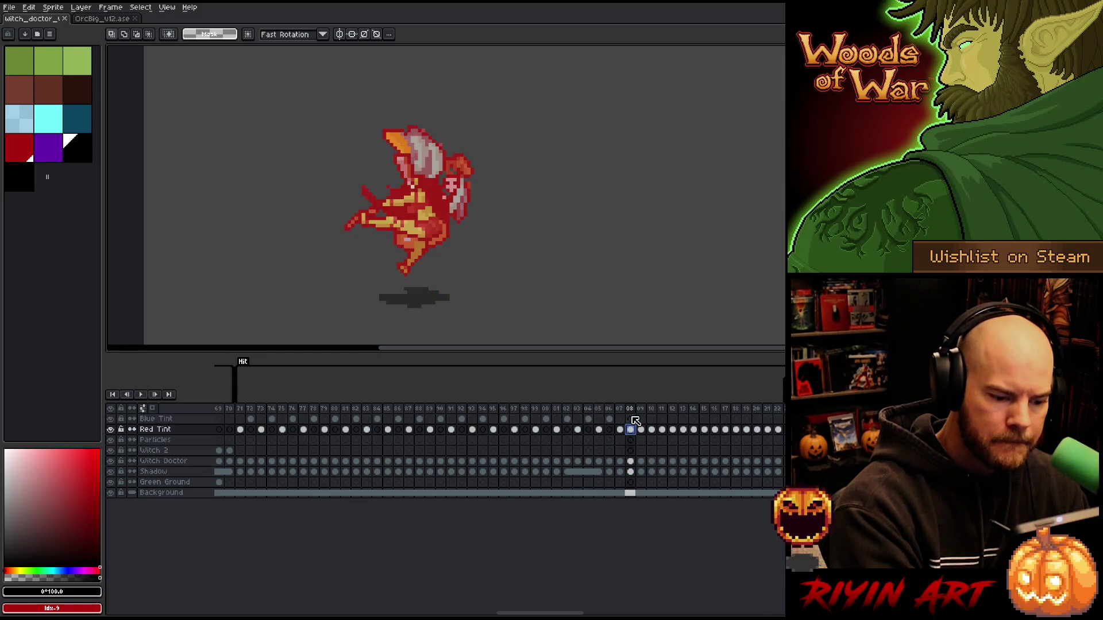
pyautogui.click(650, 419)
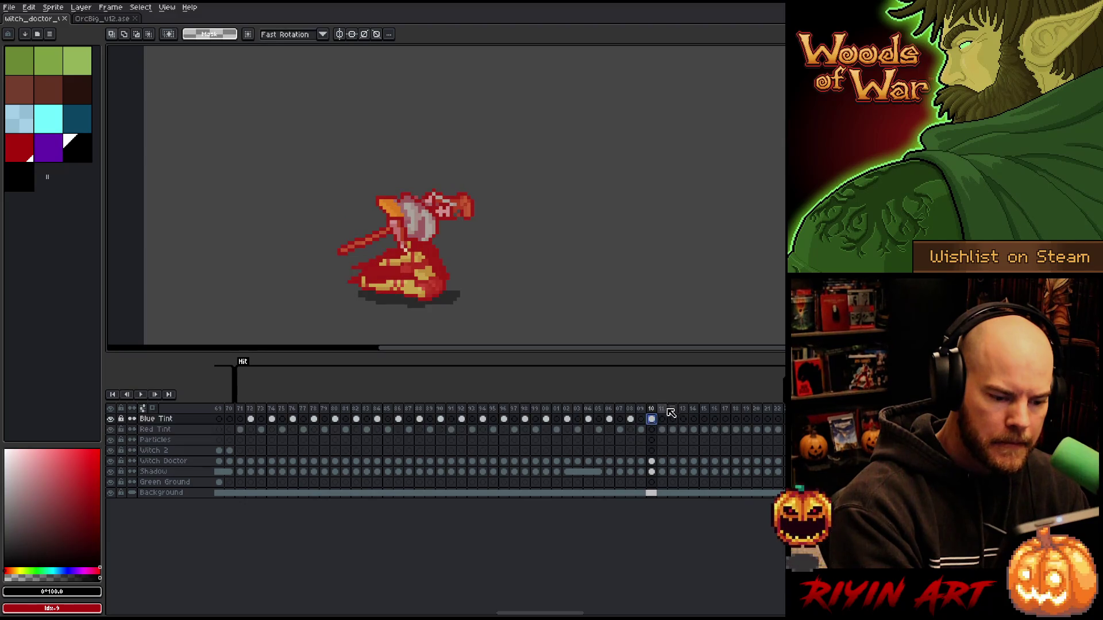
pyautogui.click(672, 419)
pyautogui.click(693, 430)
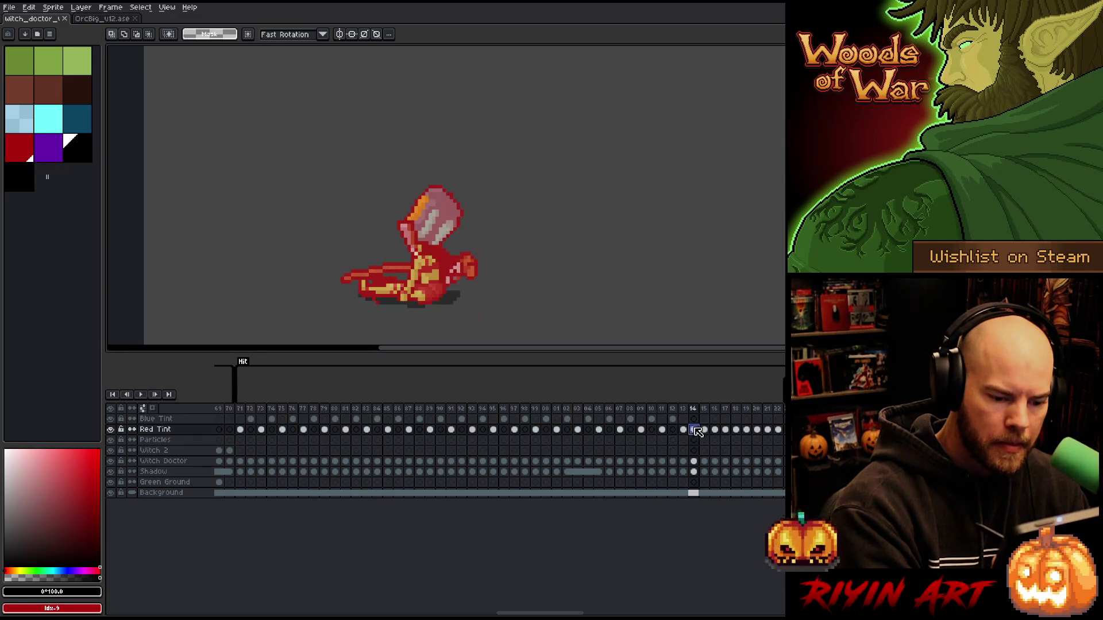
pyautogui.click(715, 419)
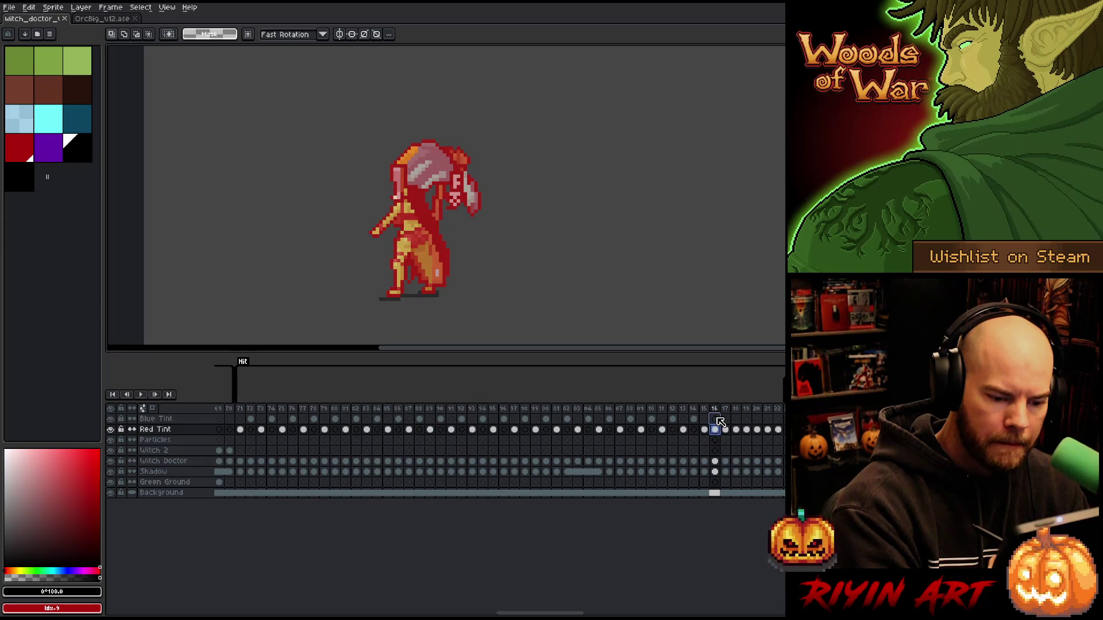
pyautogui.click(737, 430)
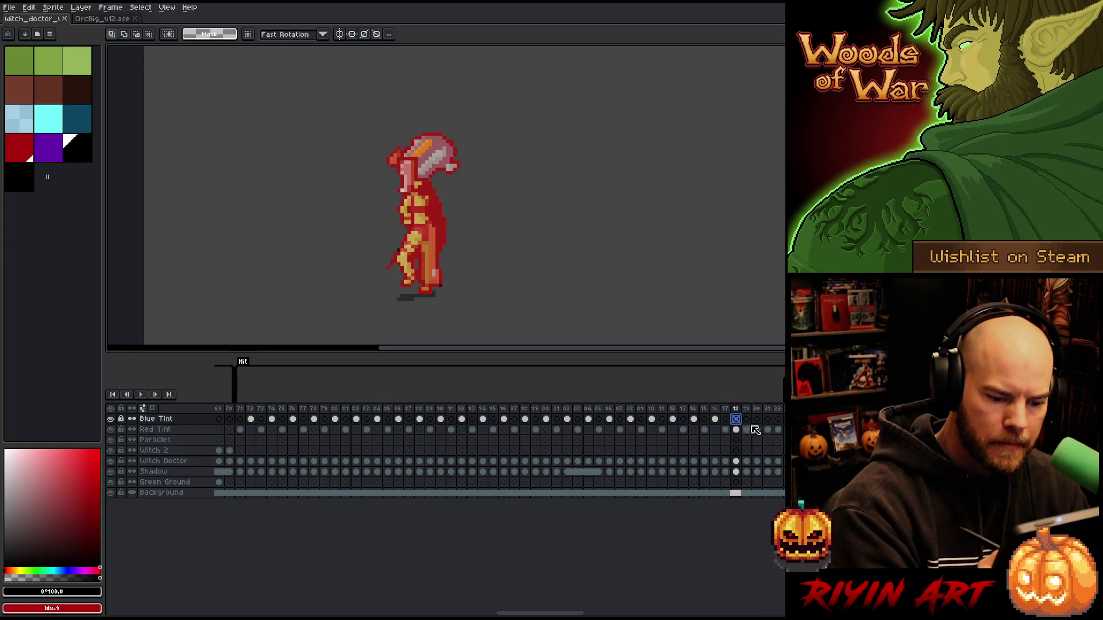
pyautogui.click(758, 429)
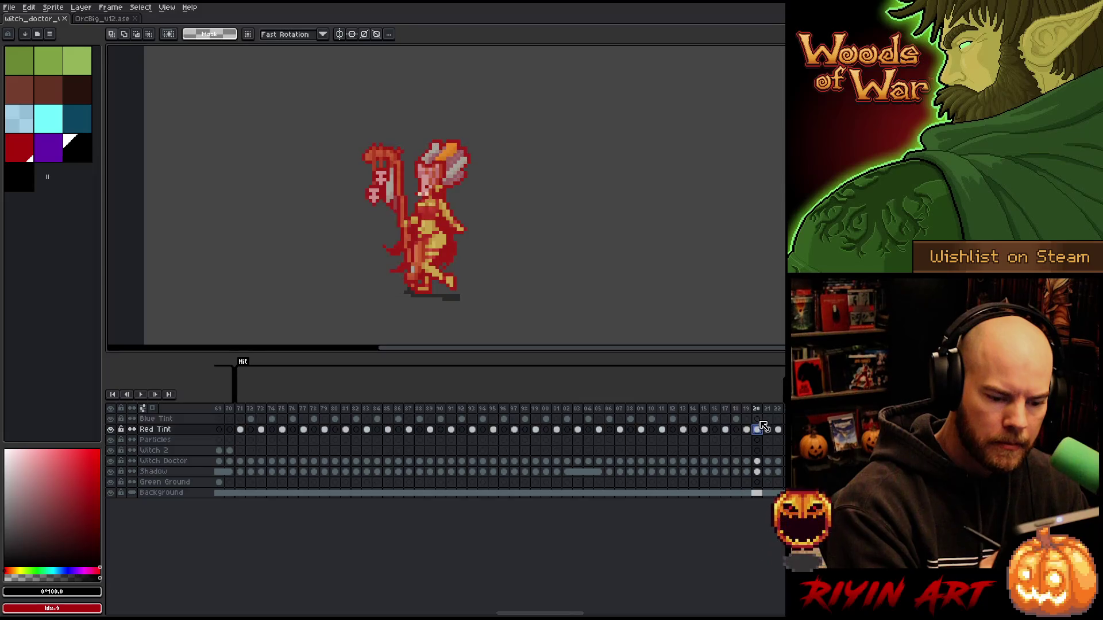
pyautogui.click(779, 429)
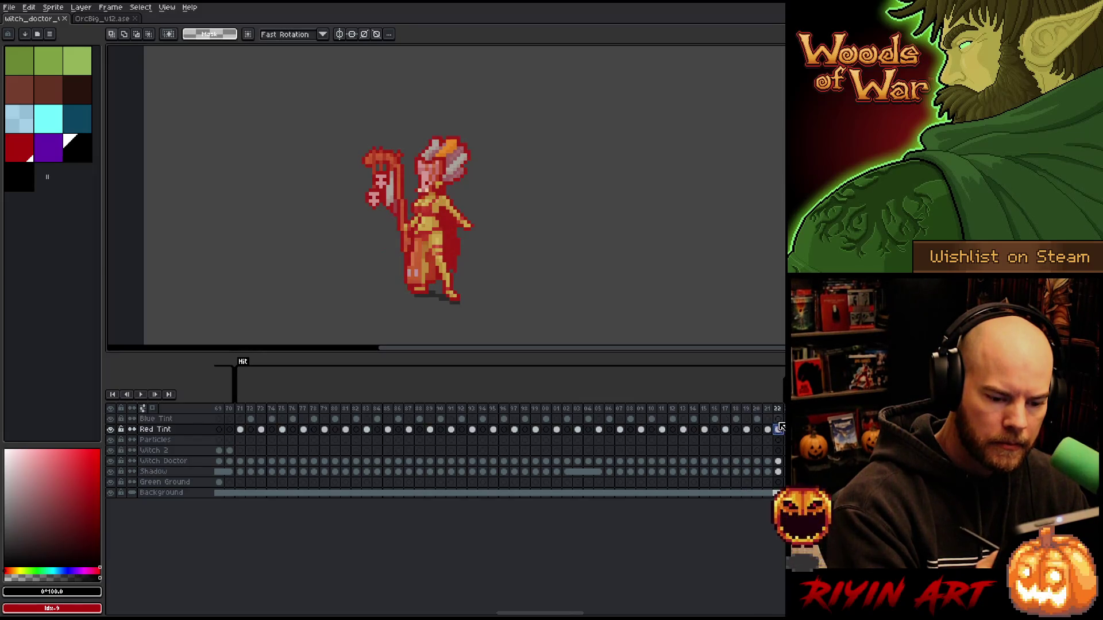
pyautogui.click(778, 422)
pyautogui.moveTo(567, 613)
pyautogui.mouseDown()
pyautogui.moveTo(667, 610)
pyautogui.moveTo(658, 608)
pyautogui.mouseUp()
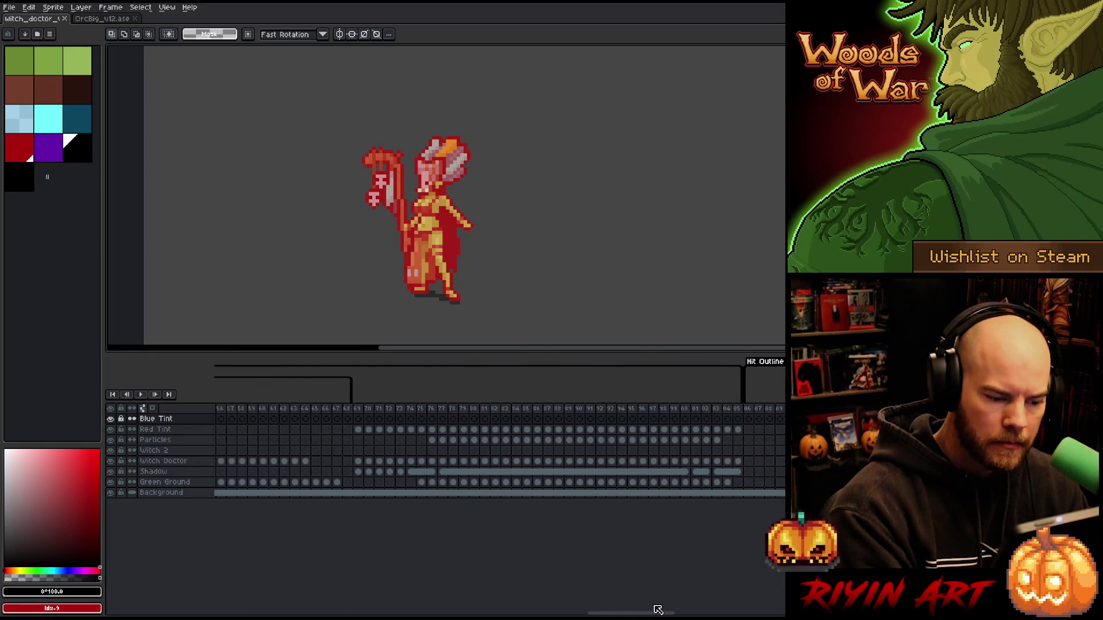
# Step: On frame 70, repaint the stray dark-brown pixels at the top right of the head red with the pencil
pyautogui.click(371, 430)
pyautogui.click(369, 420)
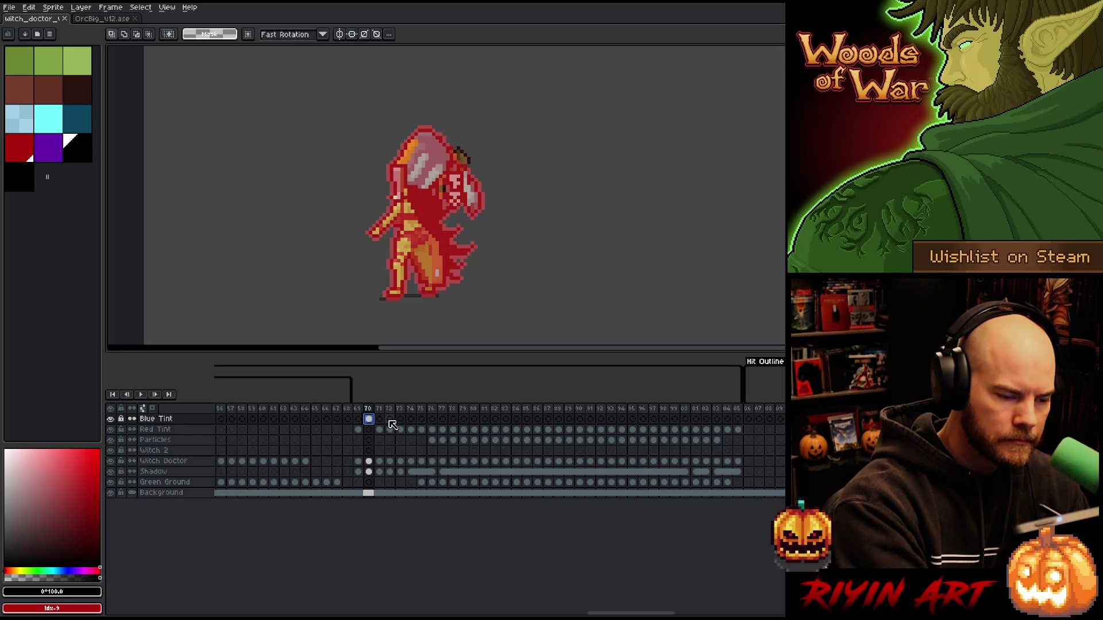
pyautogui.click(359, 430)
pyautogui.click(369, 419)
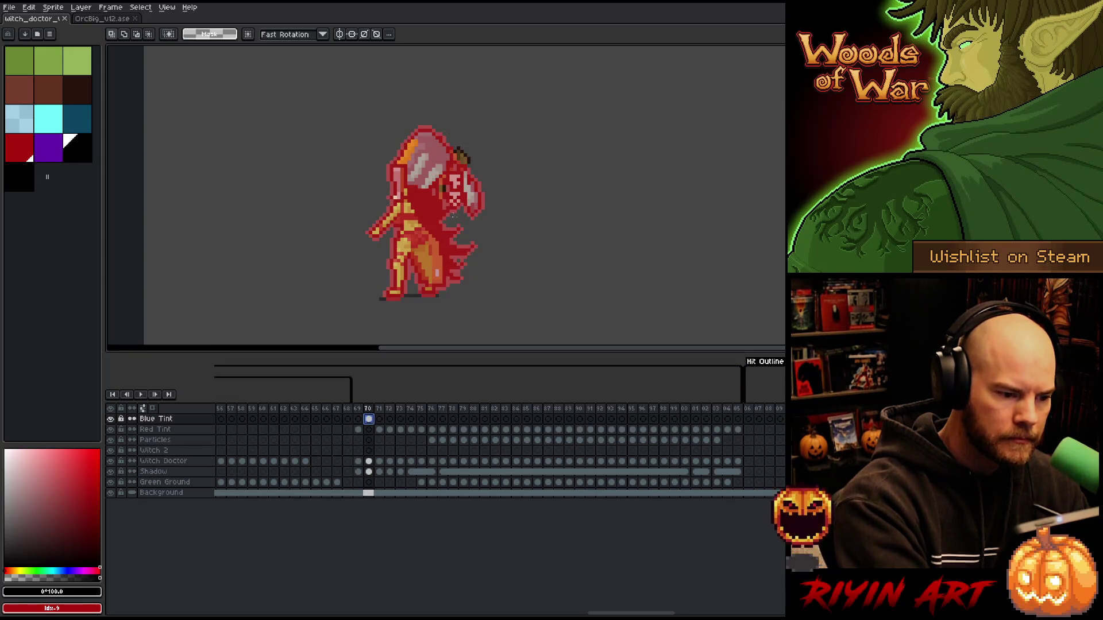
pyautogui.press('b')
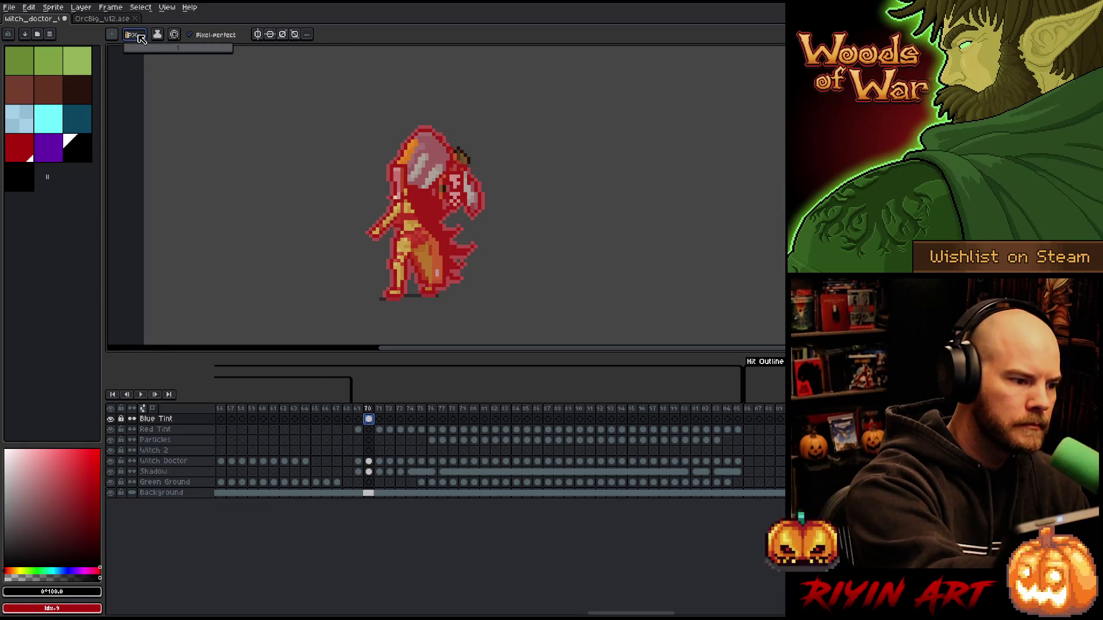
pyautogui.click(117, 32)
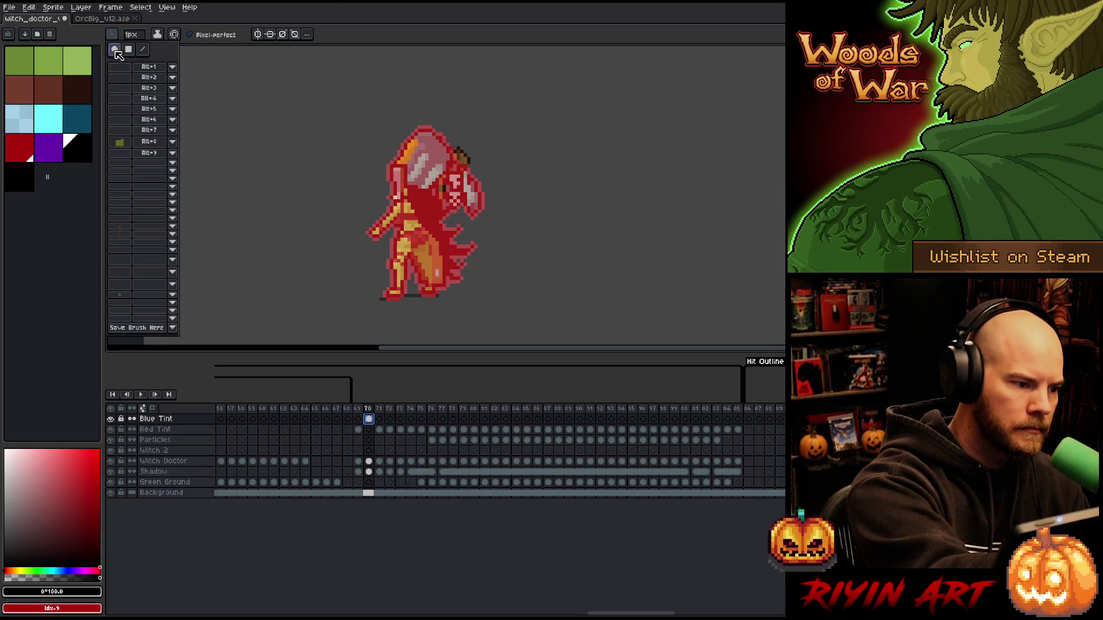
pyautogui.click(469, 42)
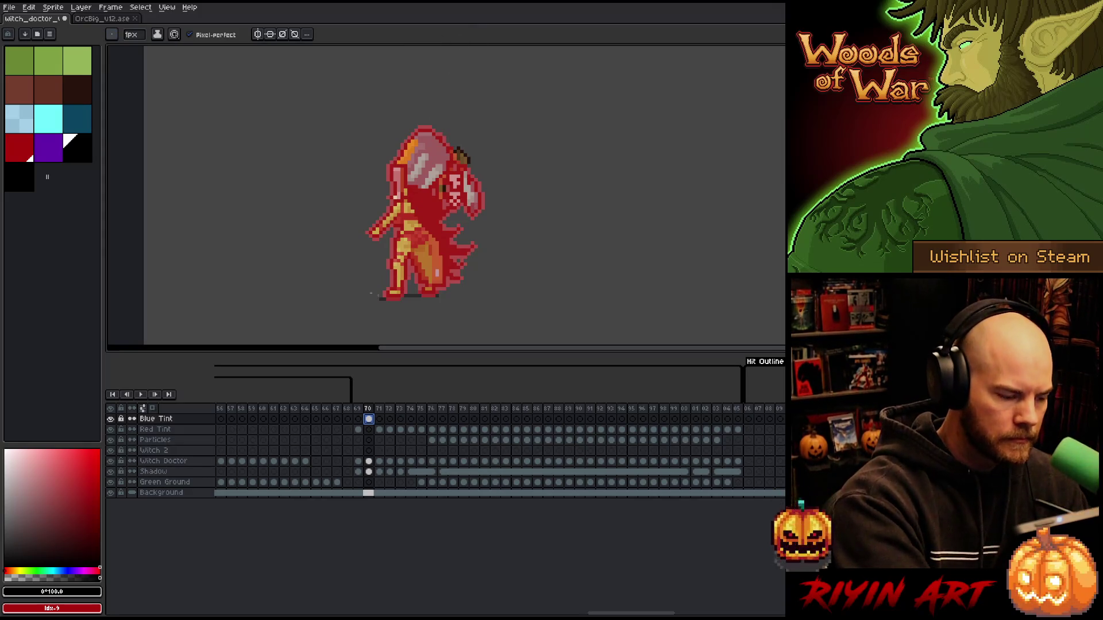
pyautogui.click(22, 156)
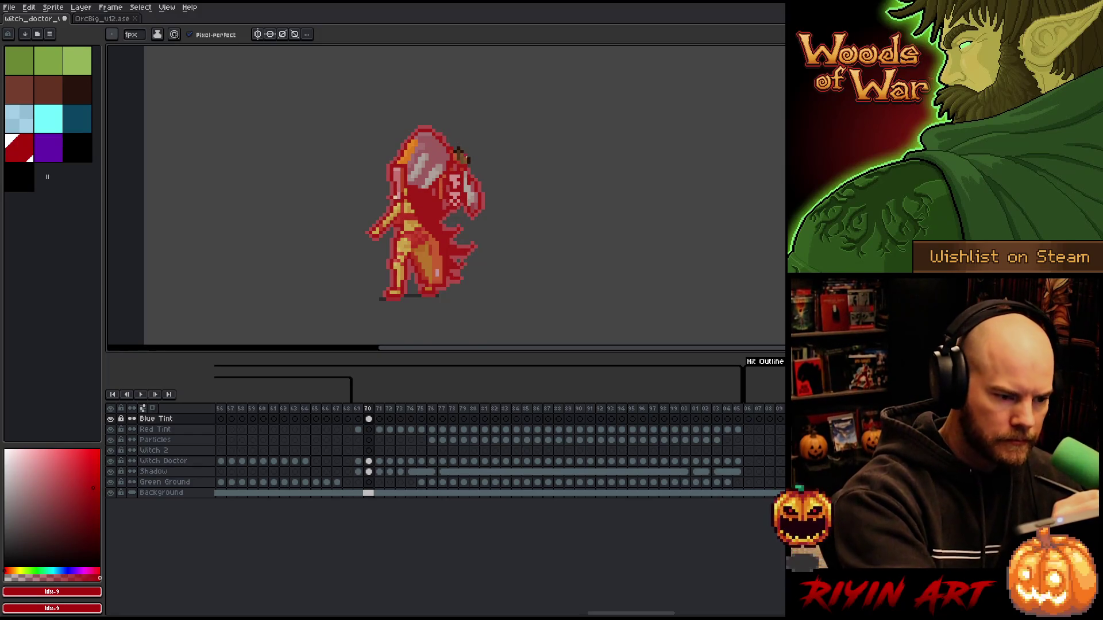
pyautogui.scroll(2, 467, 161)
pyautogui.moveTo(468, 176)
pyautogui.mouseDown()
pyautogui.moveTo(435, 136)
pyautogui.moveTo(402, 139)
pyautogui.mouseUp()
pyautogui.scroll(-3, 402, 139)
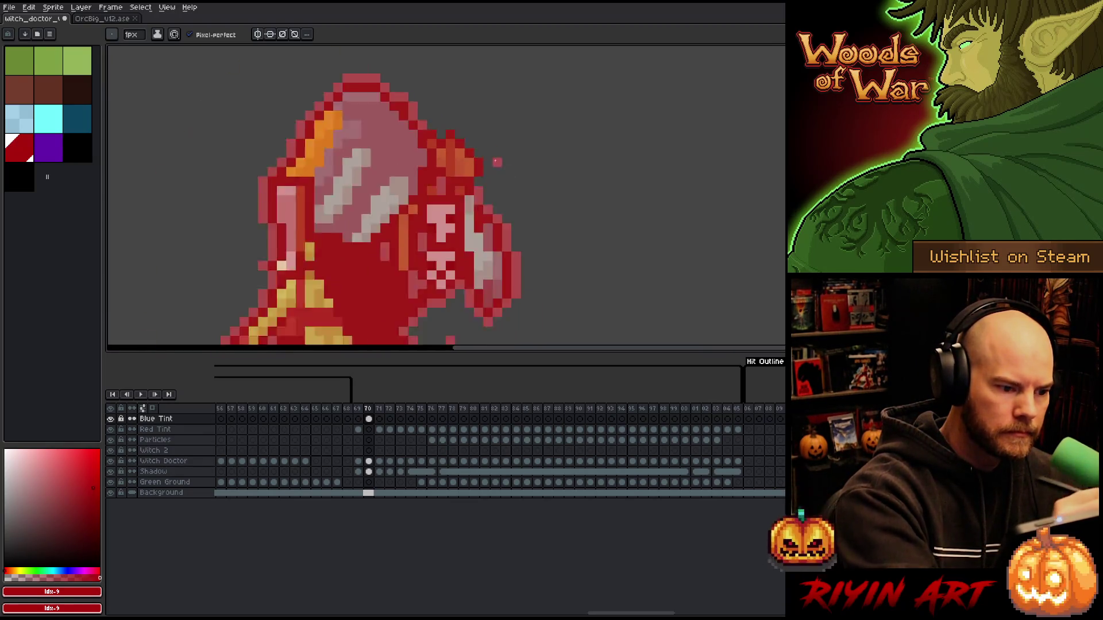
pyautogui.scroll(1, 503, 327)
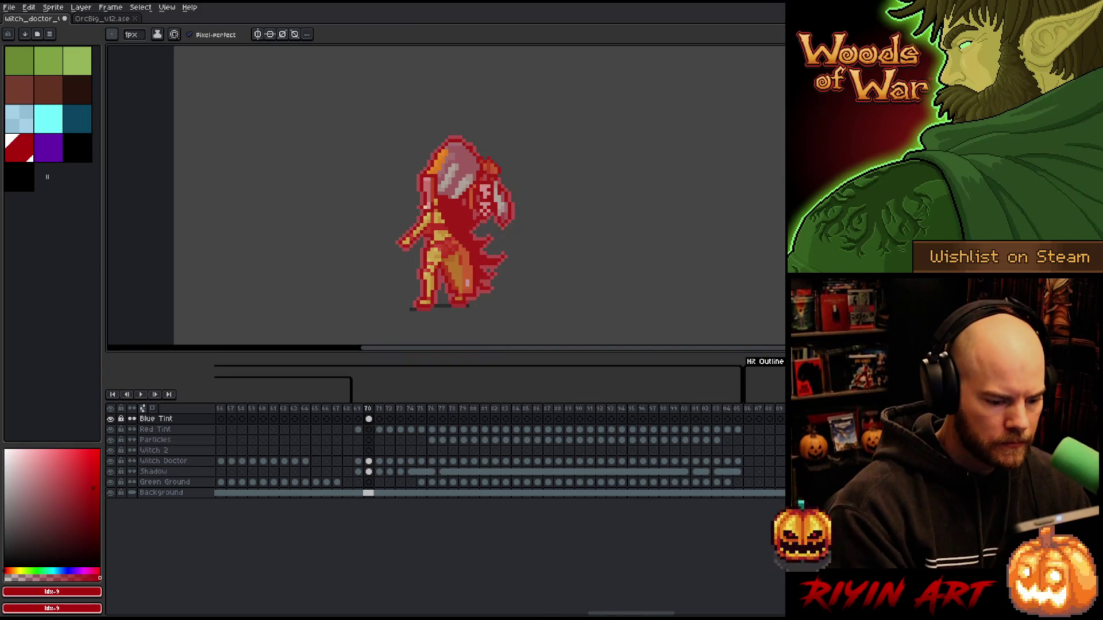
# Step: Select the Death frames and step between frames 12 and 18 to compare the tint
pyautogui.moveTo(622, 614); pyautogui.dragTo(550, 613)
pyautogui.moveTo(595, 408)
pyautogui.mouseDown()
pyautogui.moveTo(528, 408)
pyautogui.moveTo(553, 408)
pyautogui.mouseUp()
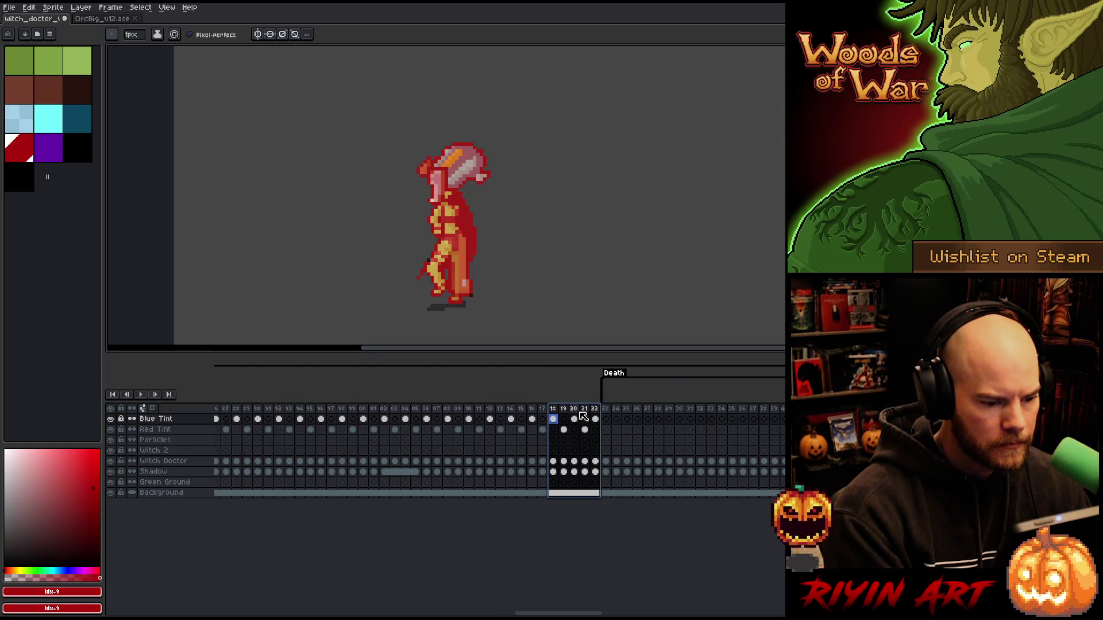
pyautogui.click(554, 421)
pyautogui.scroll(2, 491, 288)
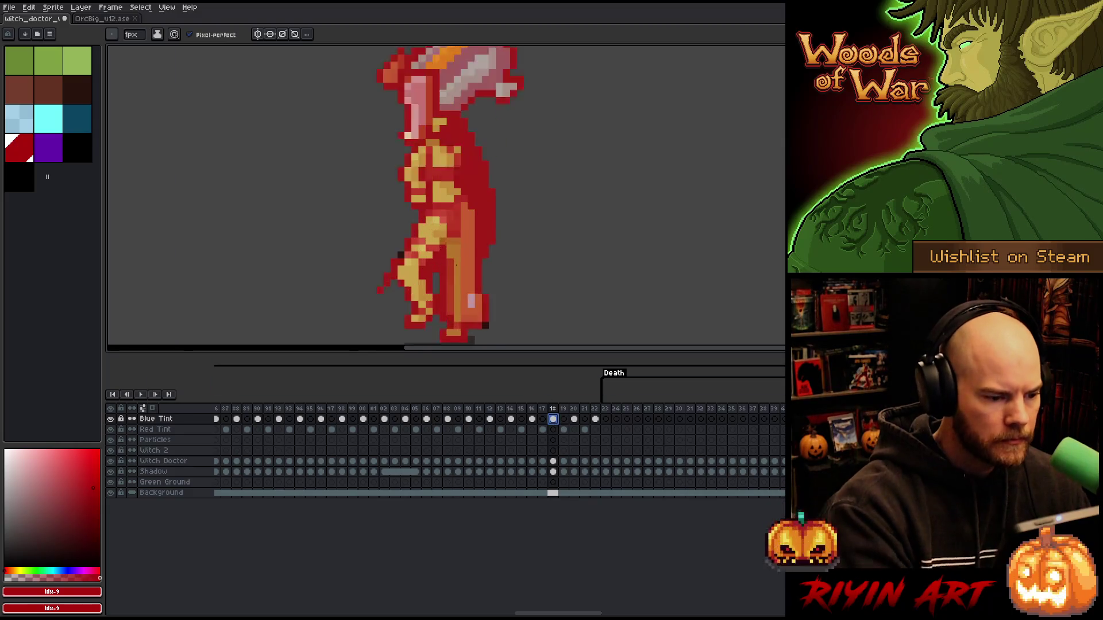
pyautogui.scroll(-2, 491, 289)
pyautogui.scroll(2, 491, 288)
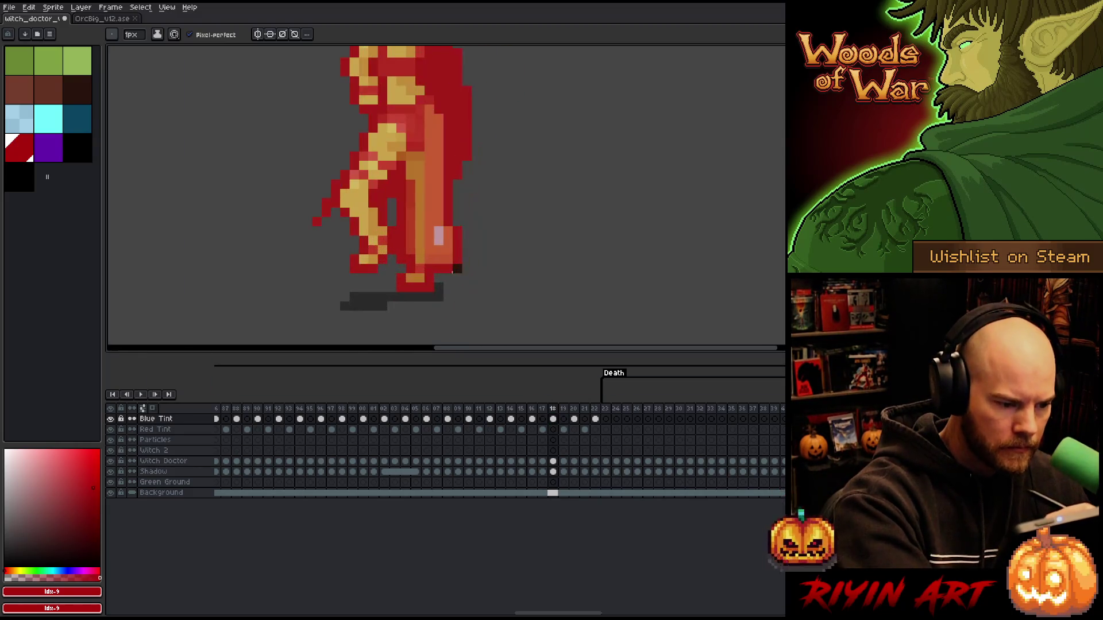
pyautogui.scroll(-2, 501, 190)
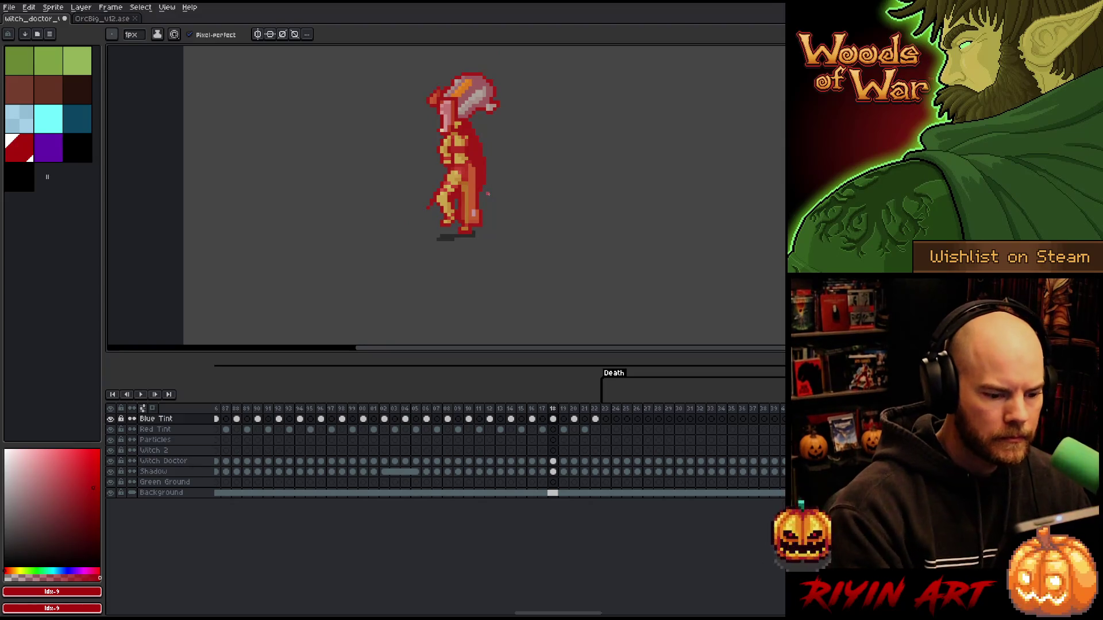
pyautogui.press('Left')
pyautogui.press('Right')
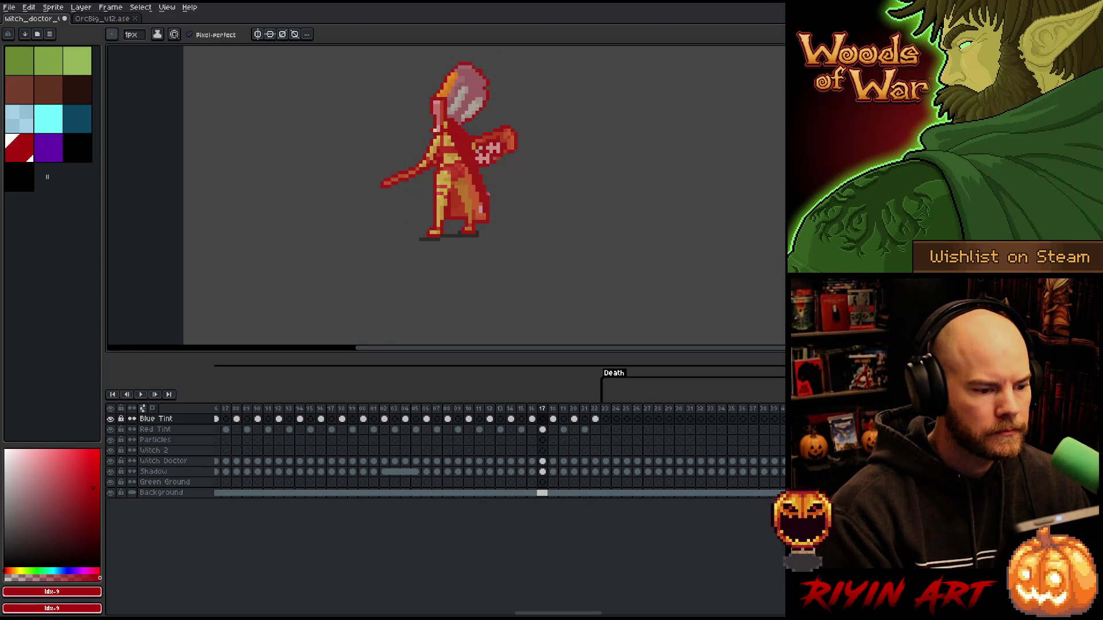
pyautogui.press('Left')
pyautogui.press('Left')
pyautogui.press('Left')
pyautogui.press('Left')
pyautogui.press('Right')
pyautogui.press('Left')
pyautogui.press('Right')
pyautogui.press('Left')
pyautogui.press('Left')
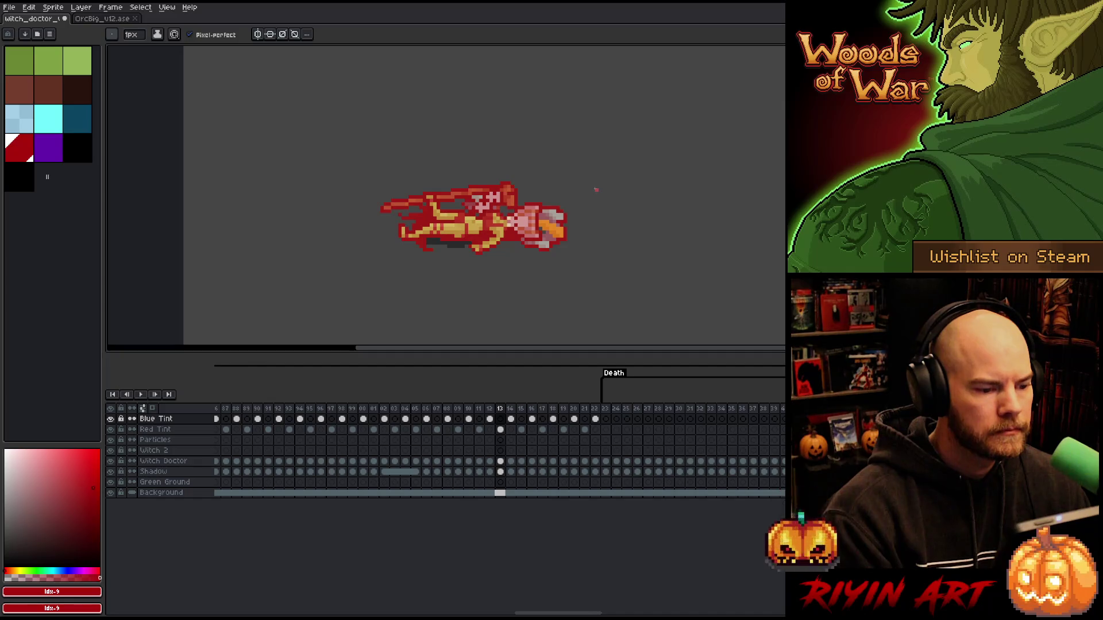
pyautogui.press('Left')
pyautogui.press('Right')
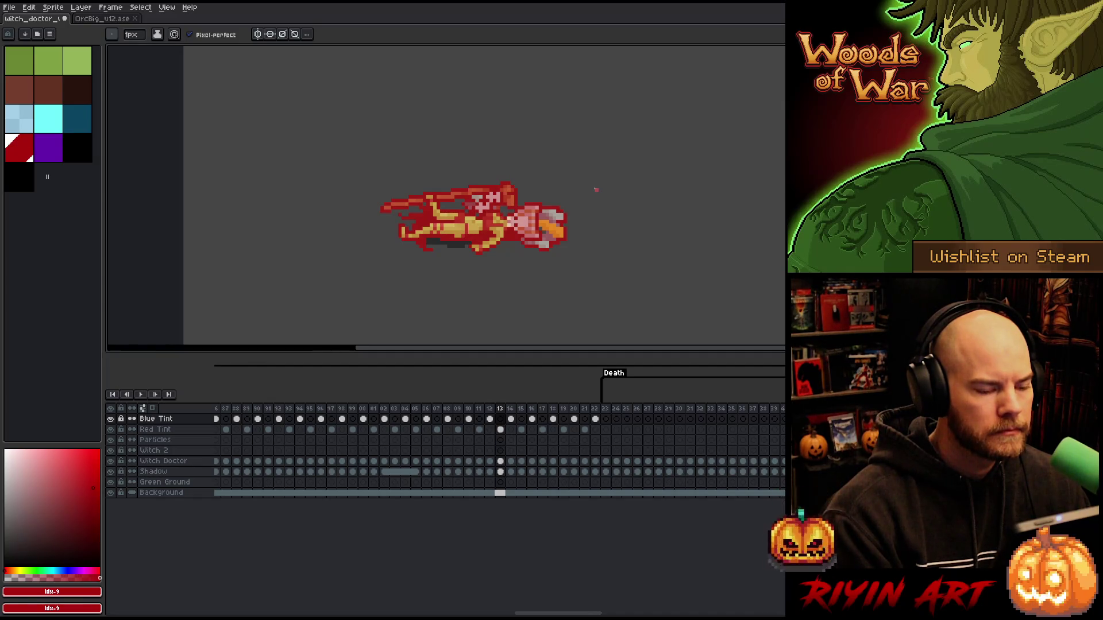
# Step: Compare frames 12 and 13 on the Red Tint layer, toggling its visibility off and on
pyautogui.click(500, 429)
pyautogui.scroll(3, 560, 250)
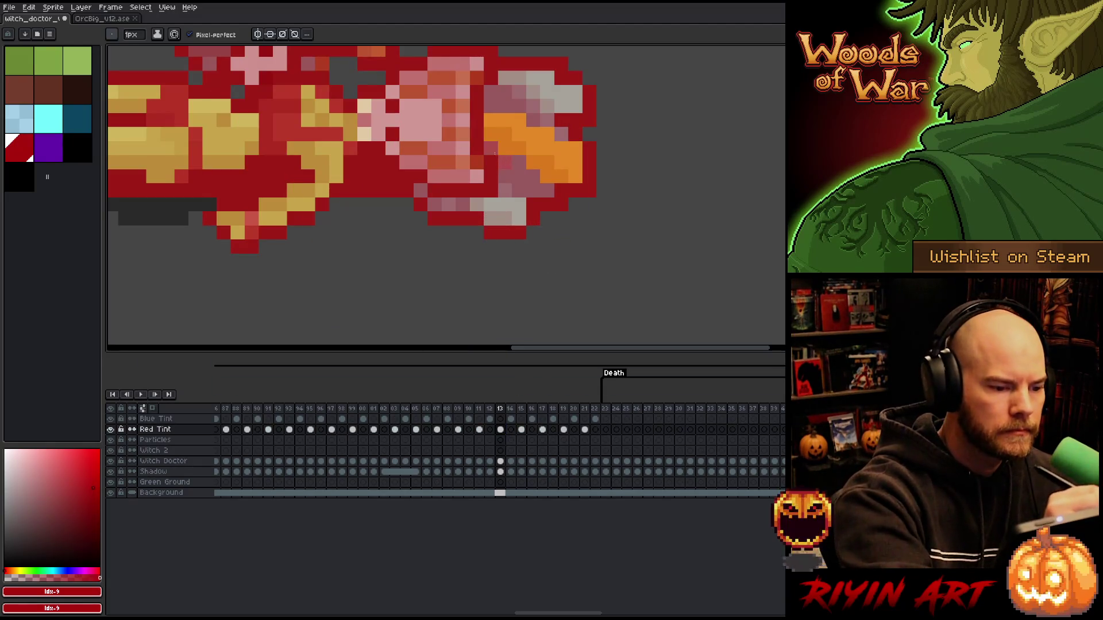
pyautogui.scroll(-3, 475, 154)
pyautogui.press('Left')
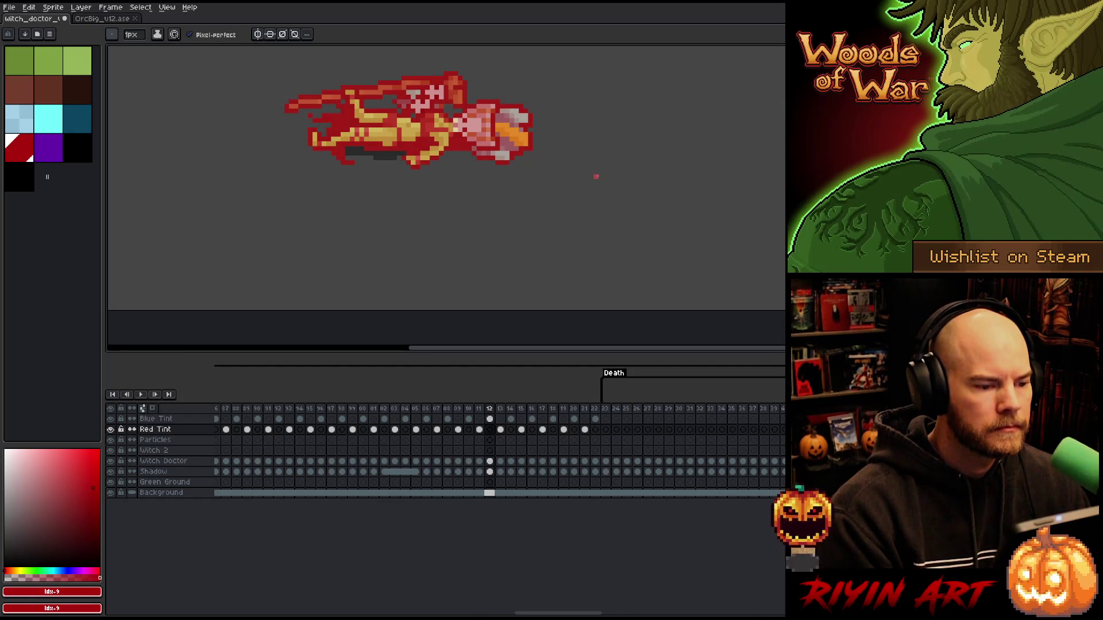
pyautogui.press('Right')
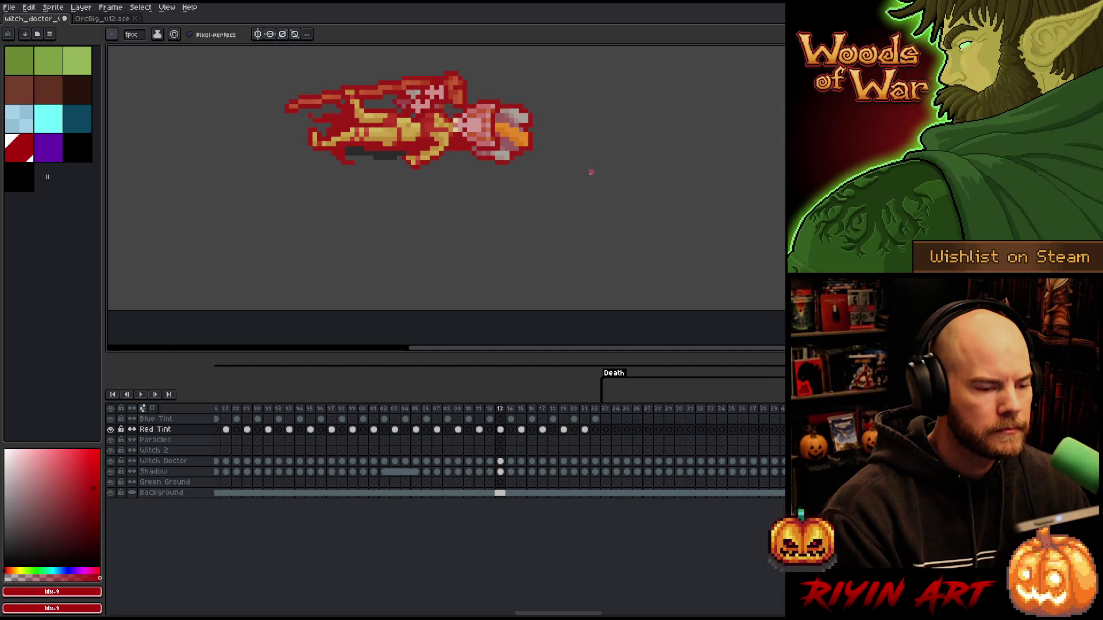
pyautogui.press('Right')
pyautogui.press('Left')
pyautogui.press('Left')
pyautogui.press('Right')
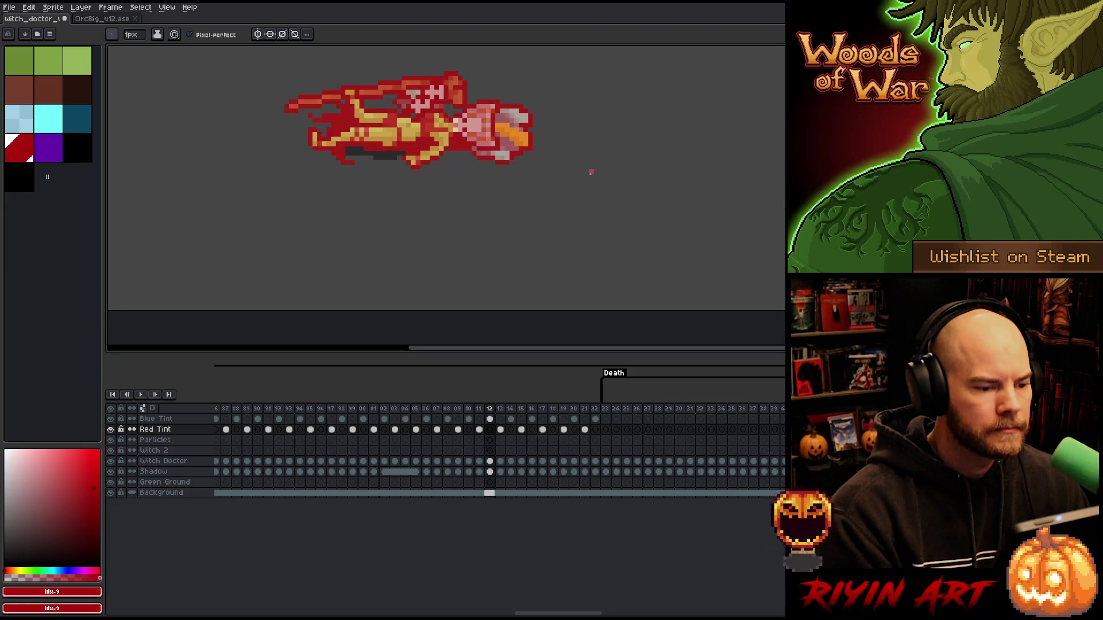
pyautogui.moveTo(553, 135); pyautogui.dragTo(581, 200)
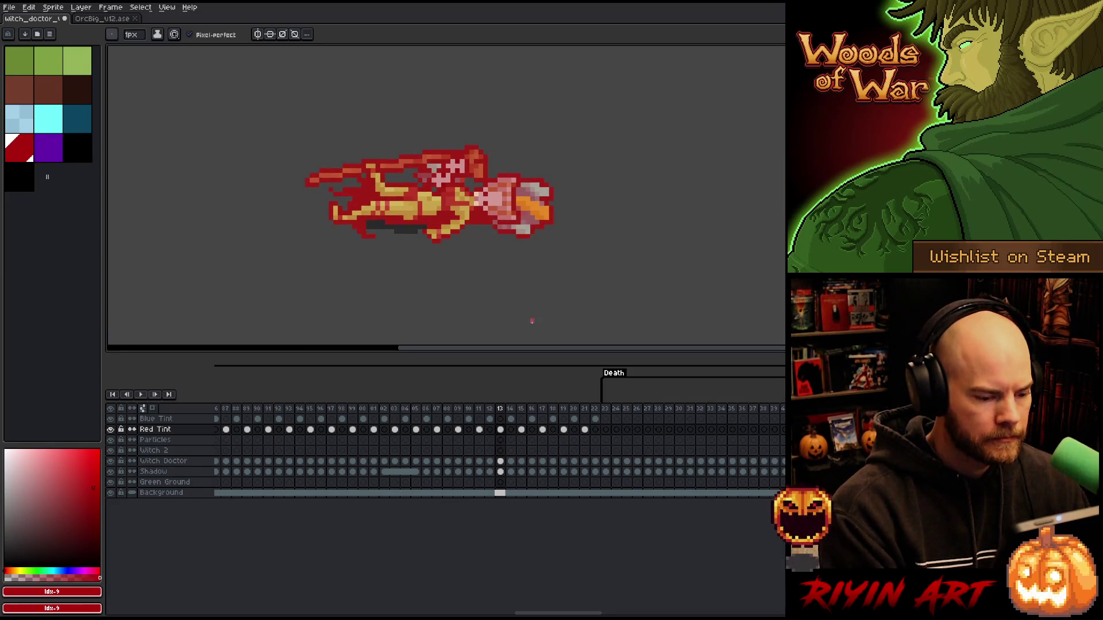
pyautogui.keyDown('alt'); pyautogui.click(111, 430); pyautogui.keyUp('alt')
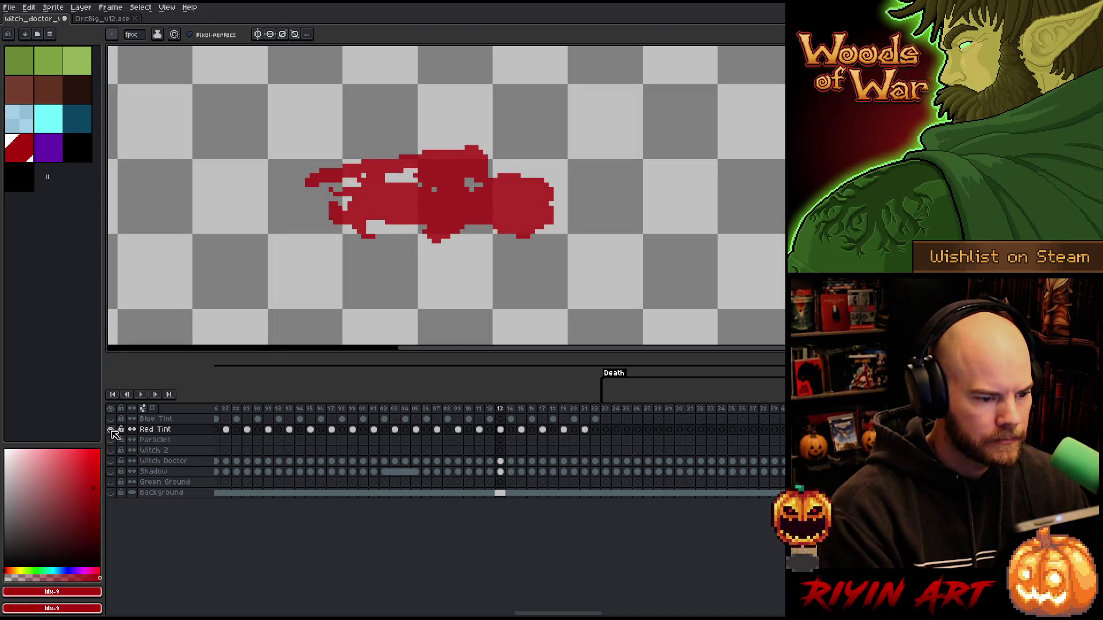
pyautogui.keyDown('alt'); pyautogui.click(111, 430); pyautogui.keyUp('alt')
# Step: On frame 11, hide and show the red tint twice to compare against the normal colours
pyautogui.press('Left')
pyautogui.press('Left')
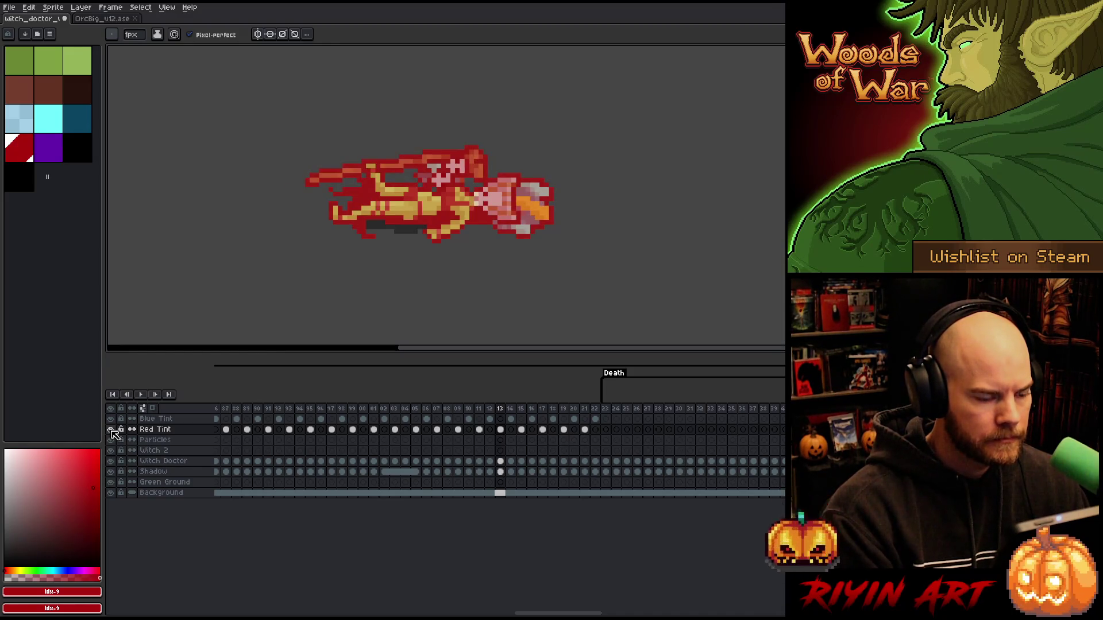
pyautogui.moveTo(531, 148); pyautogui.dragTo(554, 224)
pyautogui.press('Left')
pyautogui.press('Right')
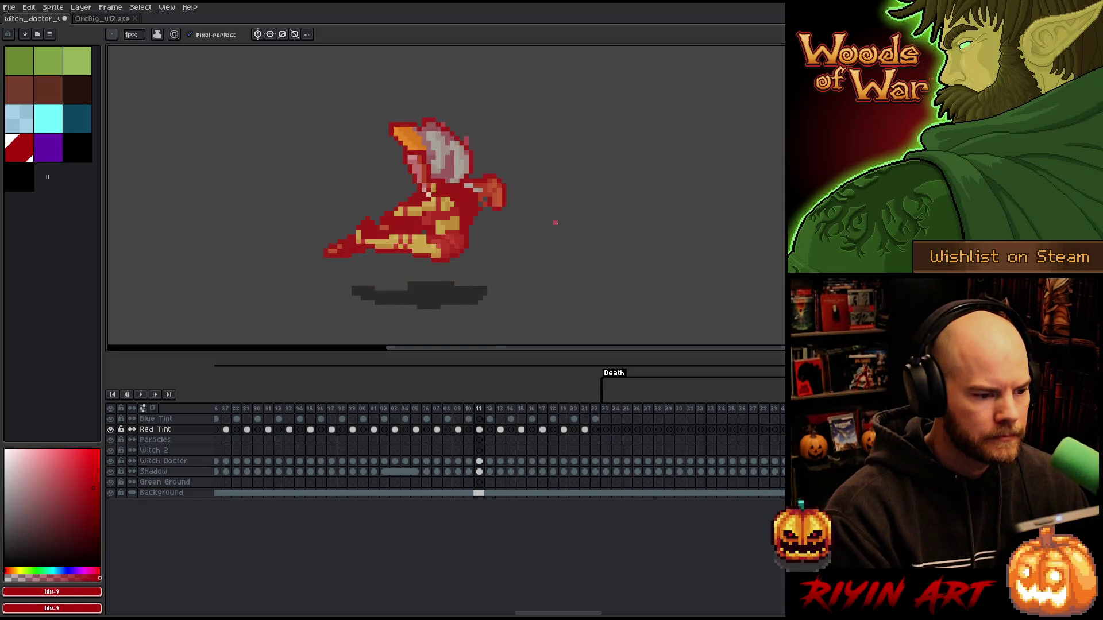
pyautogui.scroll(1, 468, 140)
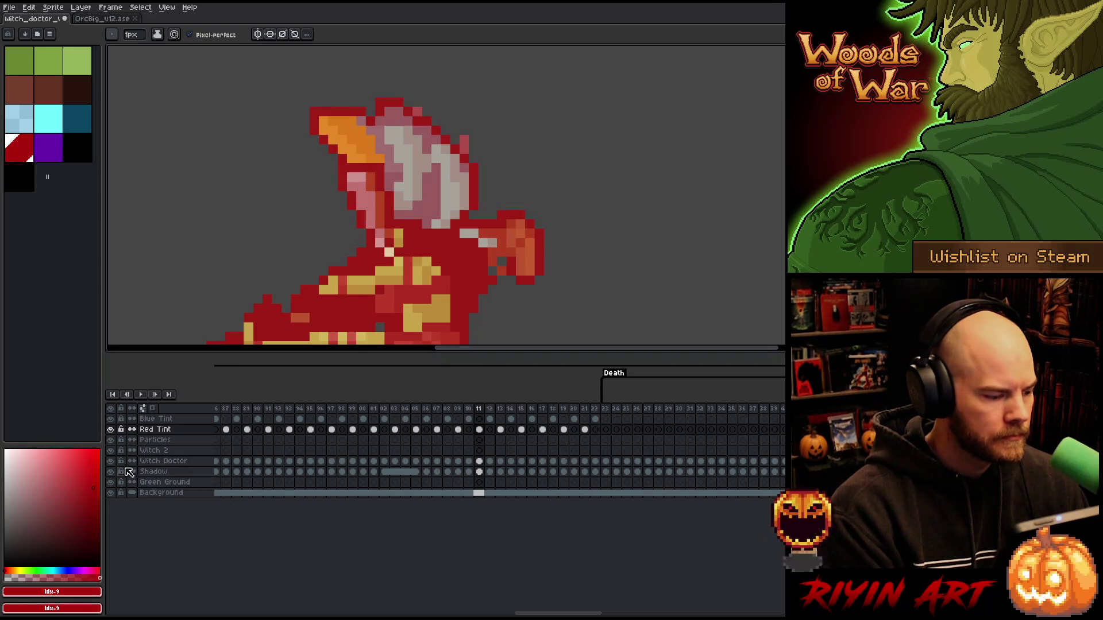
pyautogui.click(114, 432)
pyautogui.click(114, 432)
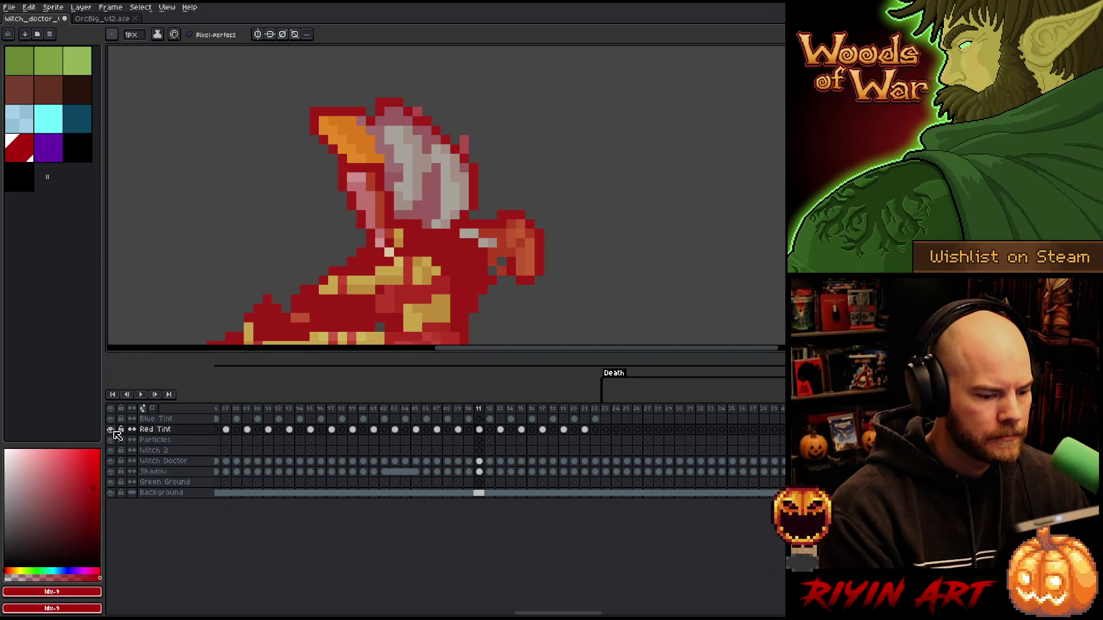
pyautogui.press('e')
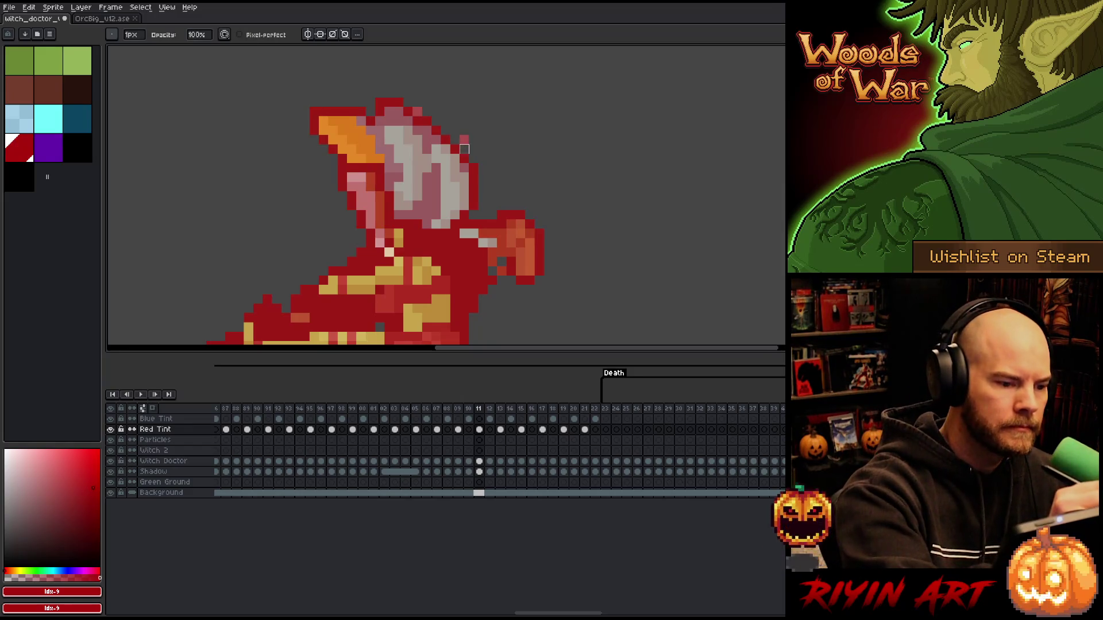
pyautogui.scroll(-2, 616, 168)
pyautogui.hscroll(-2, 616, 167)
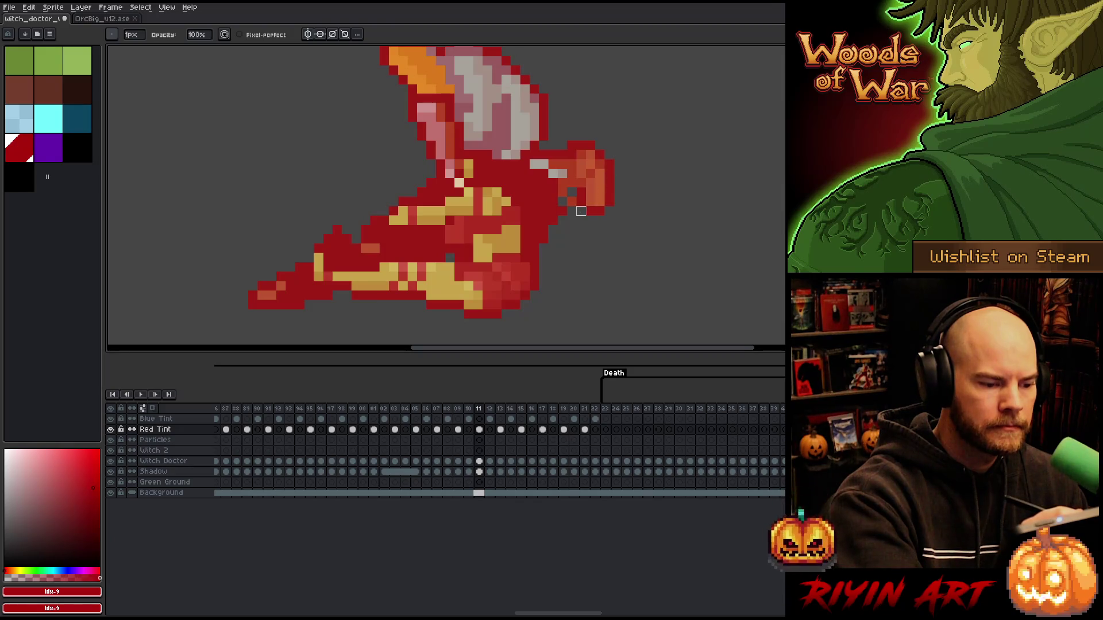
pyautogui.click(111, 430)
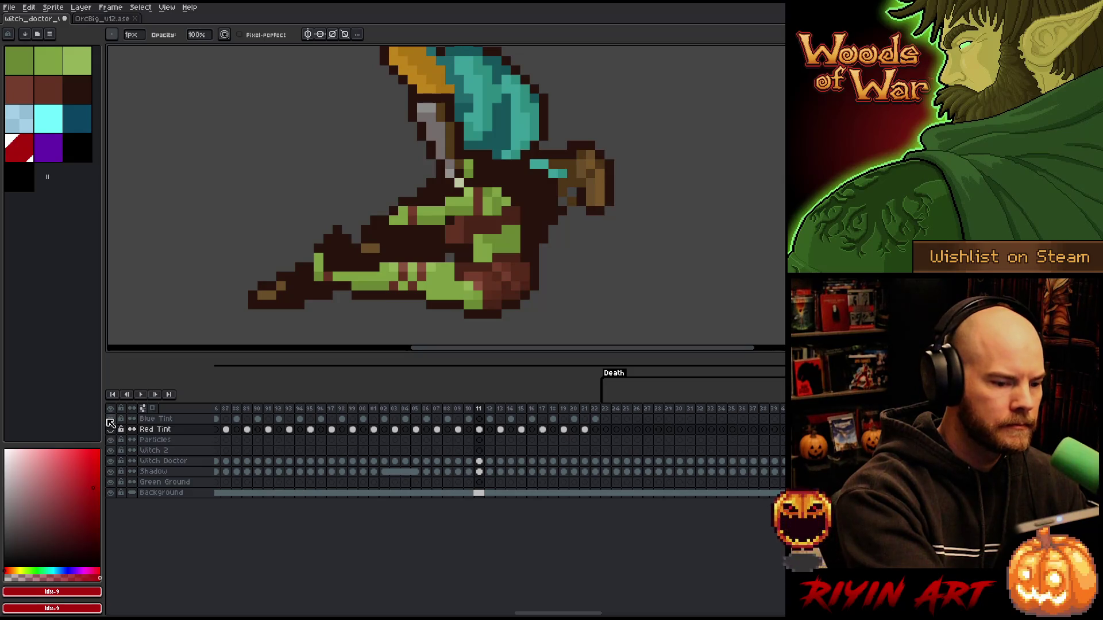
pyautogui.click(110, 429)
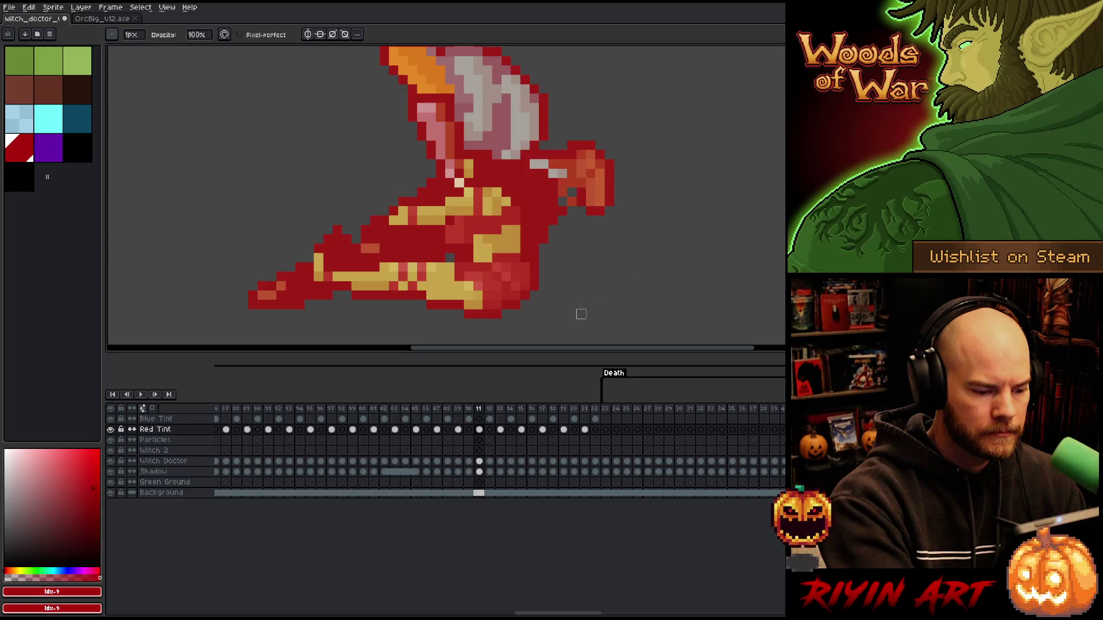
# Step: Step back frame by frame to the Red Tint cel on frame 07
pyautogui.press('Left')
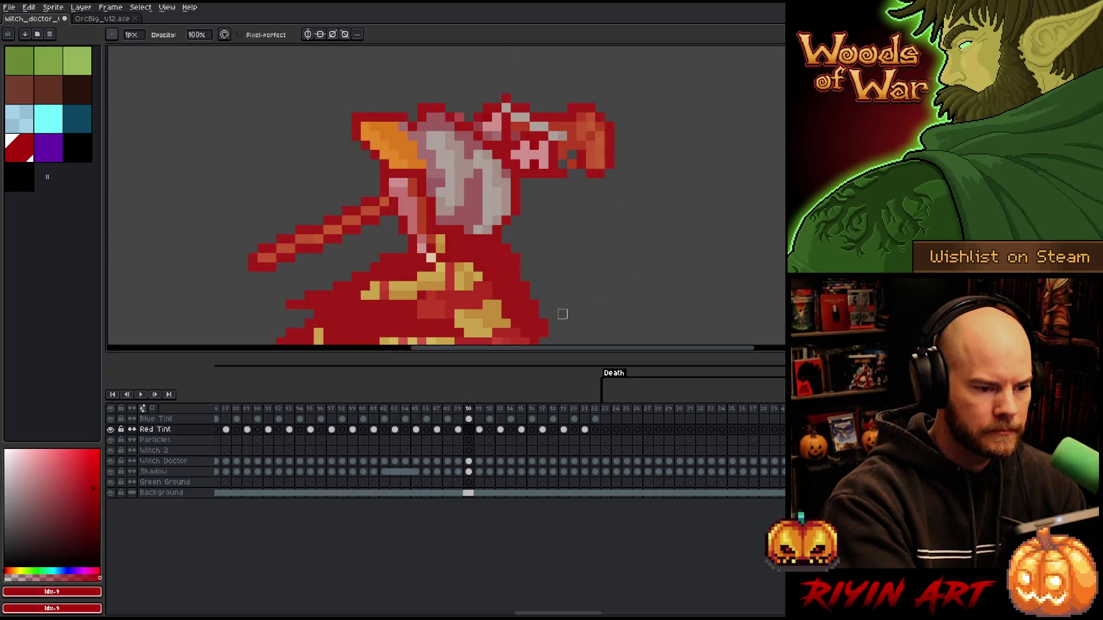
pyautogui.scroll(-2, 510, 265)
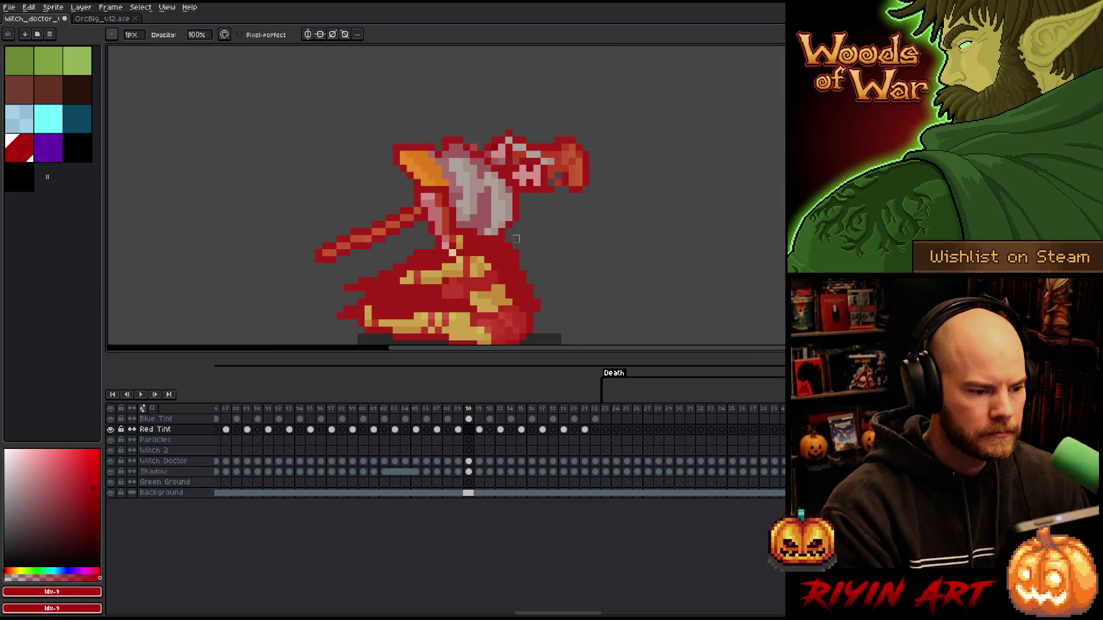
pyautogui.press('Left')
pyautogui.press('Left')
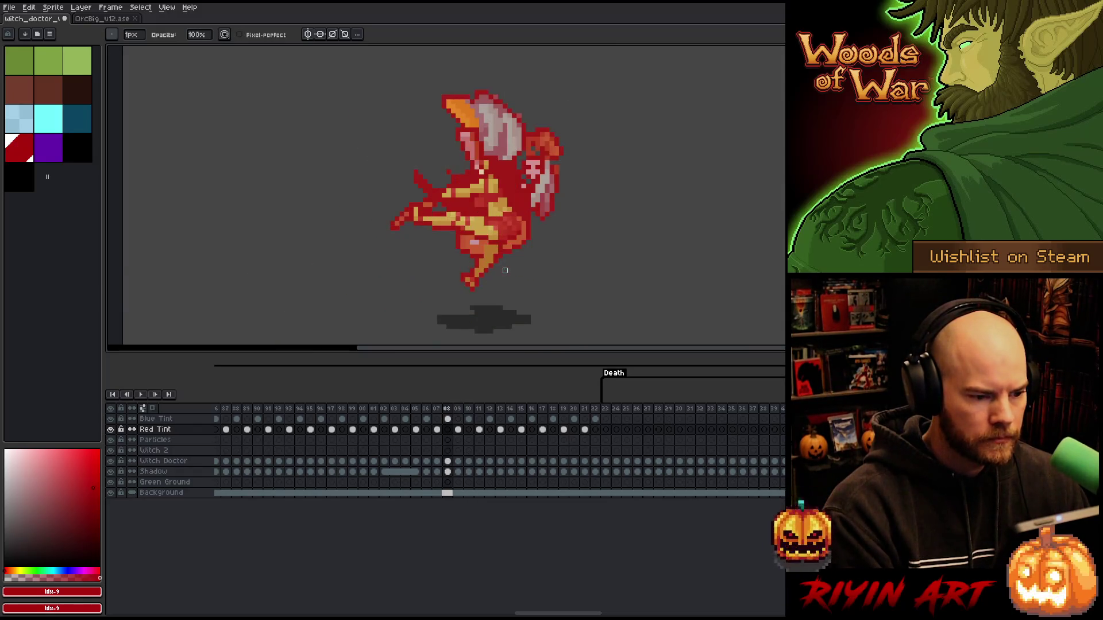
pyautogui.press('Left')
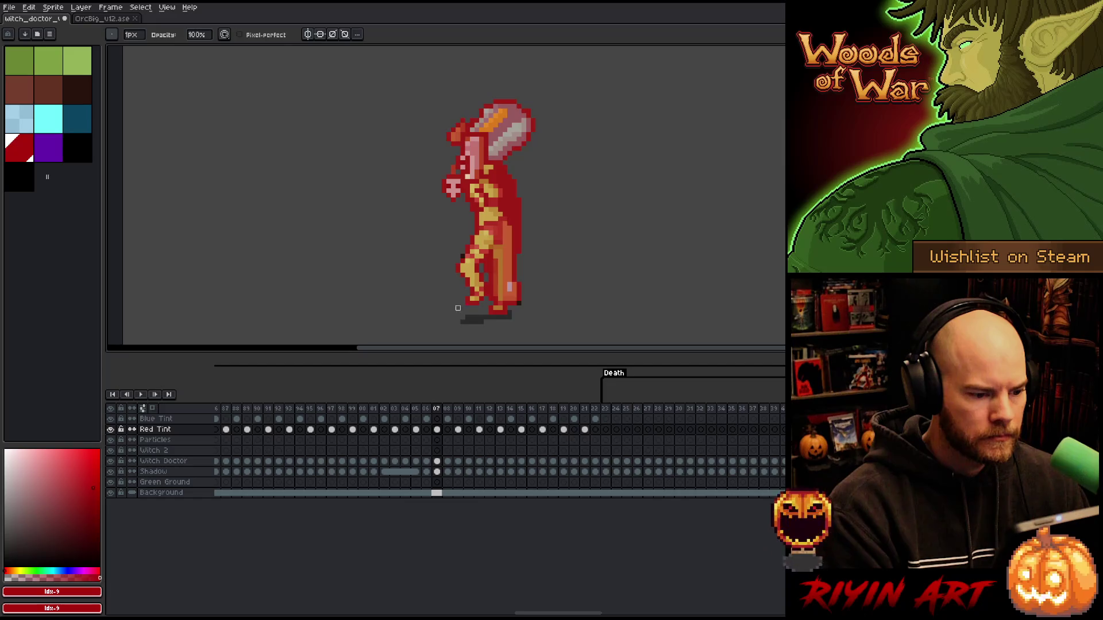
pyautogui.click(436, 429)
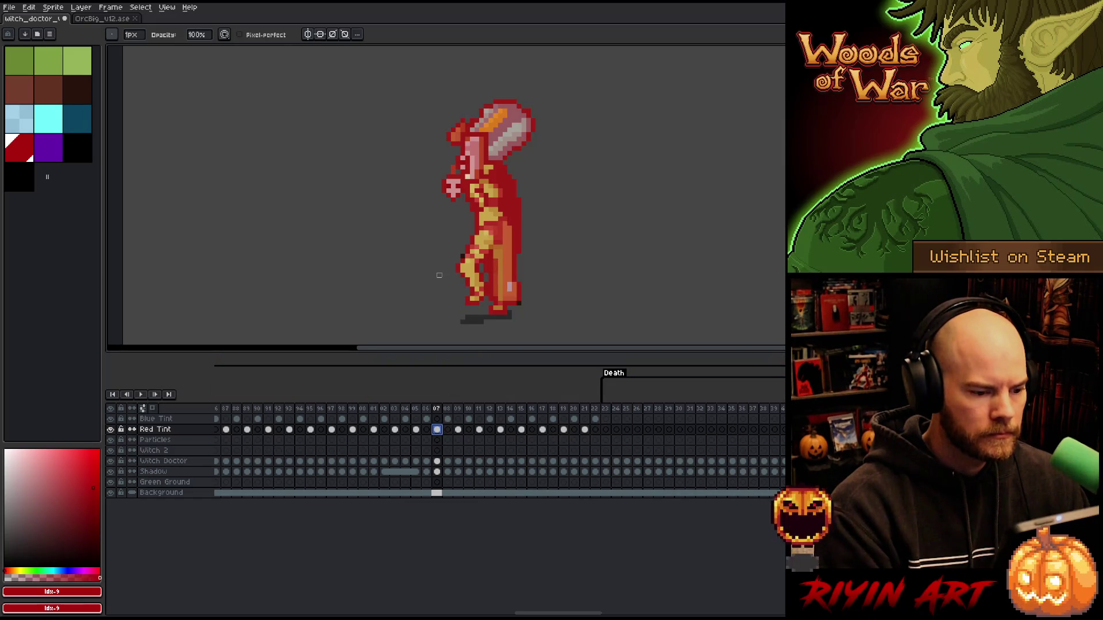
pyautogui.press('e')
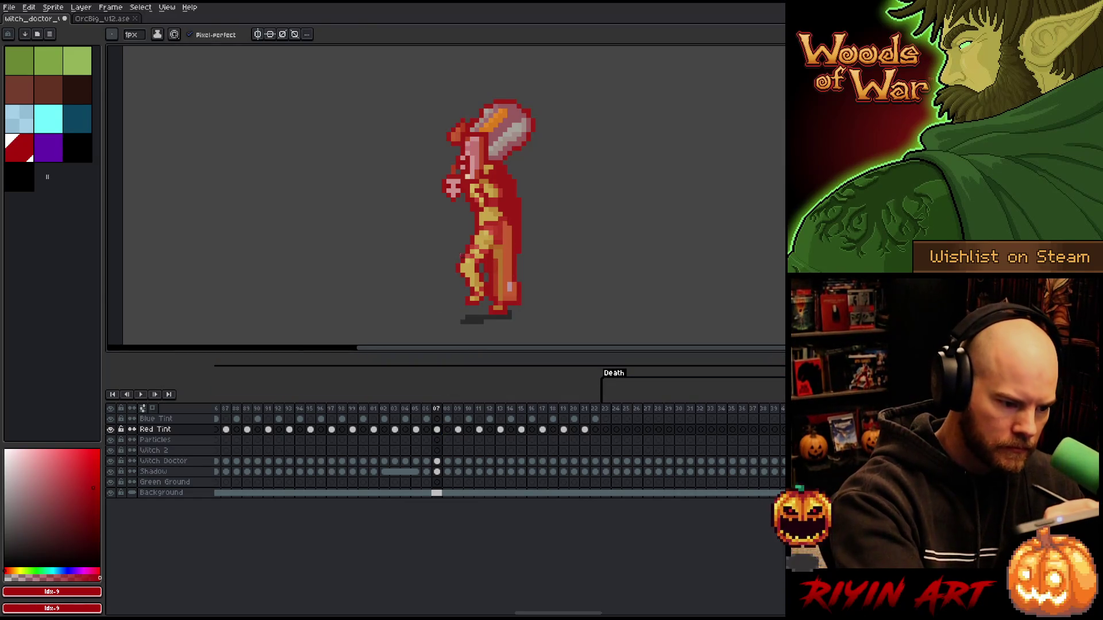
# Step: Step back past frame 00, wrapping around to frame 81, then select the Red Tint cel on frame 94
pyautogui.press('Left')
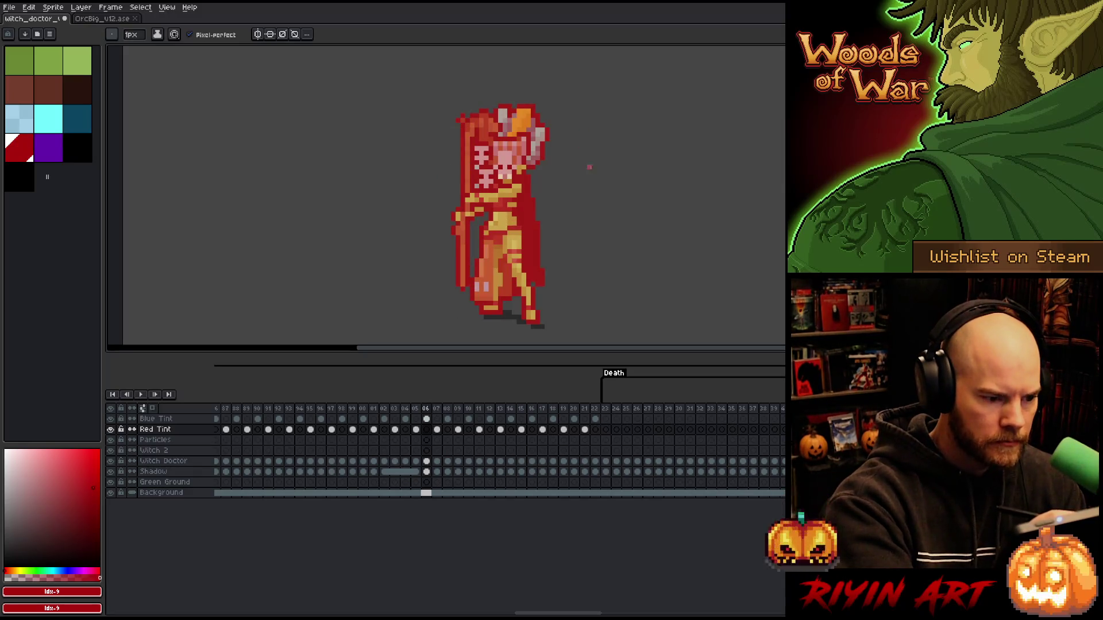
pyautogui.press('Left')
pyautogui.press('Left')
pyautogui.press('Left')
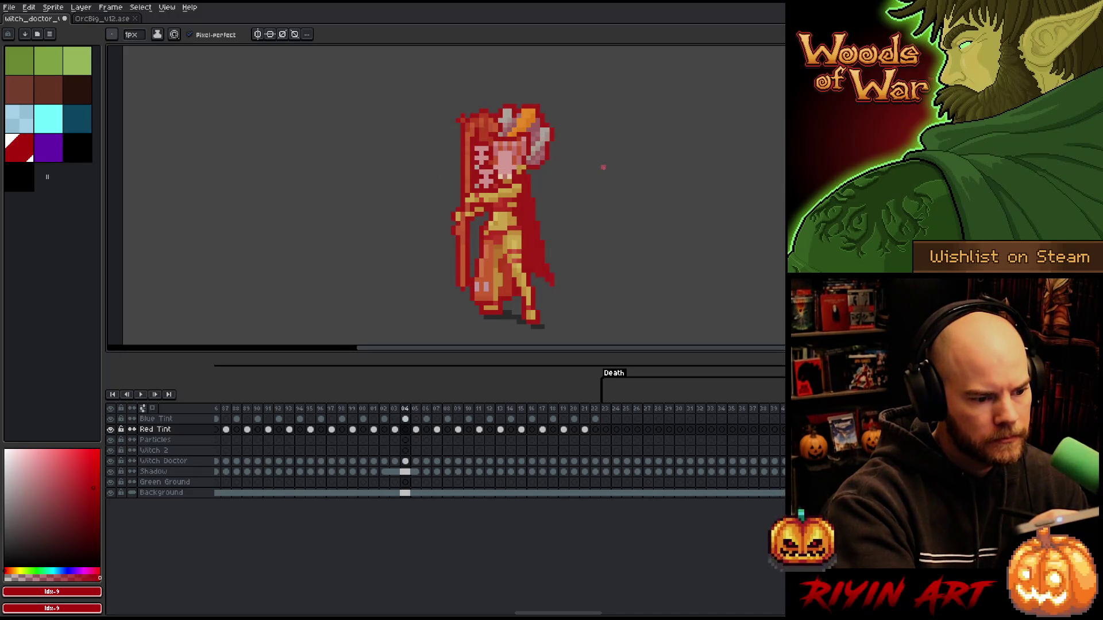
pyautogui.press('Left')
pyautogui.press('Left')
pyautogui.press('Right')
pyautogui.press('Left')
pyautogui.press('Left')
pyautogui.press('Left')
pyautogui.press('Left')
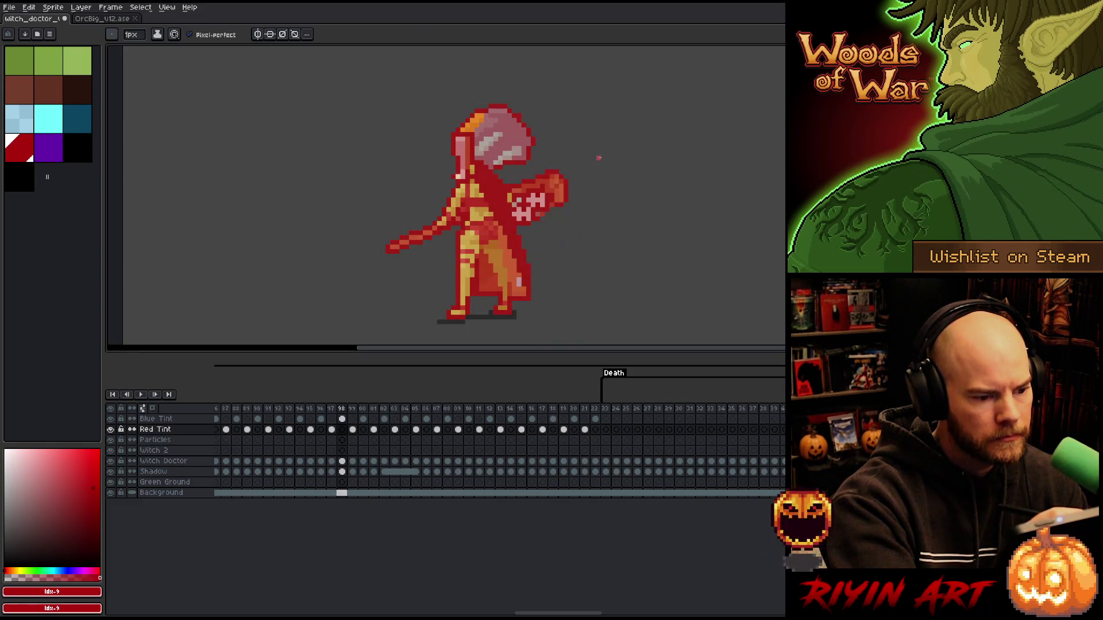
pyautogui.press('Left')
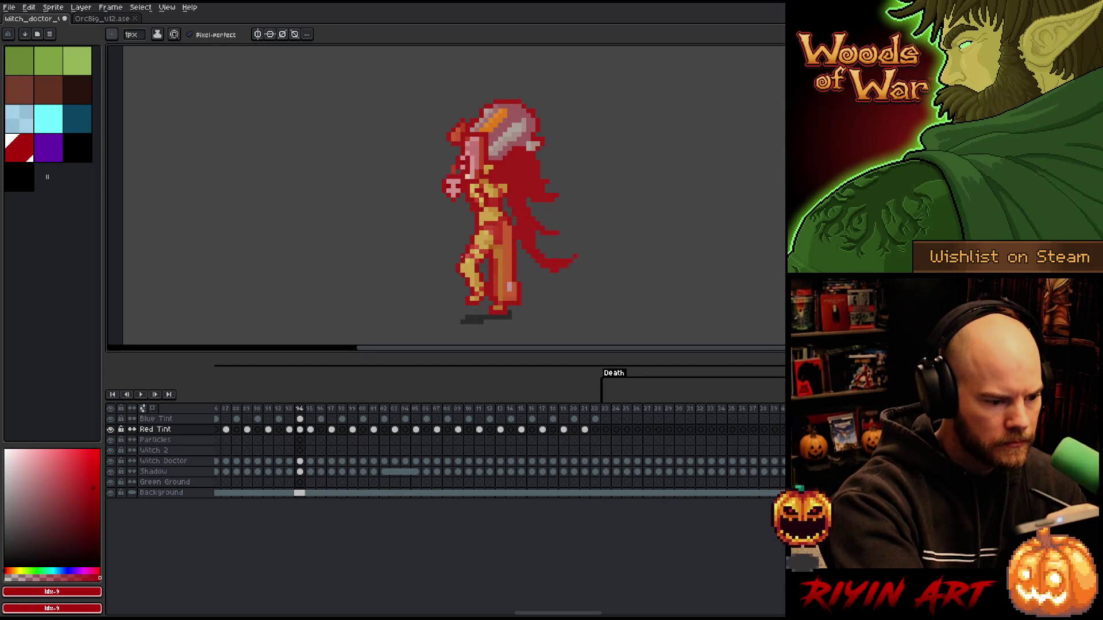
pyautogui.press('Left')
pyautogui.press('Left')
pyautogui.press('Left')
pyautogui.press('Left')
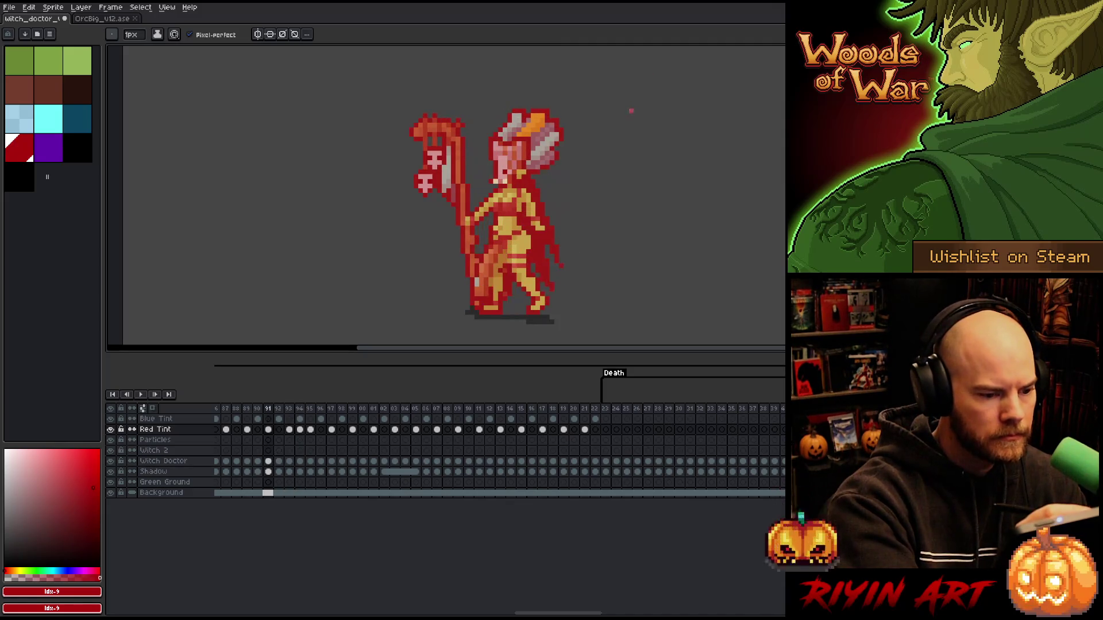
pyautogui.press('Left')
pyautogui.press('Left')
pyautogui.press('Left')
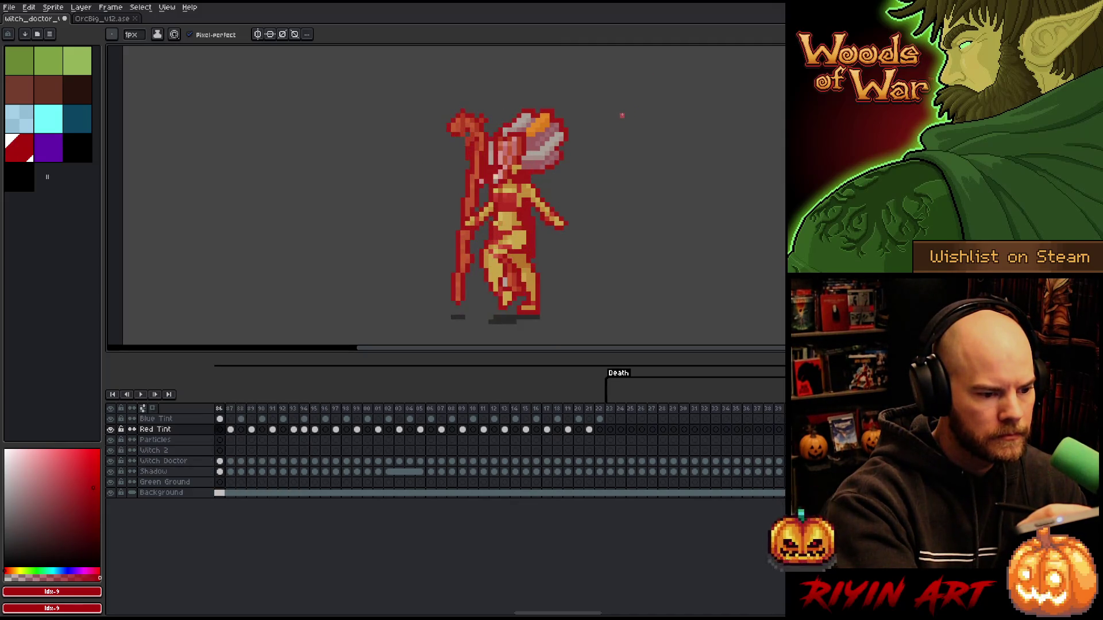
pyautogui.press('Left')
pyautogui.press('Left')
pyautogui.press('Left')
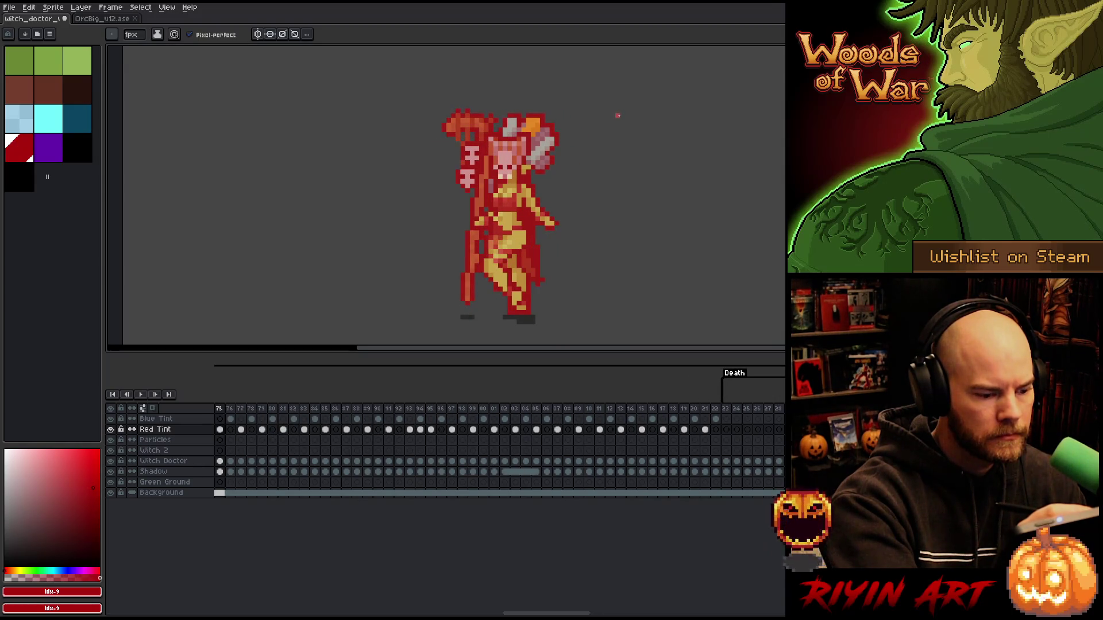
pyautogui.click(420, 429)
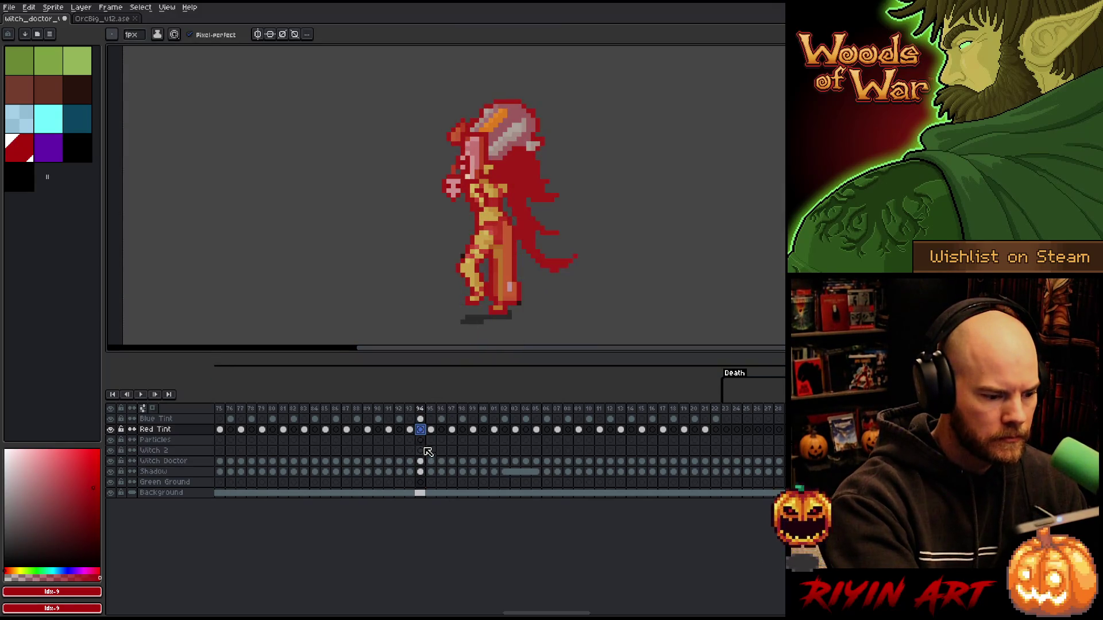
# Step: Move to the Blue Tint layer and drag the splitter down to enlarge the canvas above the timeline
pyautogui.press('Up')
pyautogui.hotkey('ctrl', 't')
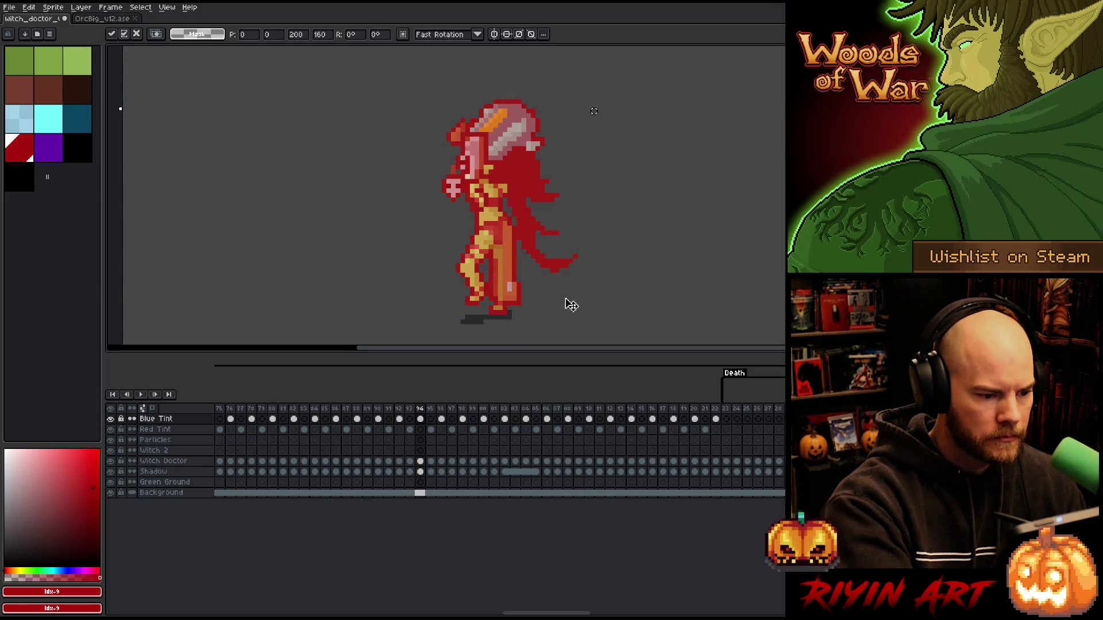
pyautogui.press('Return')
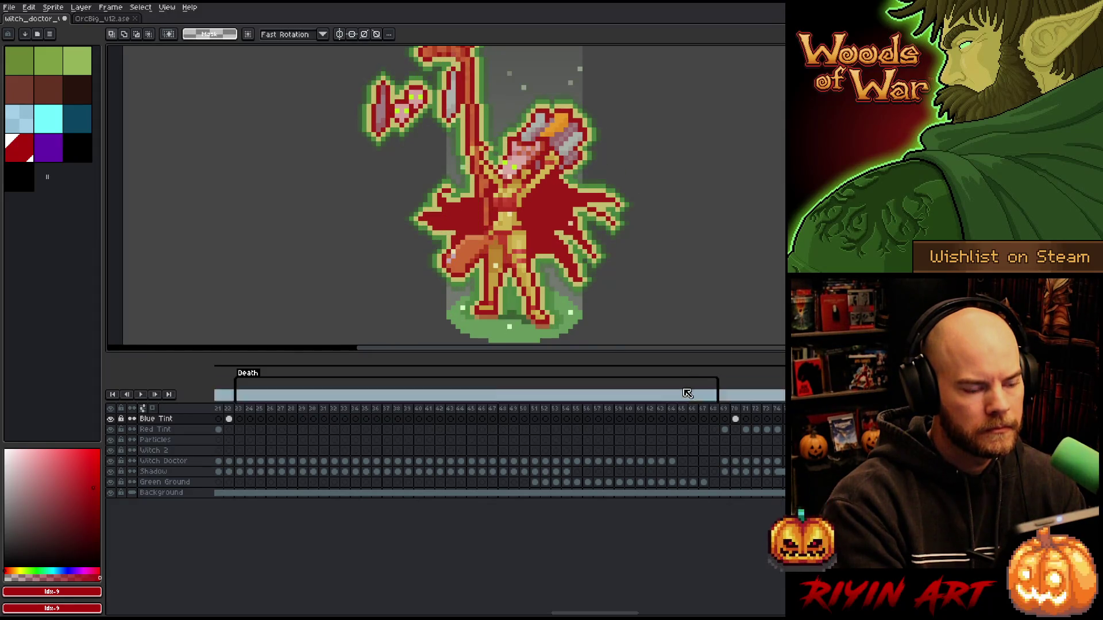
pyautogui.press('space')
pyautogui.moveTo(667, 246); pyautogui.dragTo(660, 276)
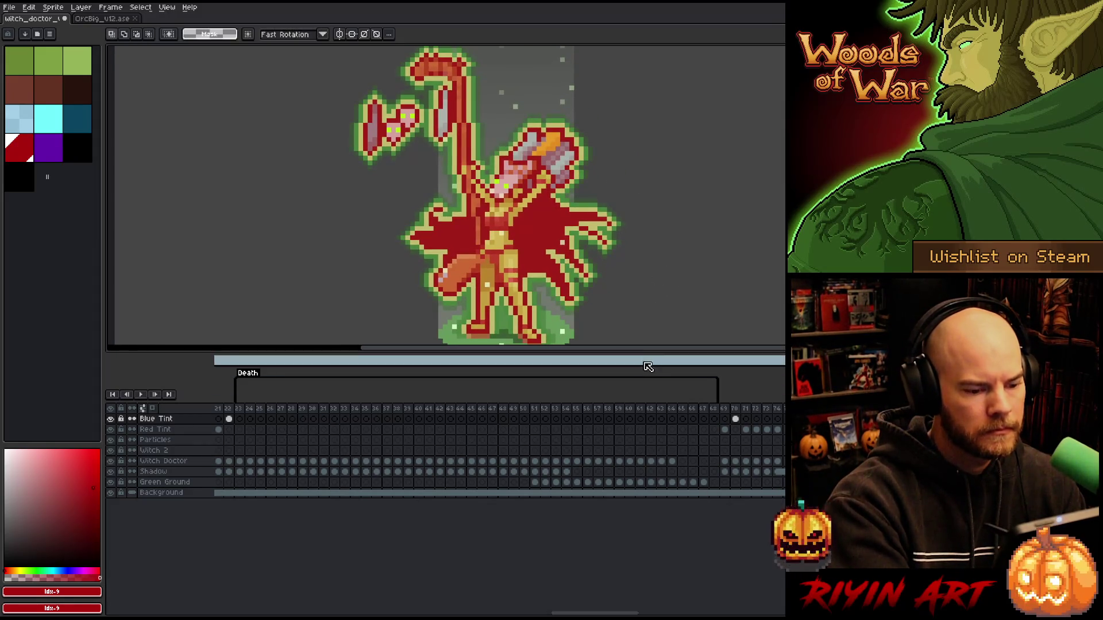
pyautogui.moveTo(647, 354); pyautogui.dragTo(647, 450)
pyautogui.press('space')
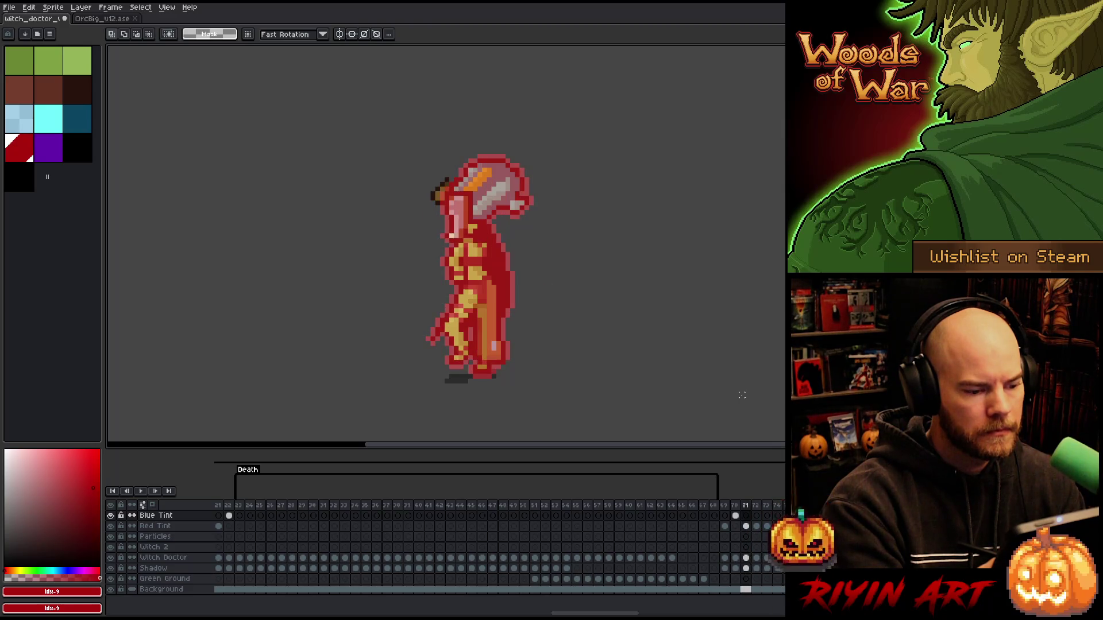
pyautogui.press('b')
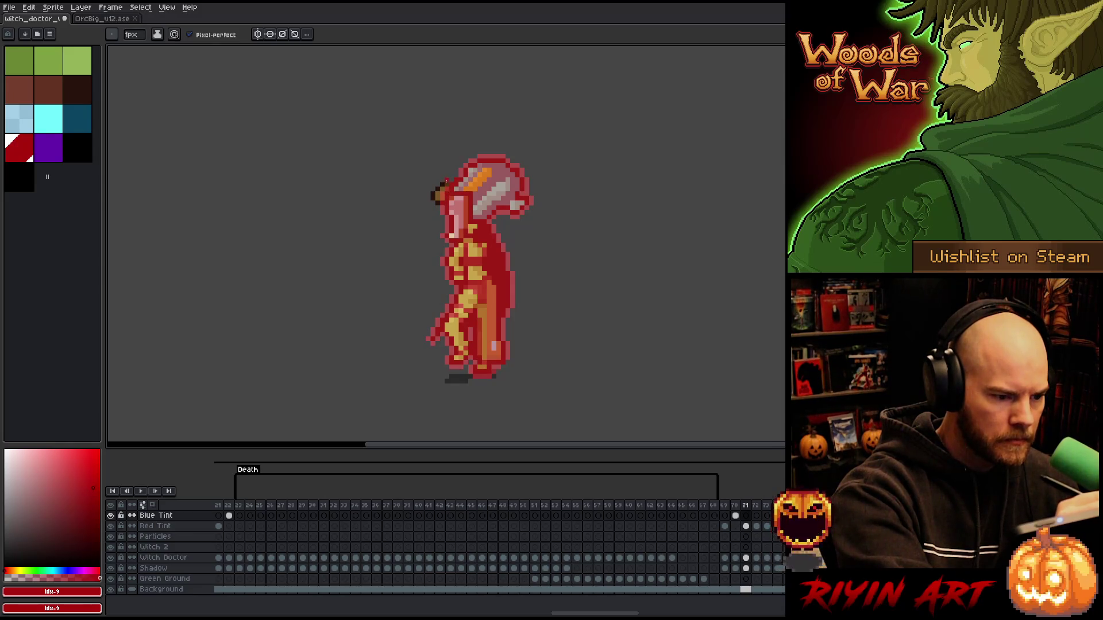
# Step: Return to frame 70 on the Red Tint layer and save the witch doctor sprite
pyautogui.press('Down')
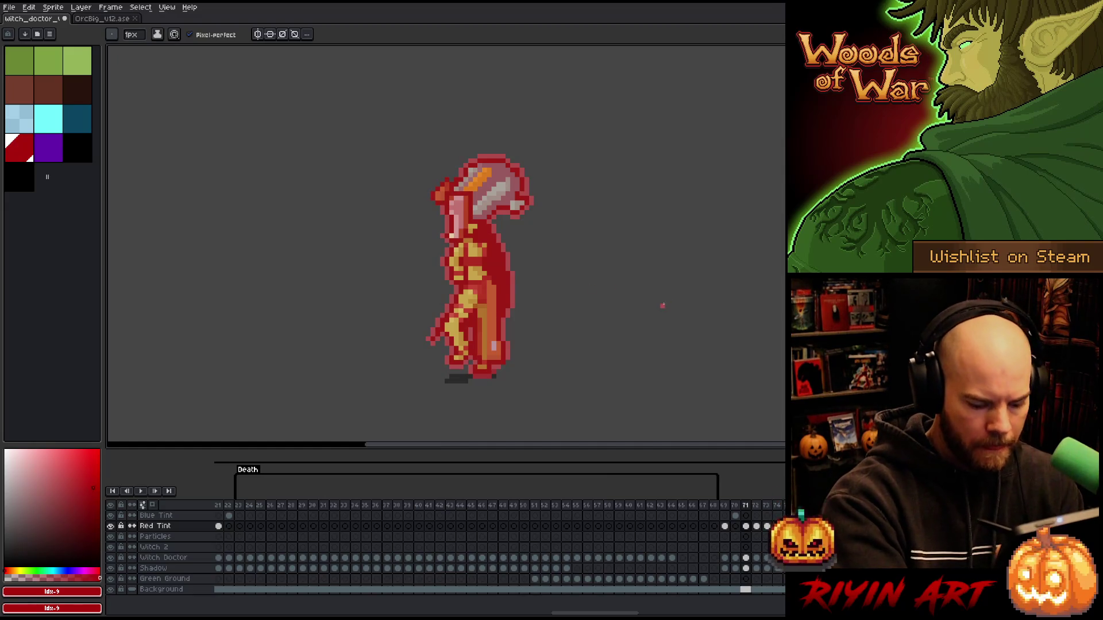
pyautogui.press('Right')
pyautogui.press('Left')
pyautogui.press('Left')
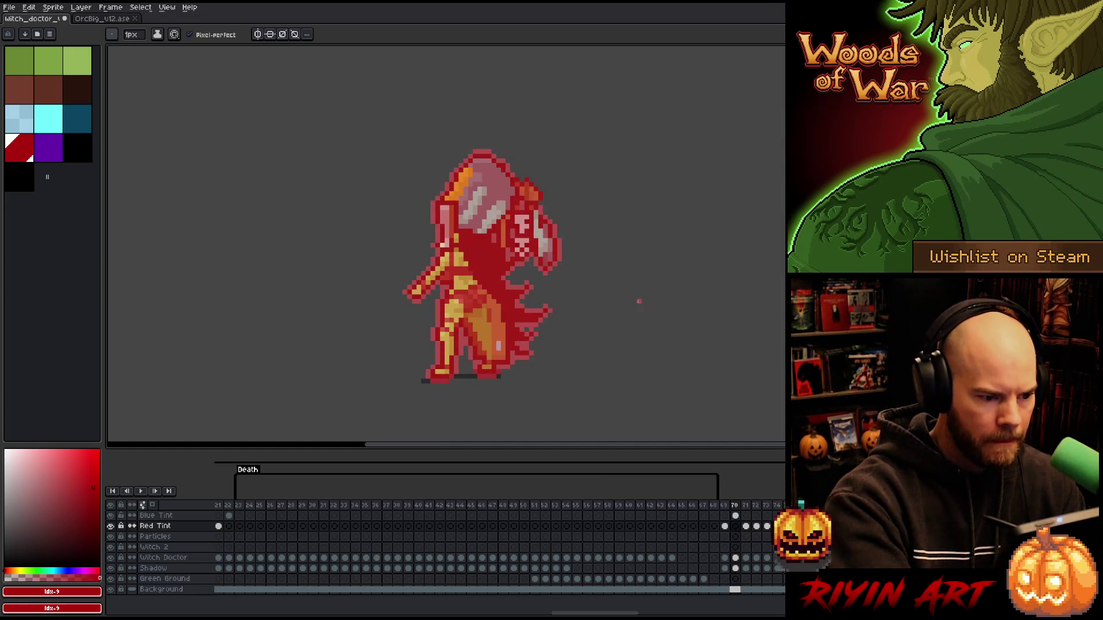
pyautogui.press('Left')
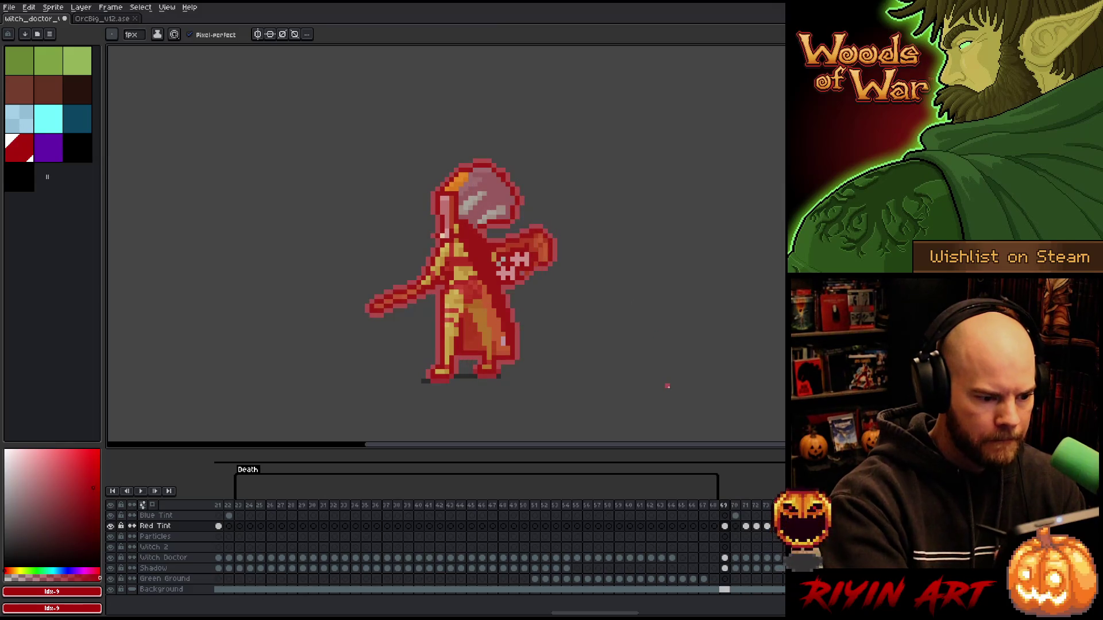
pyautogui.moveTo(595, 613); pyautogui.dragTo(631, 614)
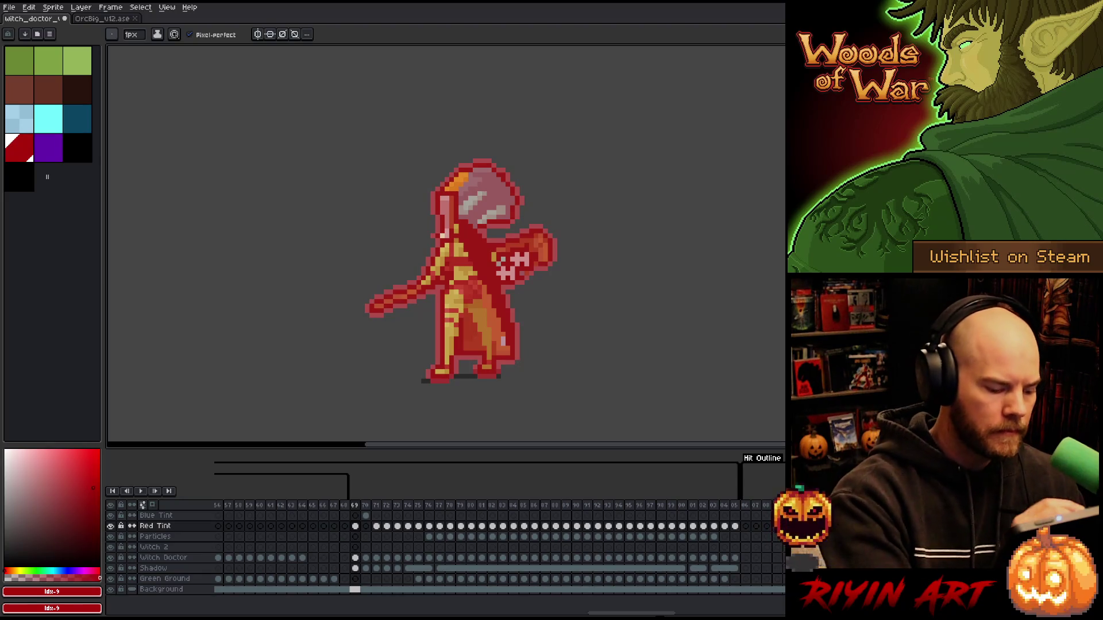
pyautogui.hotkey('ctrl', 's')
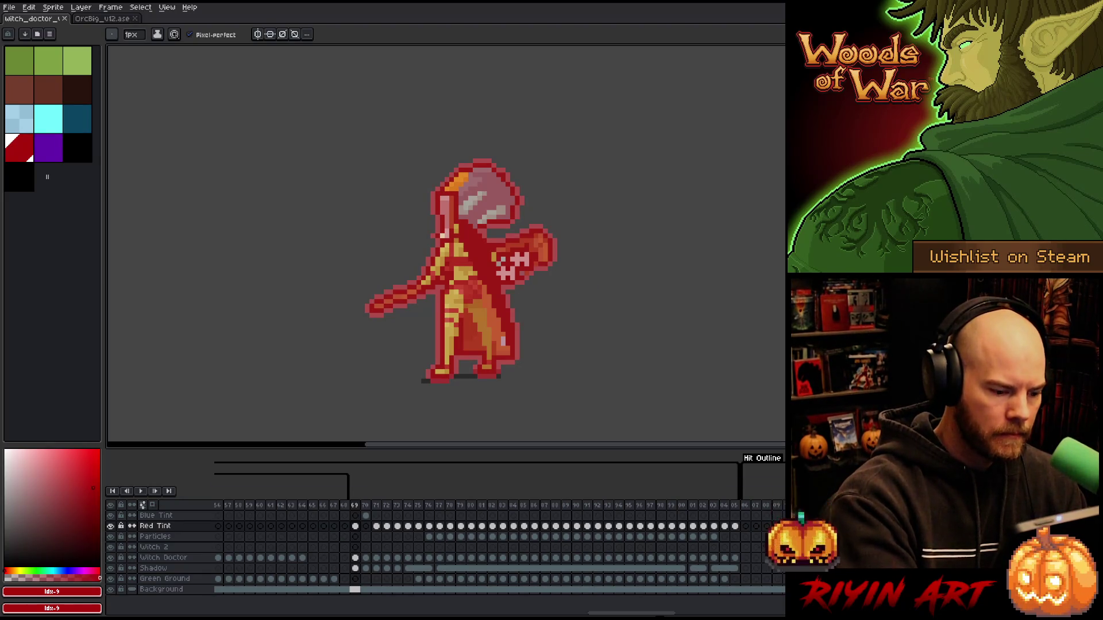
# Step: Review the Red Tint and Blue Tint cels from frame 72 through frame 88
pyautogui.click(386, 526)
pyautogui.click(386, 515)
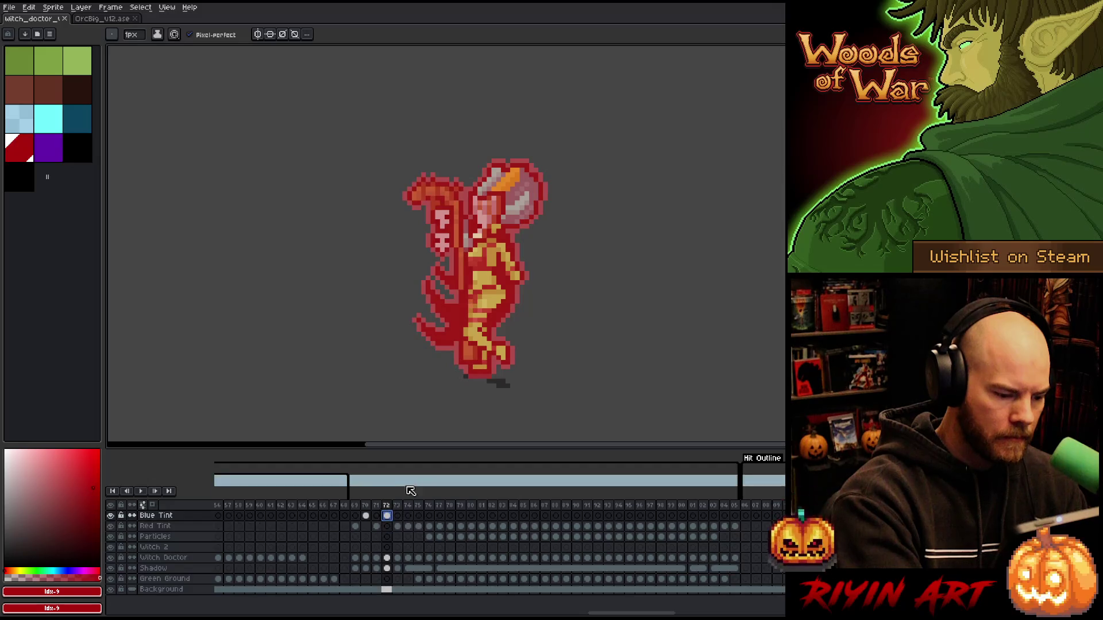
pyautogui.click(408, 515)
pyautogui.click(429, 516)
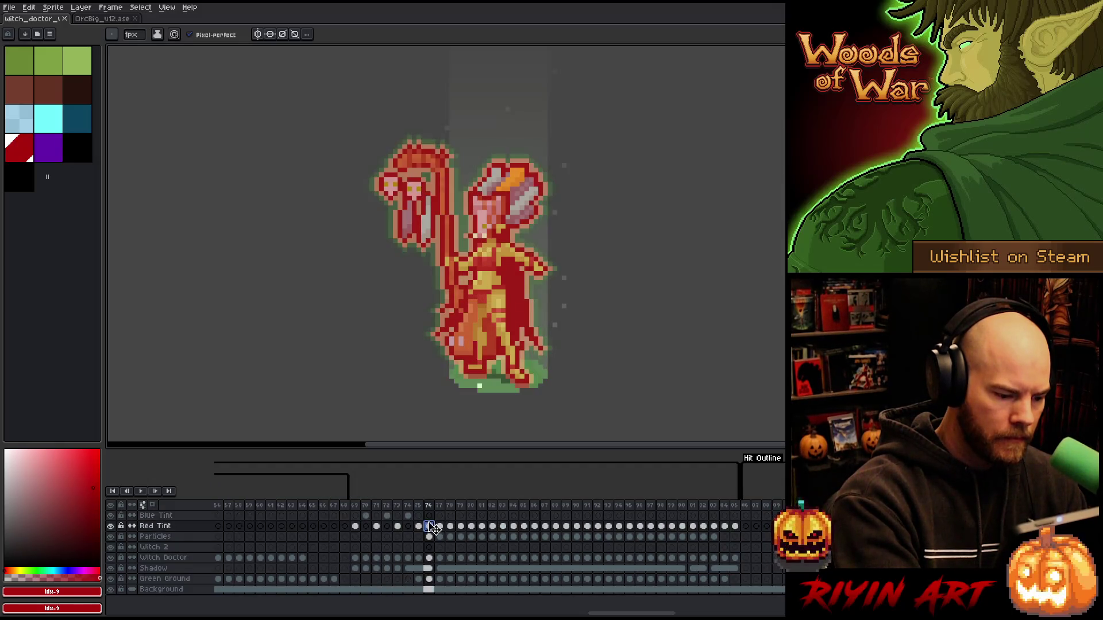
pyautogui.click(450, 515)
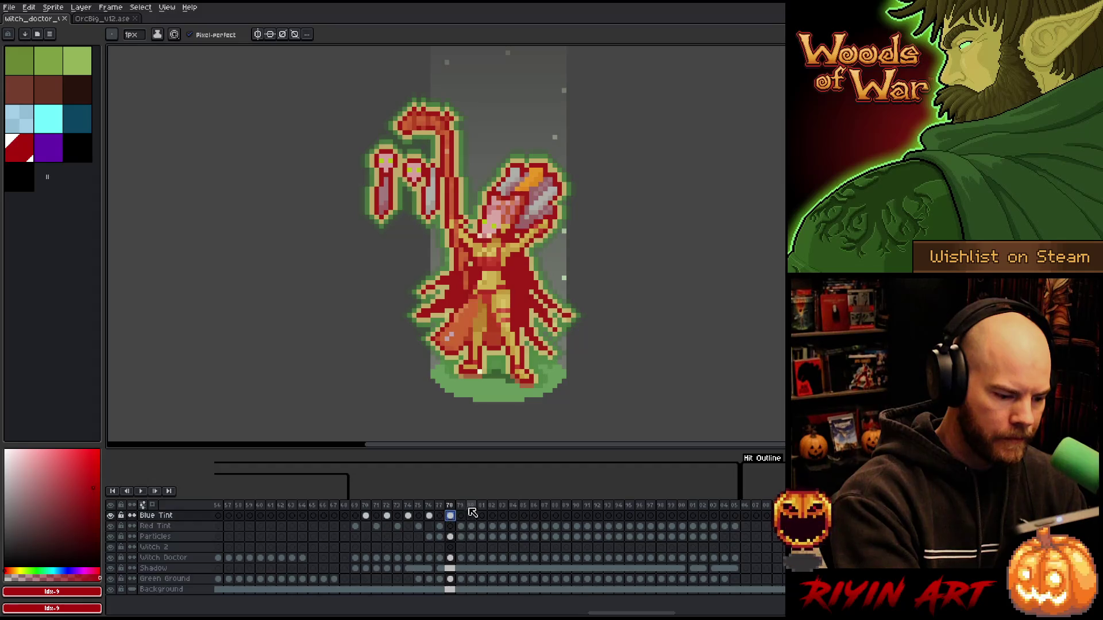
pyautogui.click(471, 527)
pyautogui.click(493, 526)
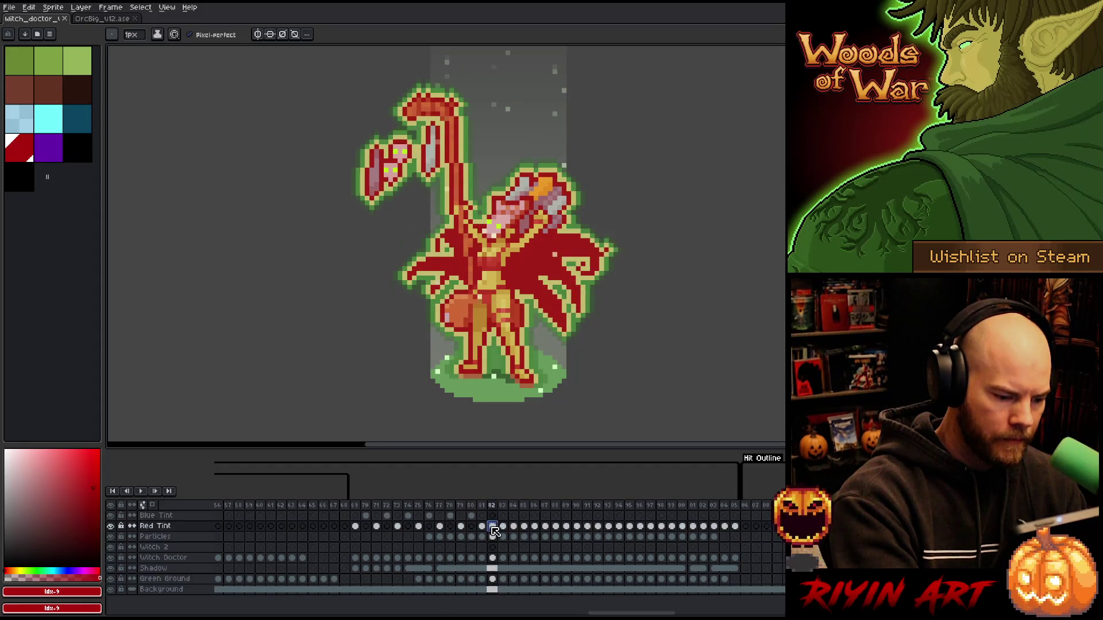
pyautogui.click(515, 526)
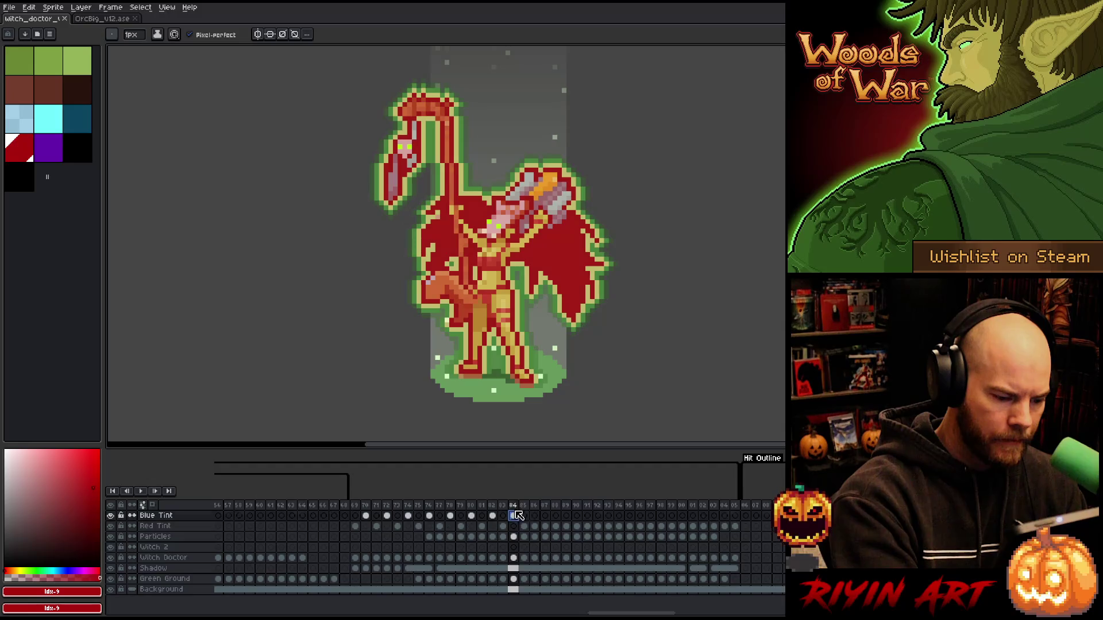
pyautogui.click(535, 527)
pyautogui.click(556, 526)
pyautogui.click(556, 516)
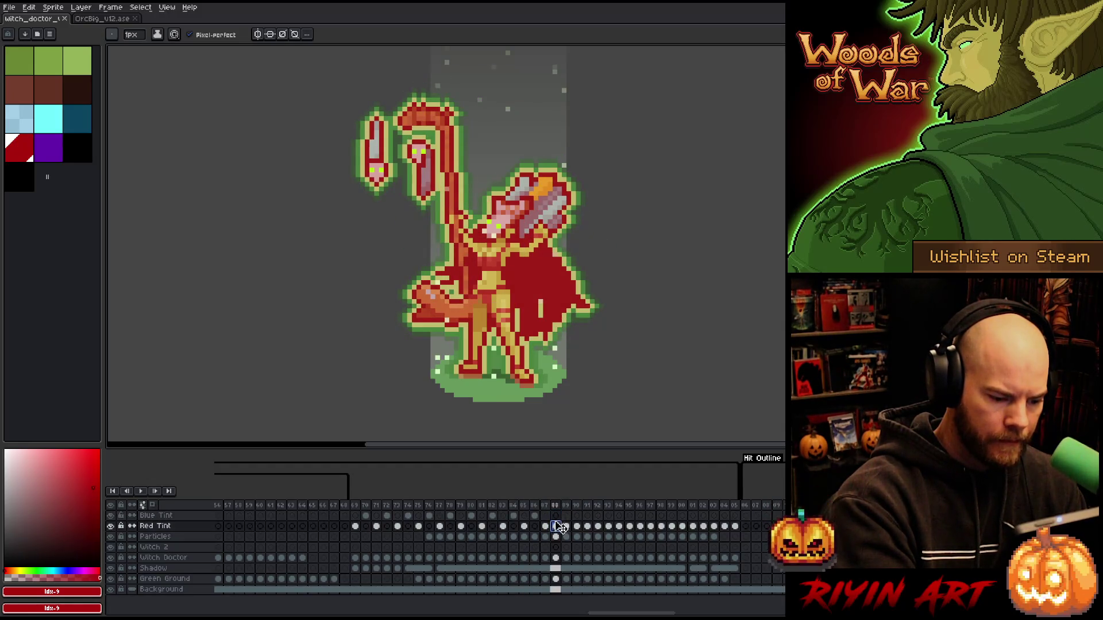
# Step: Continue reviewing the tint cels from frame 90 to 102, then play the animation
pyautogui.click(578, 526)
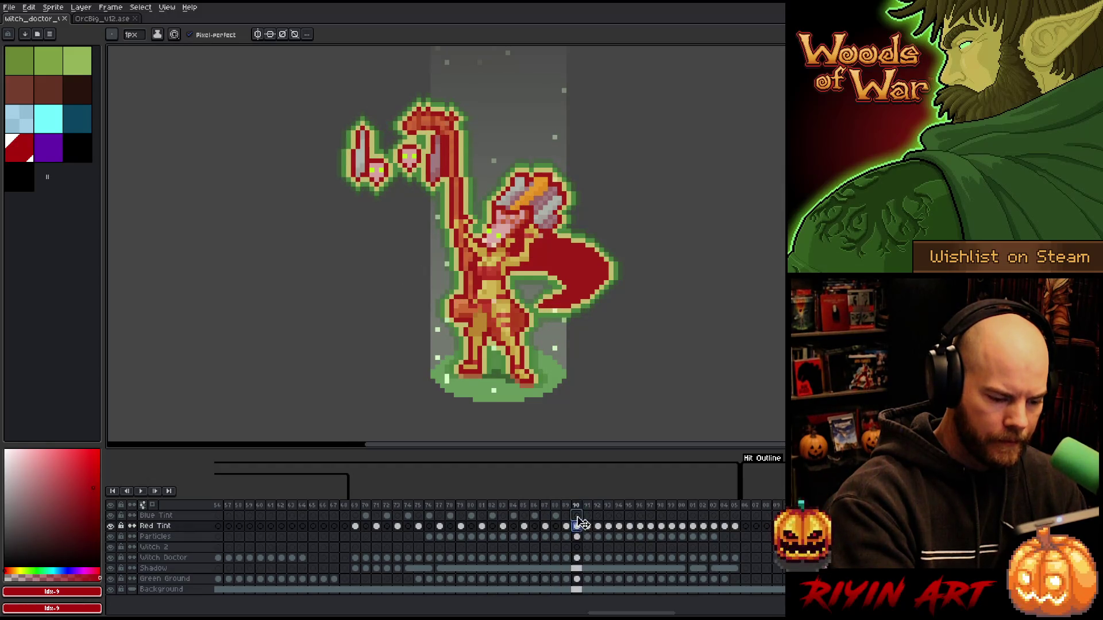
pyautogui.click(599, 527)
pyautogui.click(620, 527)
pyautogui.click(619, 516)
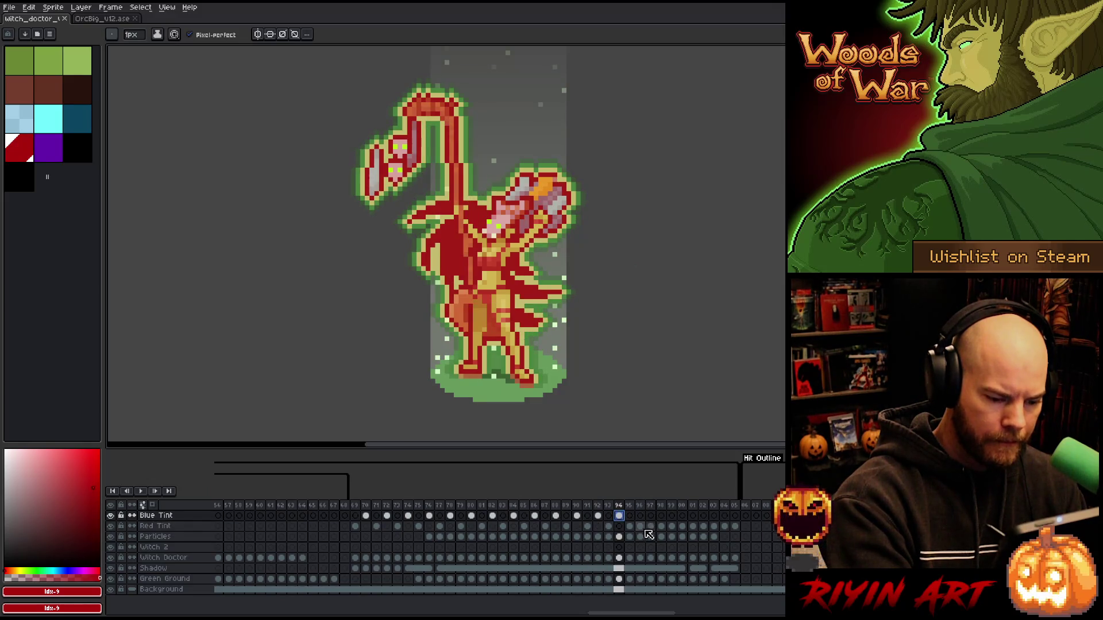
pyautogui.click(640, 526)
pyautogui.click(640, 516)
pyautogui.click(662, 527)
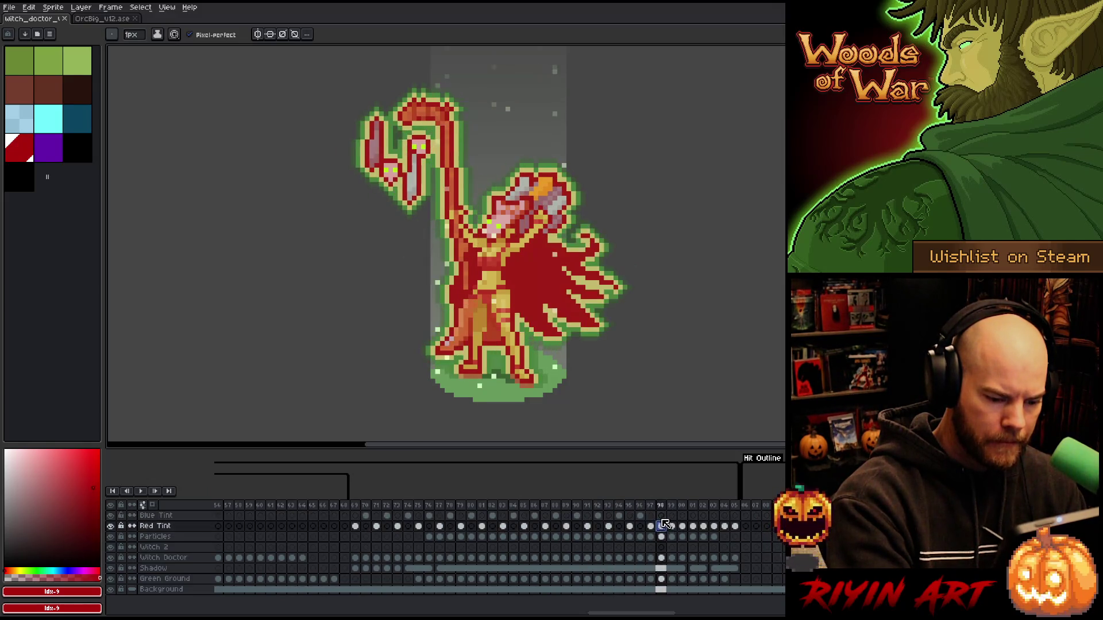
pyautogui.click(684, 526)
pyautogui.click(693, 527)
pyautogui.click(703, 526)
pyautogui.press('Return')
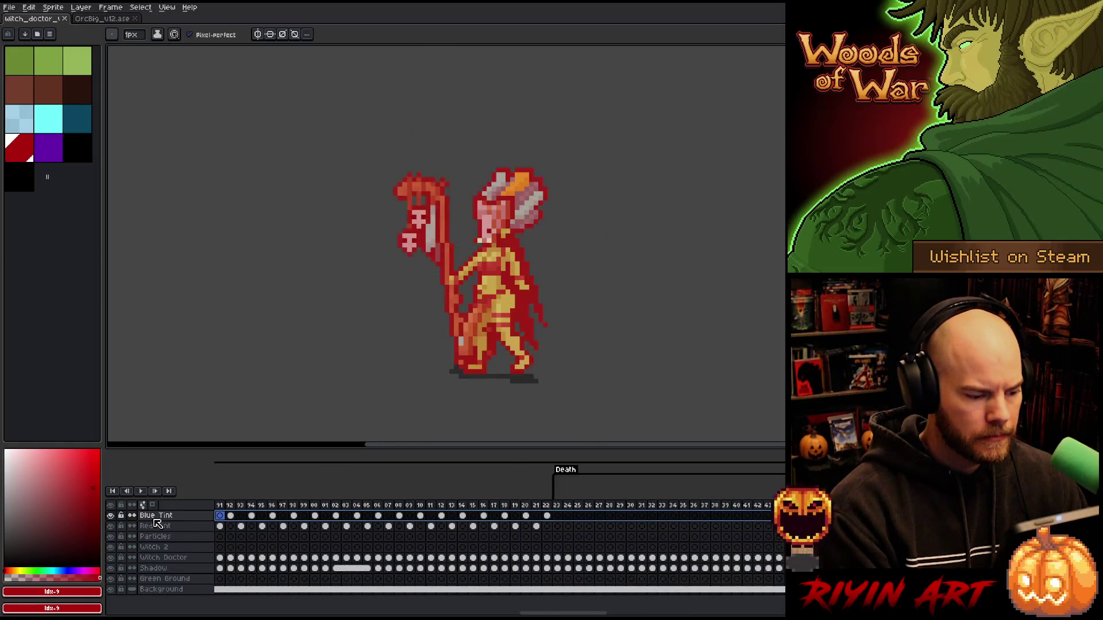
# Step: Use Replace Color to swap red for purple on the frame-72 Blue Tint cel, then replay the animation
pyautogui.click(655, 517)
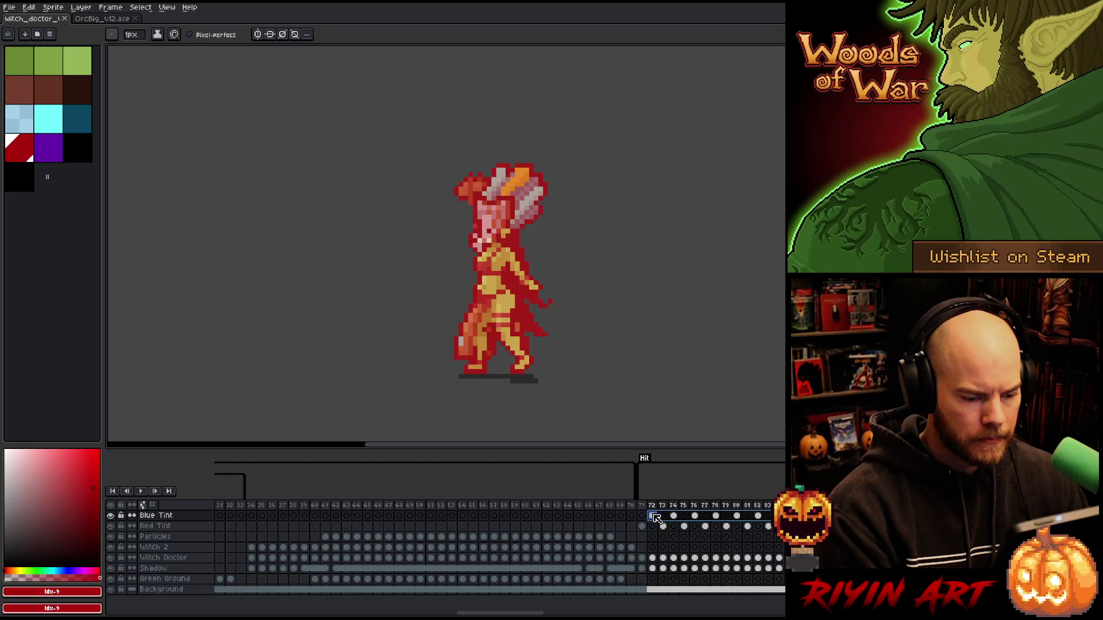
pyautogui.hotkey('shift', 'r')
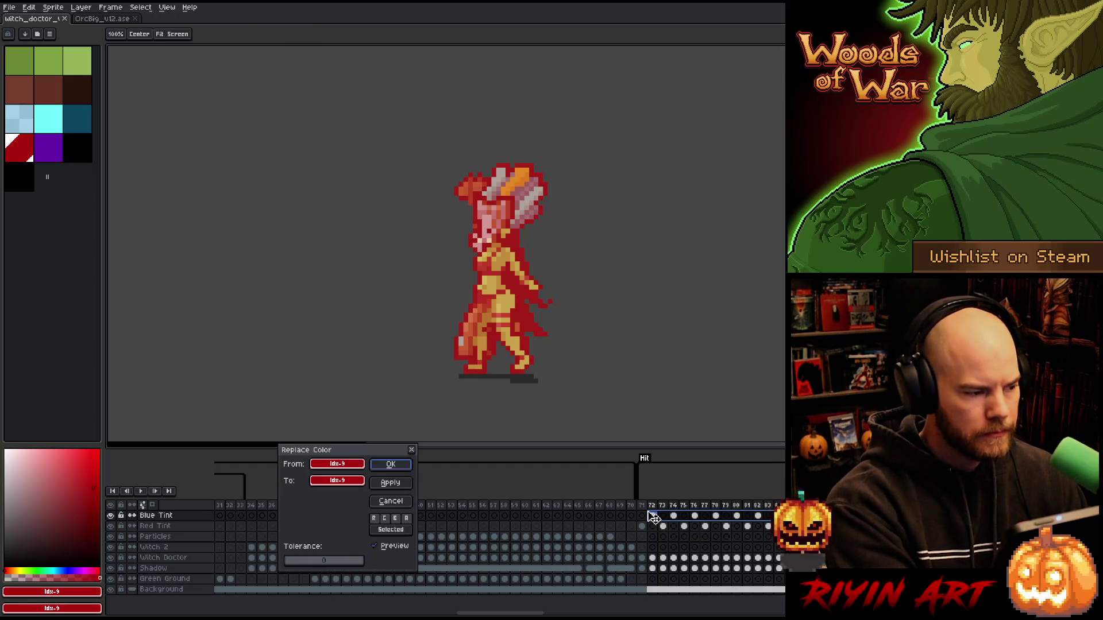
pyautogui.click(58, 147)
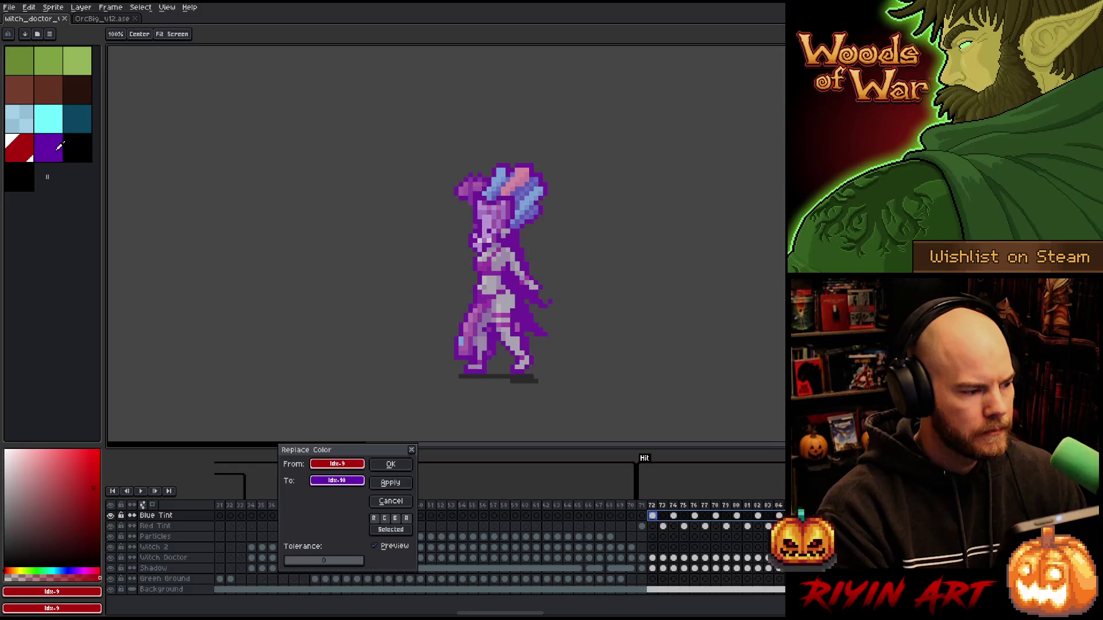
pyautogui.click(390, 483)
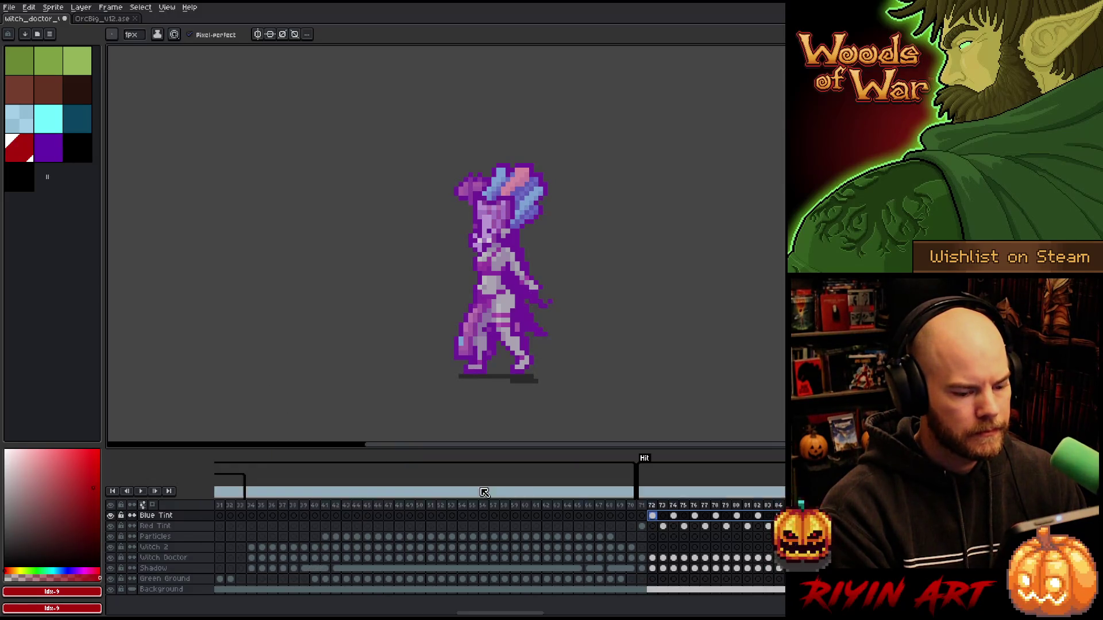
pyautogui.press('Return')
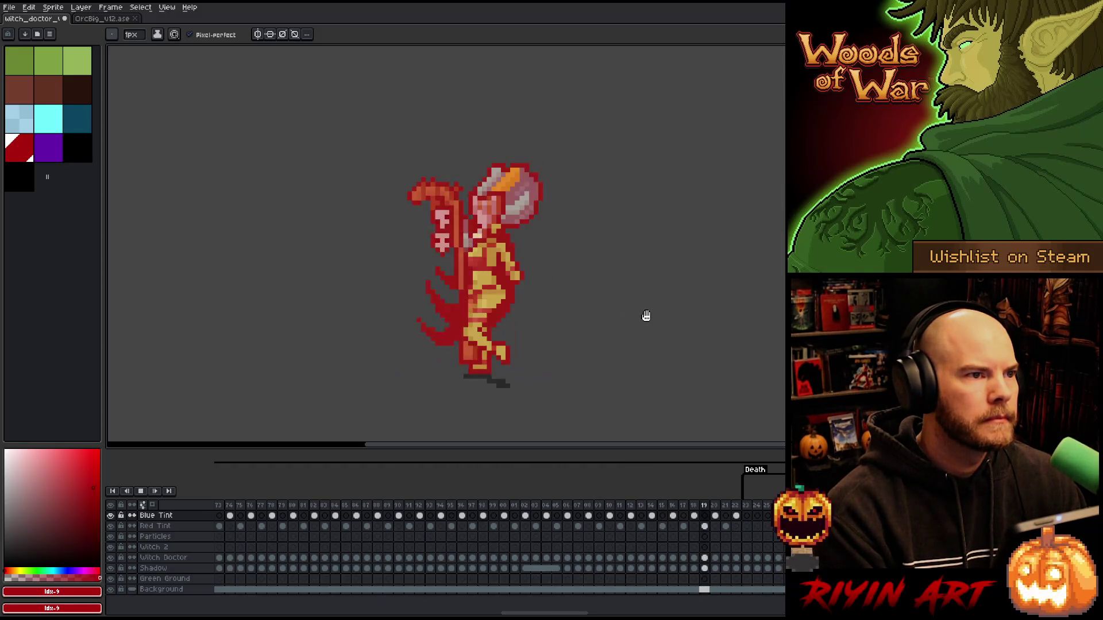
pyautogui.press('Return')
pyautogui.hscroll(10, 620, 591)
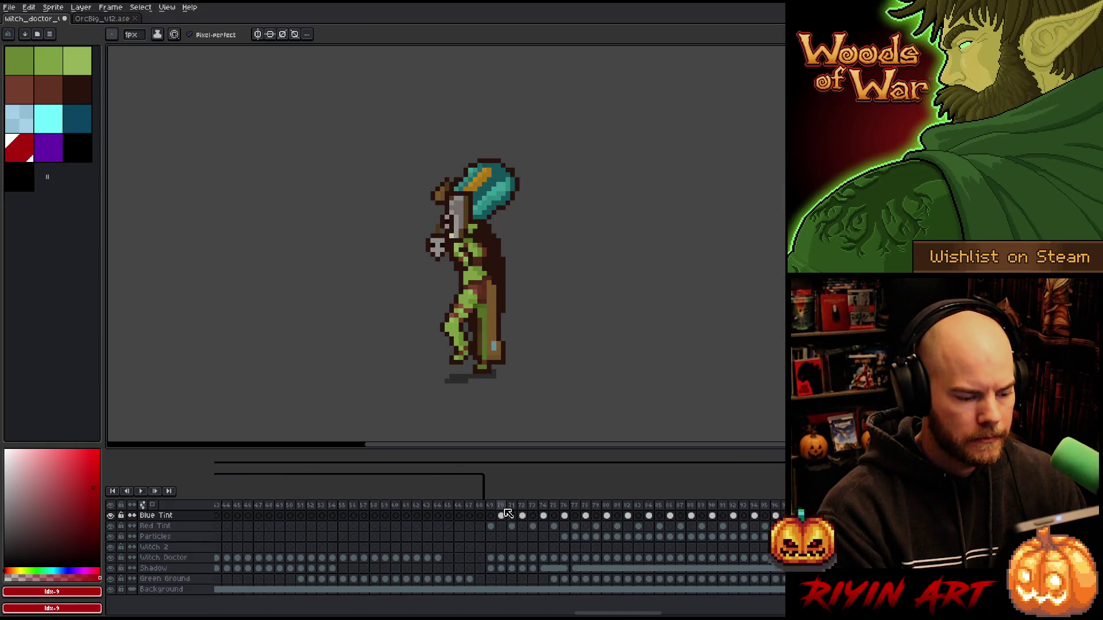
pyautogui.press('Return')
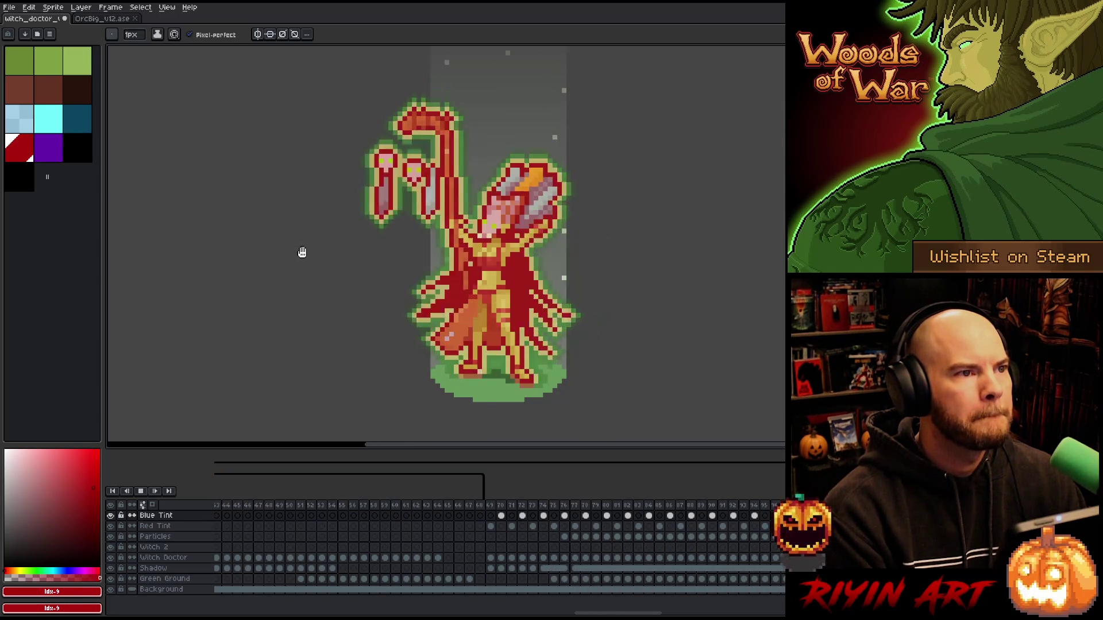
pyautogui.press('Return')
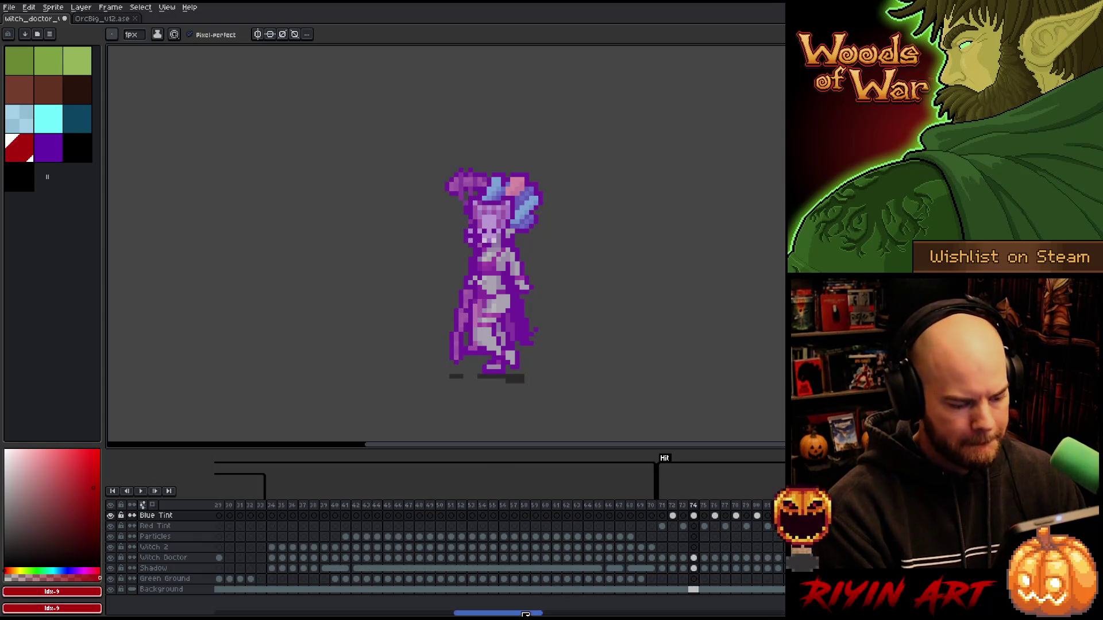
pyautogui.moveTo(521, 614); pyautogui.dragTo(584, 614)
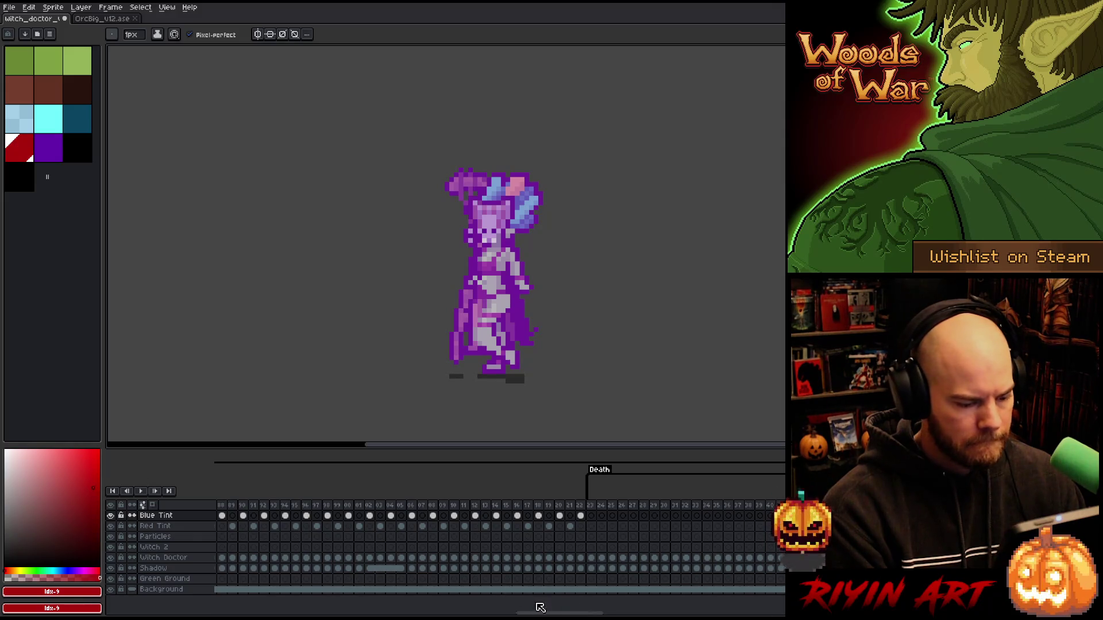
pyautogui.moveTo(546, 613); pyautogui.dragTo(485, 613)
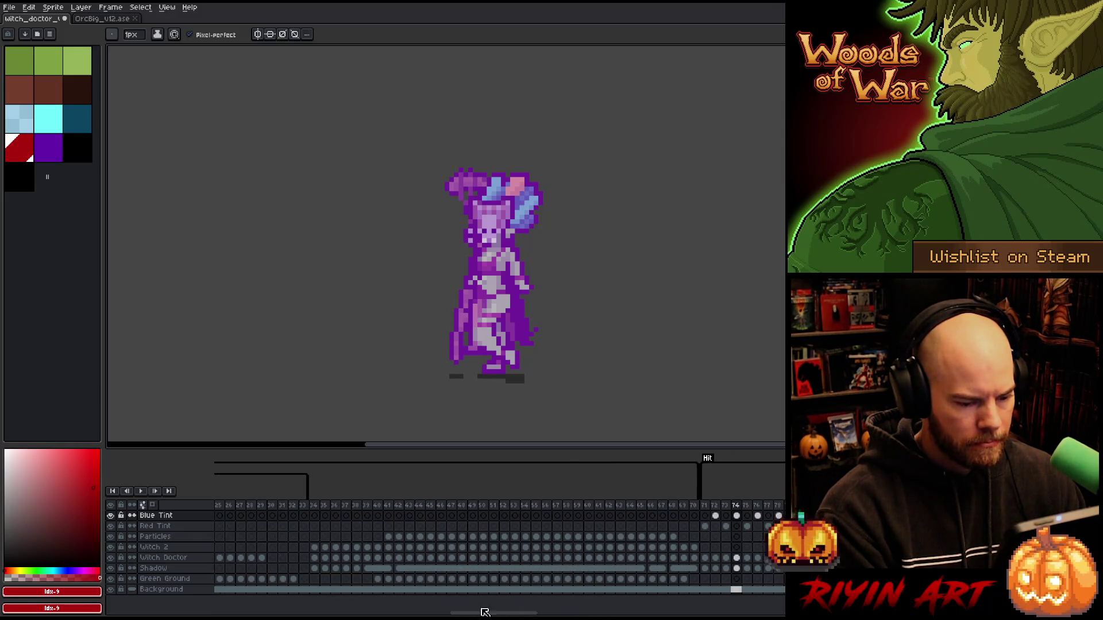
pyautogui.click(705, 528)
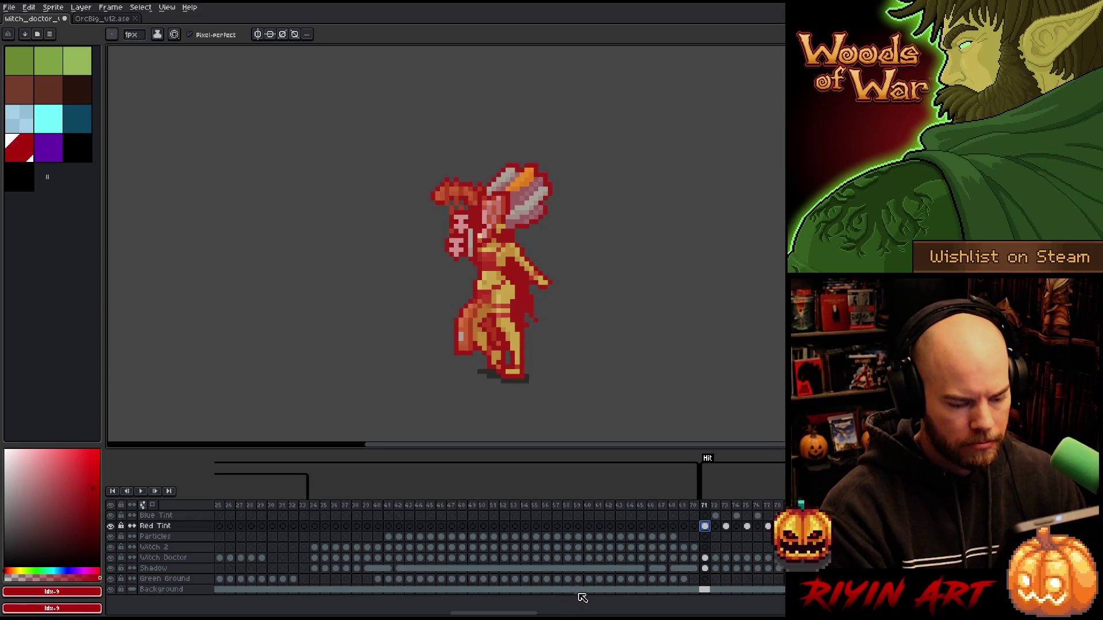
pyautogui.moveTo(705, 526); pyautogui.dragTo(770, 516)
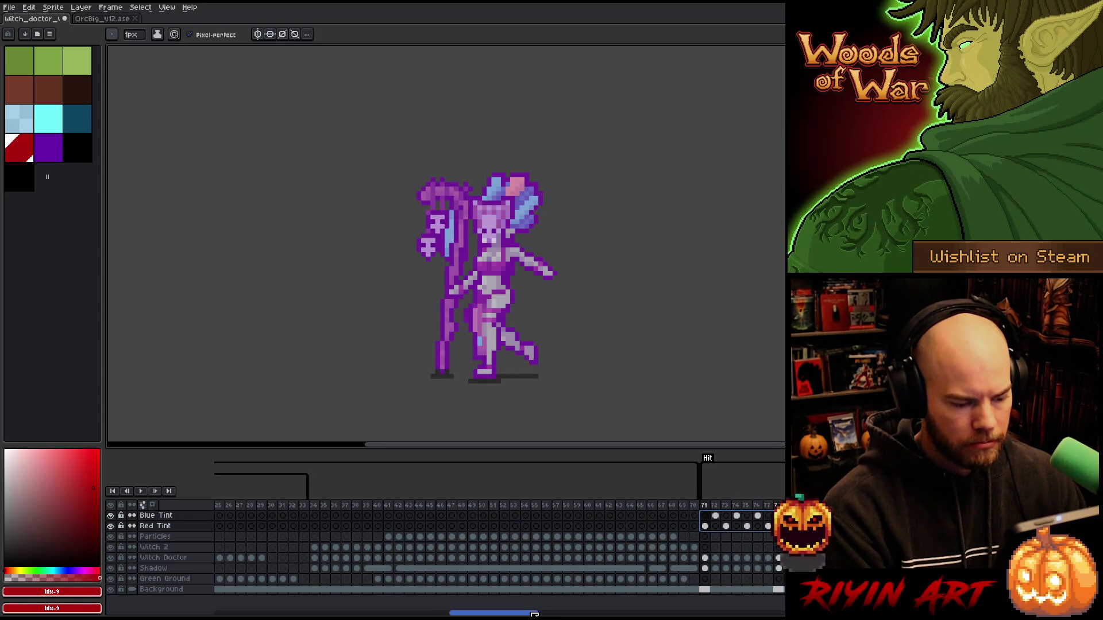
pyautogui.moveTo(533, 614); pyautogui.dragTo(565, 614)
pyautogui.click(482, 518)
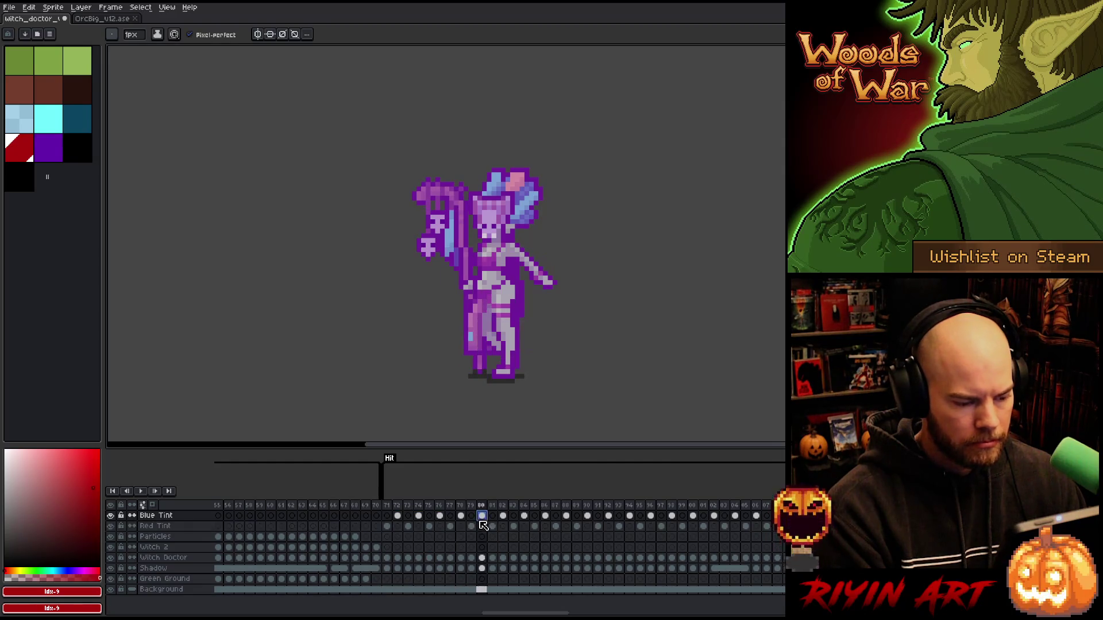
pyautogui.press('Return')
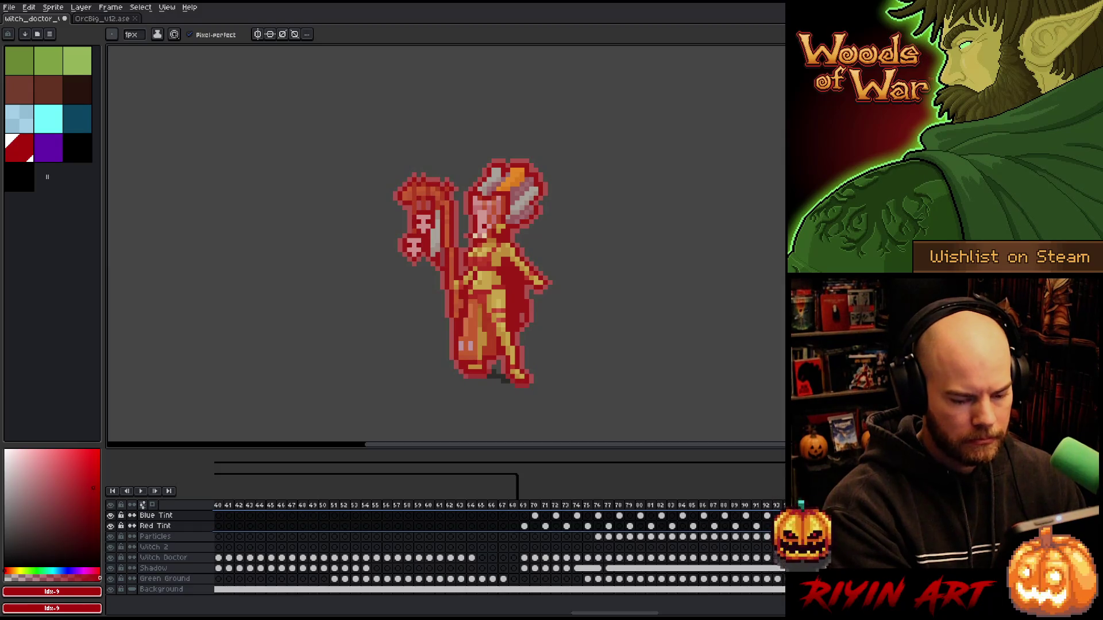
# Step: Hide the Blue Tint and Red Tint overlays and play the witch doctor animation
pyautogui.keyDown('alt'); pyautogui.click(110, 516); pyautogui.keyUp('alt')
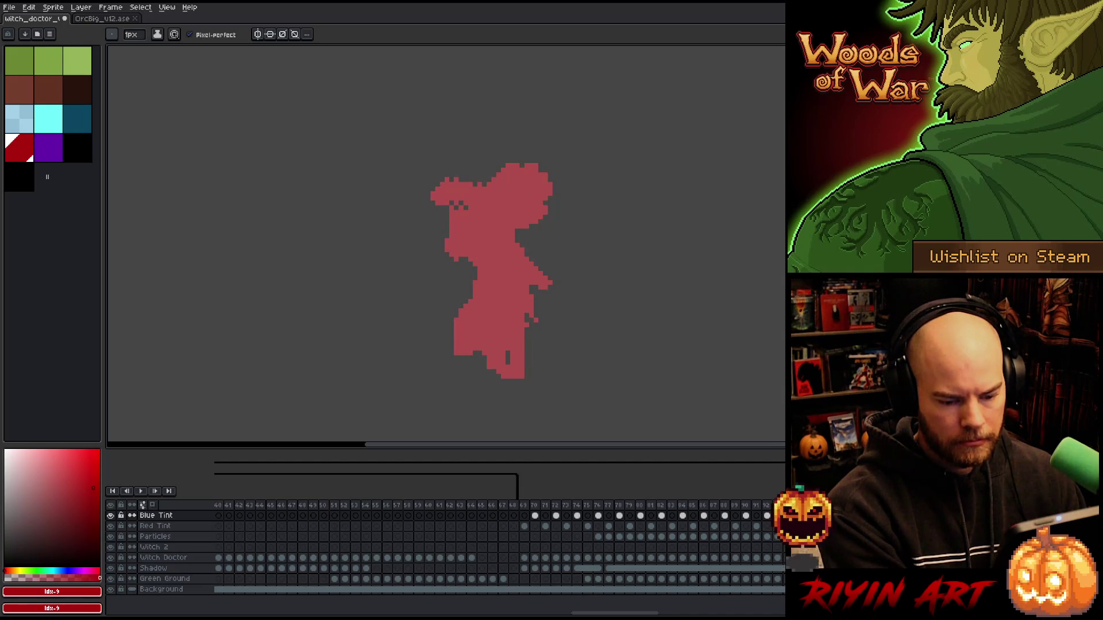
pyautogui.moveTo(665, 614); pyautogui.dragTo(382, 614)
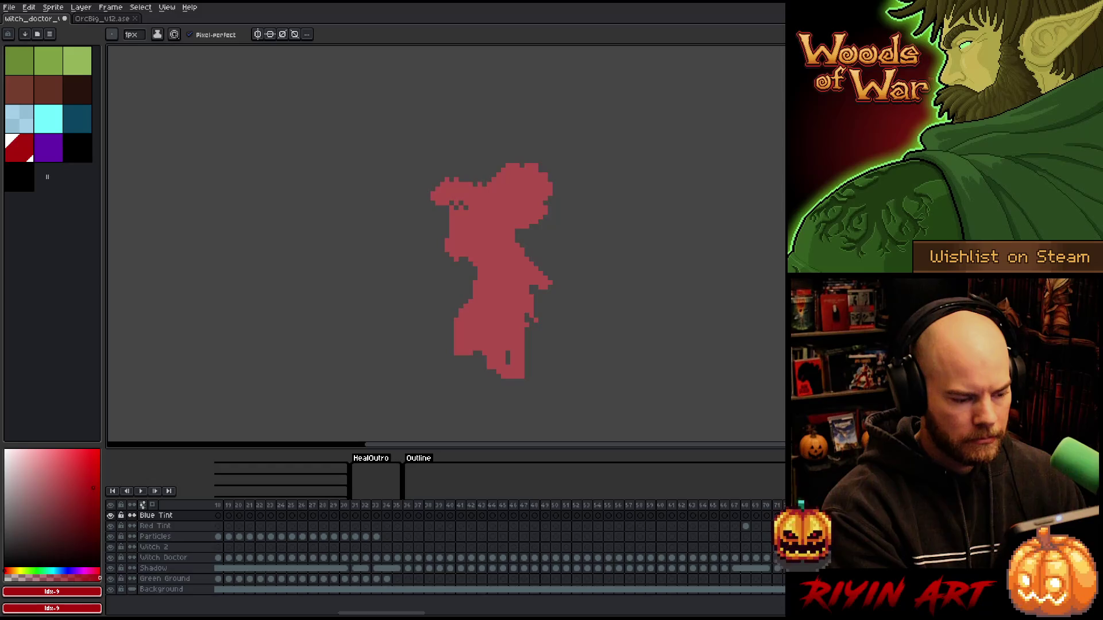
pyautogui.click(409, 528)
pyautogui.click(410, 537)
pyautogui.press('Return')
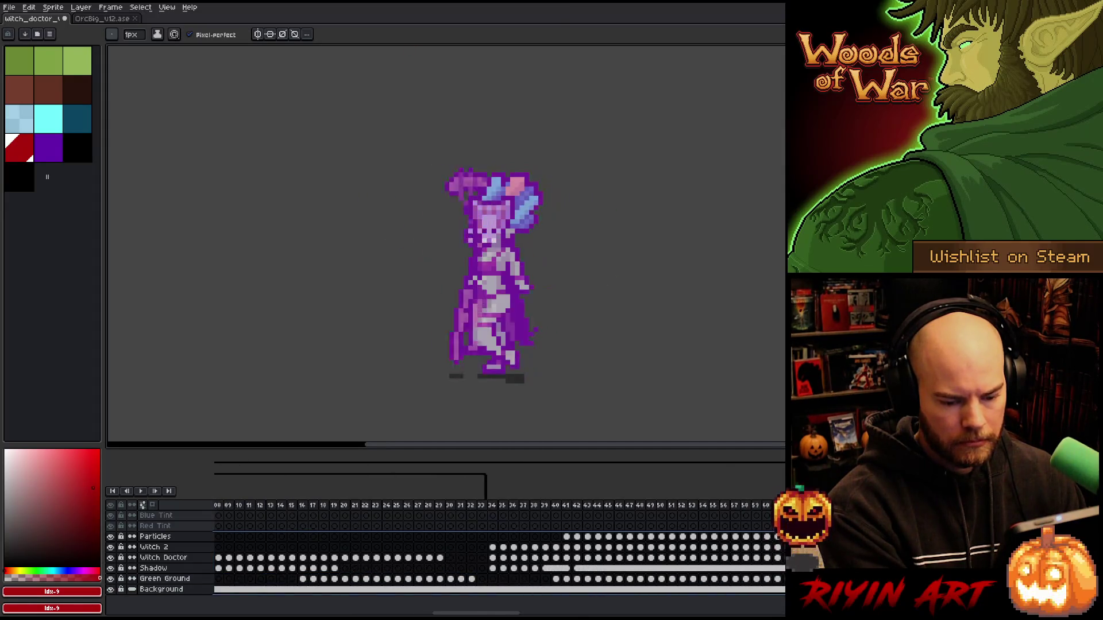
# Step: Hide the Background layer, view the red hit-outline frame 106, and play the animation through twice
pyautogui.click(110, 589)
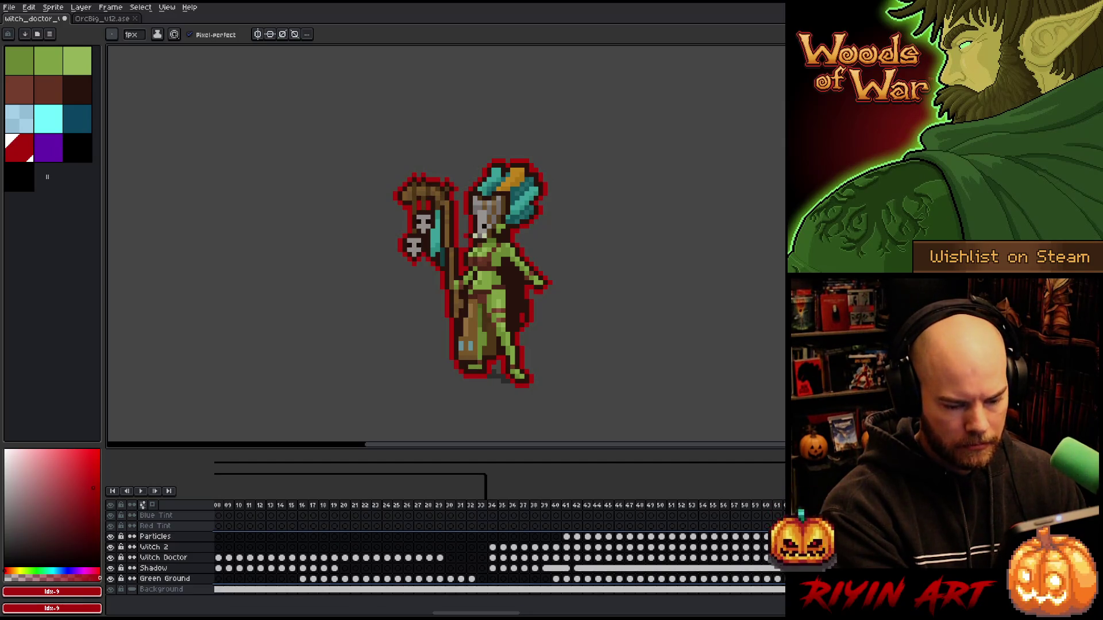
pyautogui.moveTo(504, 614); pyautogui.dragTo(666, 614)
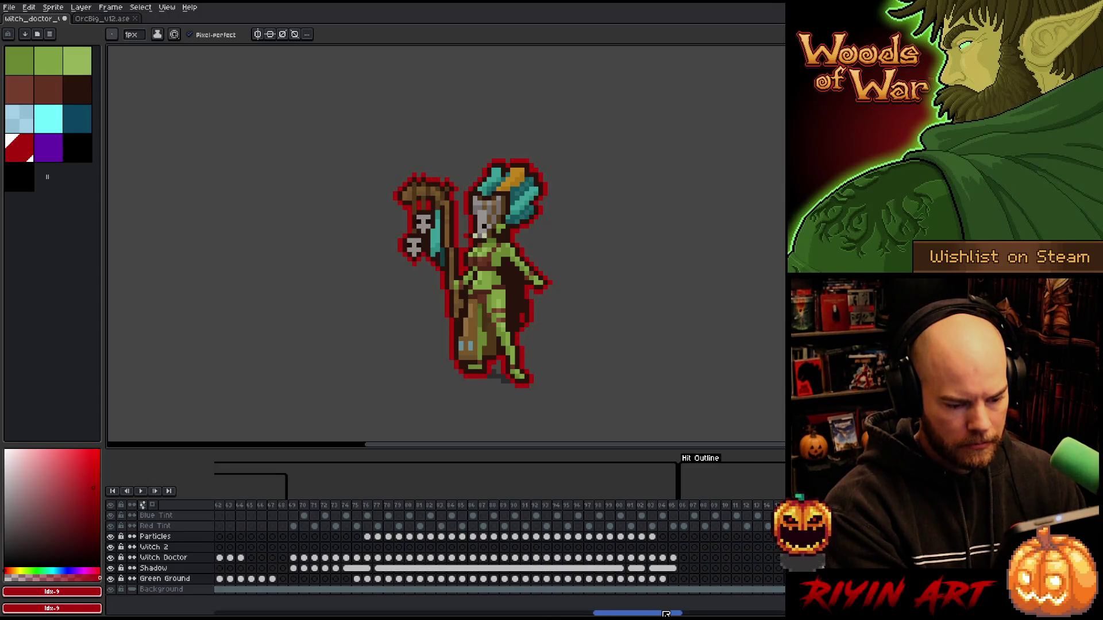
pyautogui.click(683, 538)
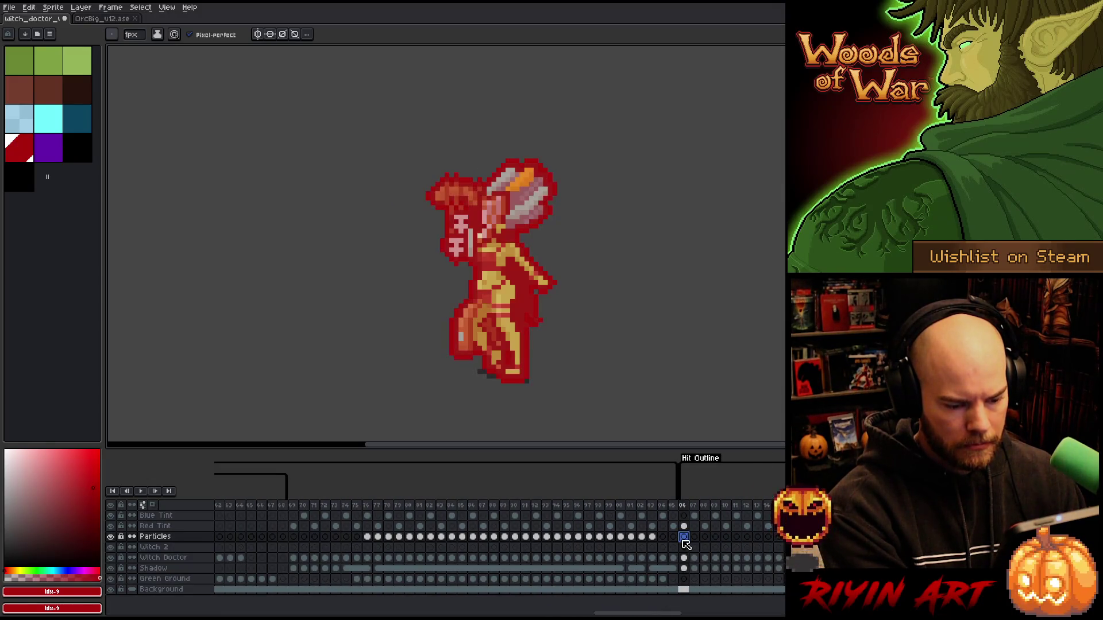
pyautogui.moveTo(678, 529)
pyautogui.mouseDown()
pyautogui.moveTo(459, 529)
pyautogui.moveTo(470, 511)
pyautogui.moveTo(705, 513)
pyautogui.mouseUp()
pyautogui.press('Return')
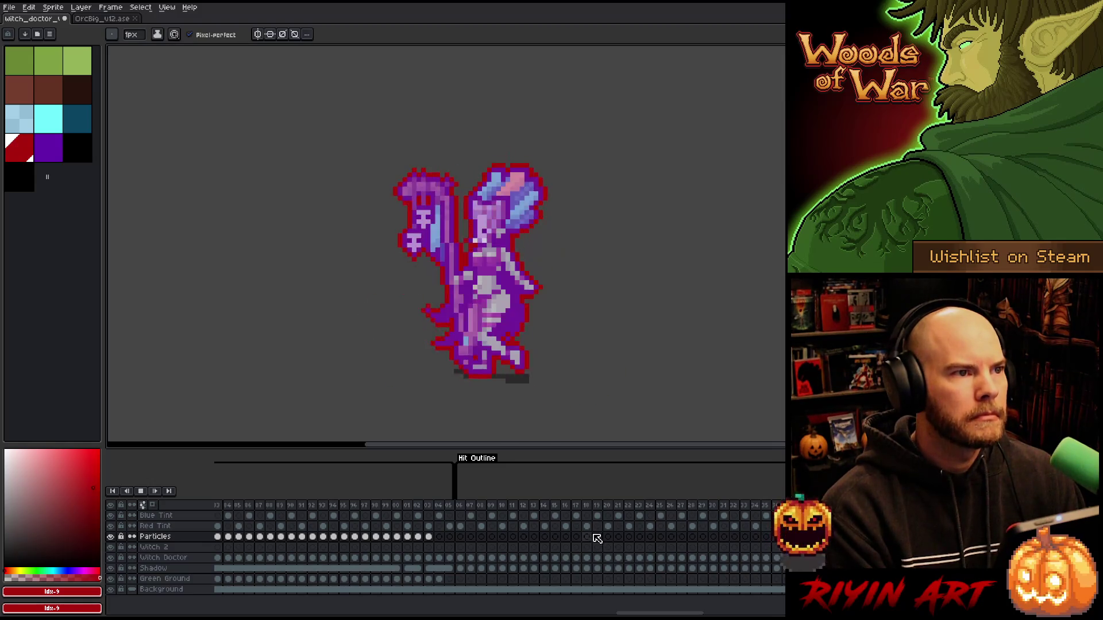
pyautogui.press('Return')
pyautogui.hscroll(5, 674, 553)
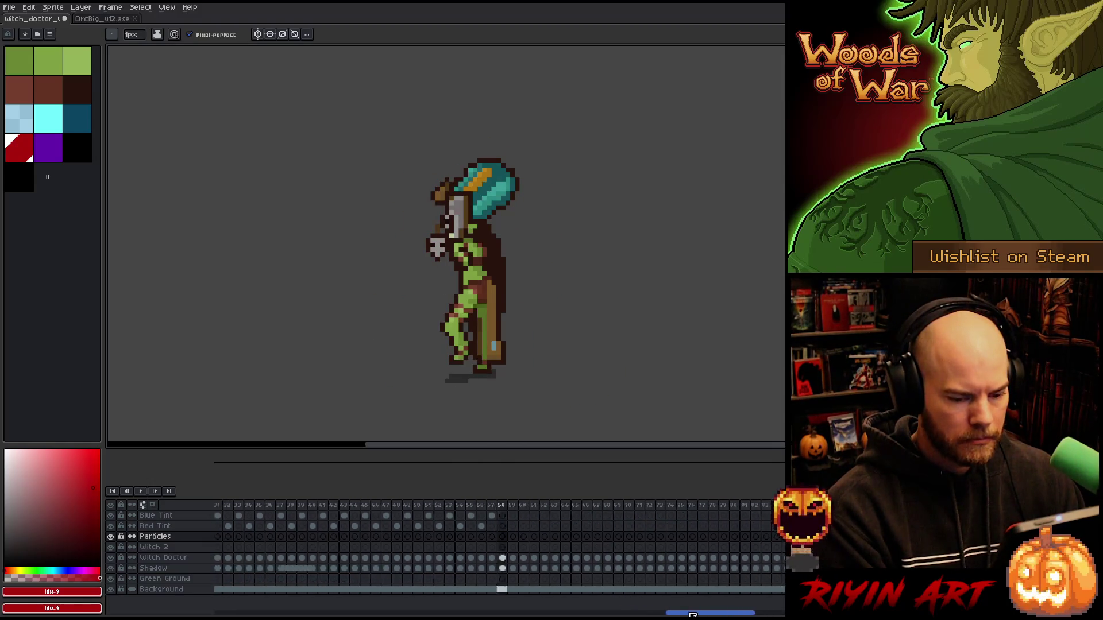
pyautogui.press('Return')
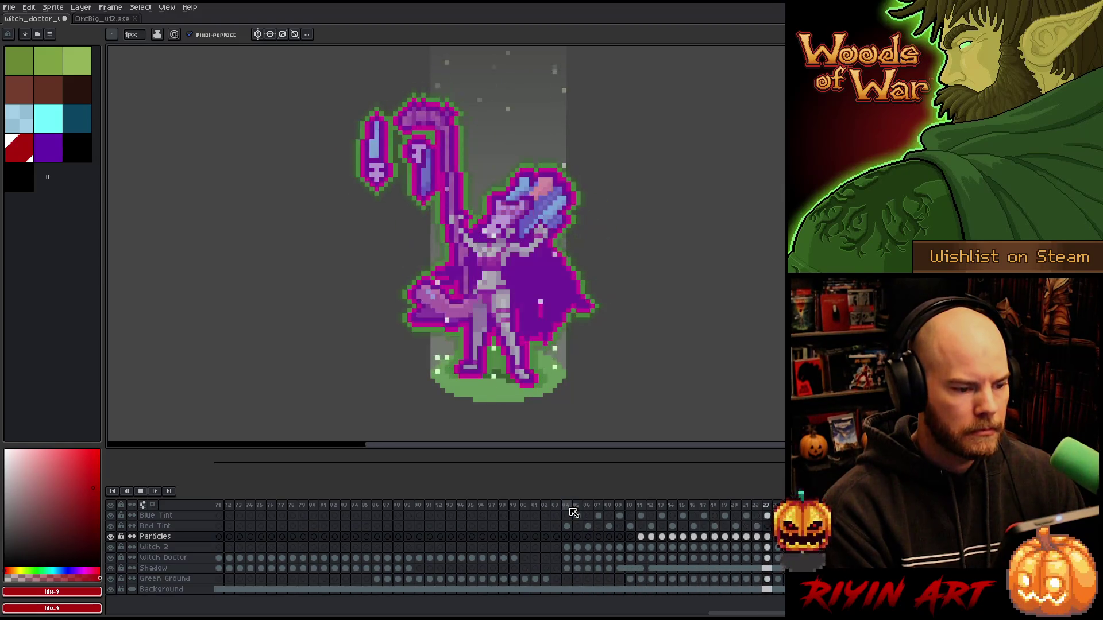
pyautogui.press('Return')
pyautogui.moveTo(705, 614); pyautogui.dragTo(776, 614)
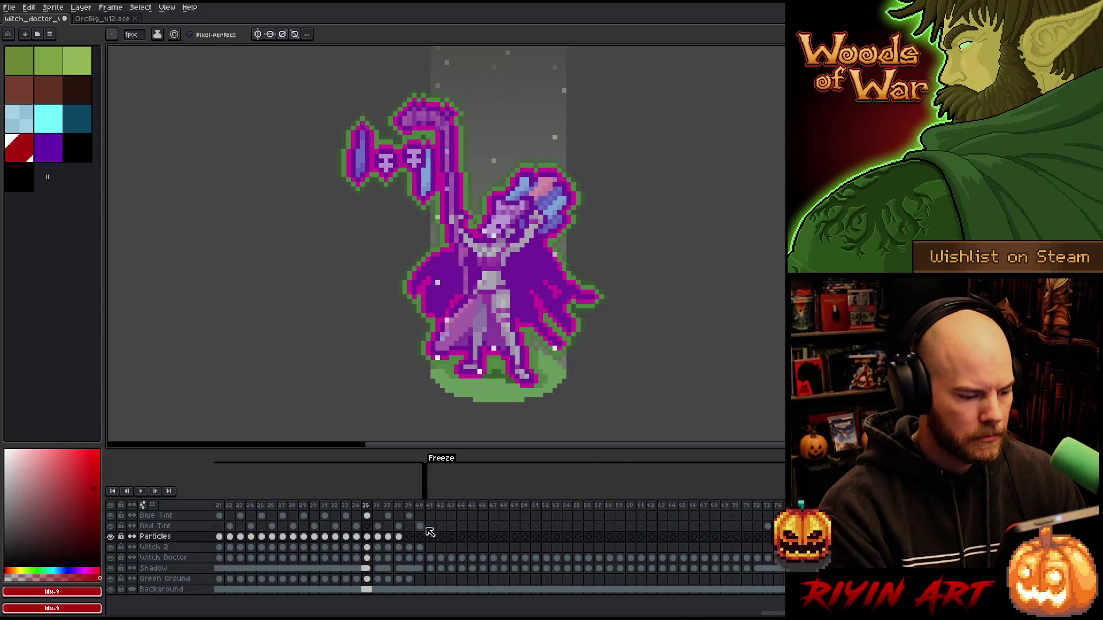
# Step: Save the witch doctor file at frame 40, step to frame 41, then switch to OrcBig_v12.ase
pyautogui.click(423, 508)
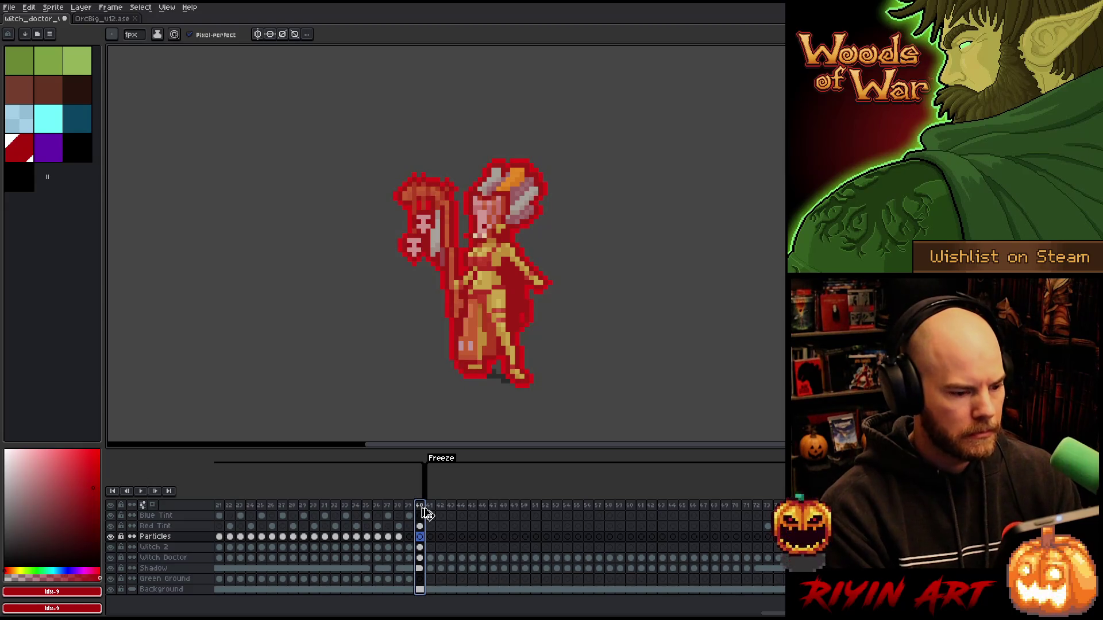
pyautogui.hotkey('ctrl', 's')
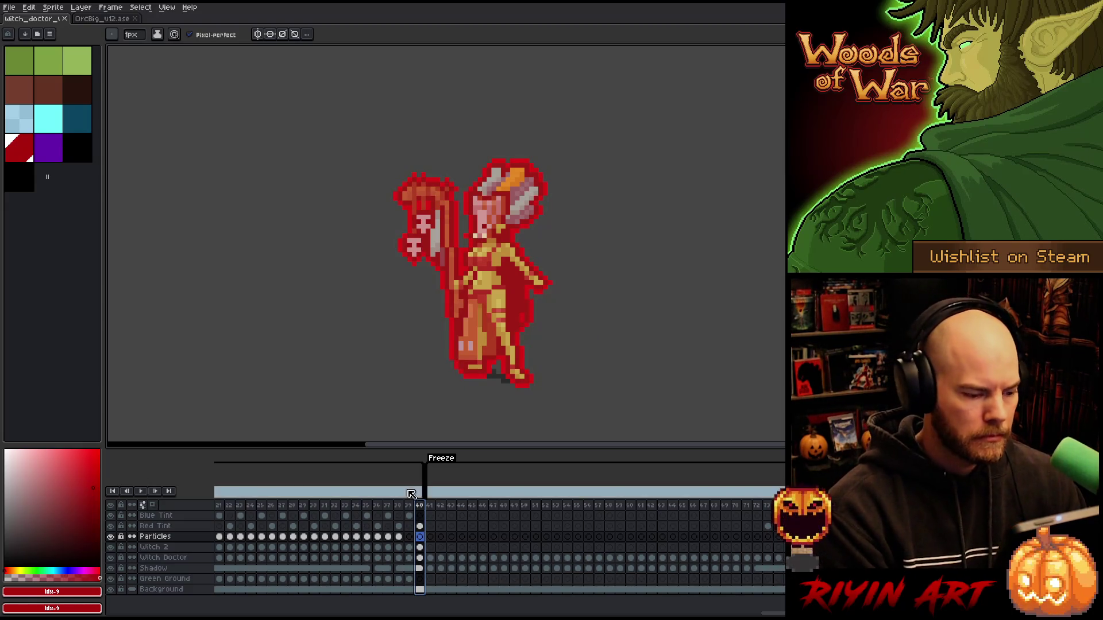
pyautogui.click(432, 508)
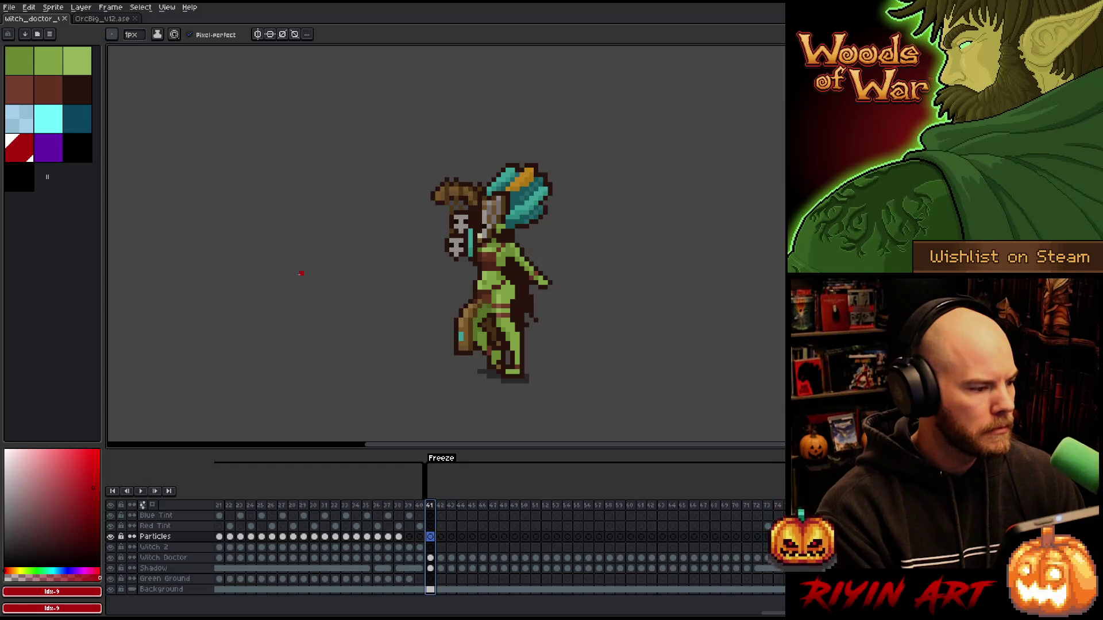
pyautogui.click(107, 18)
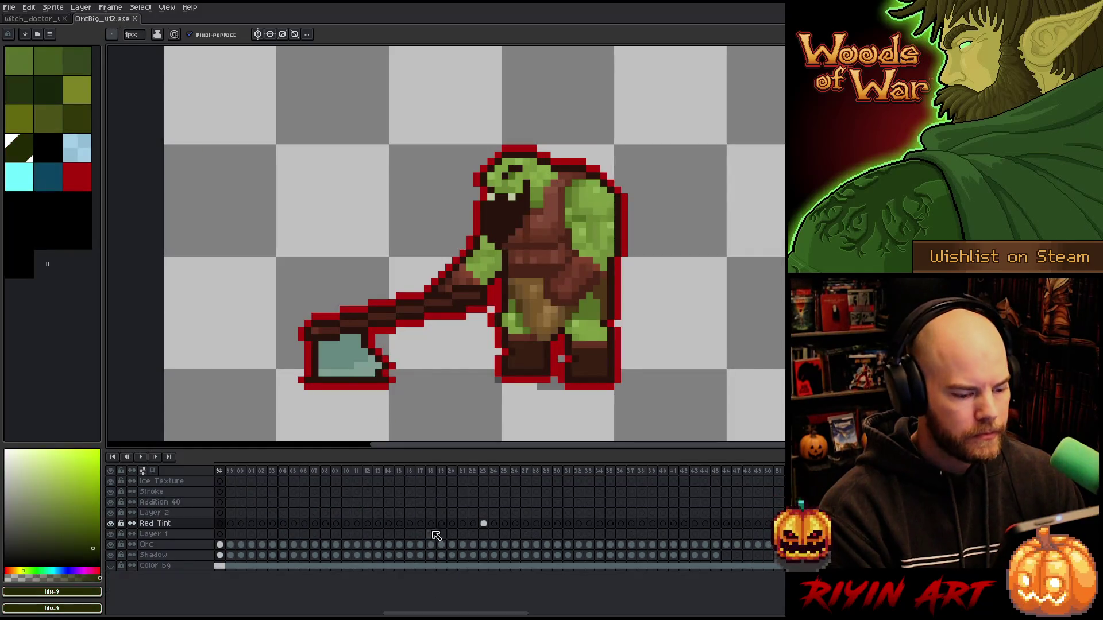
# Step: Scroll to the orc's Freeze tag and select the frame 17 Ice Texture cel
pyautogui.moveTo(459, 615); pyautogui.dragTo(704, 607)
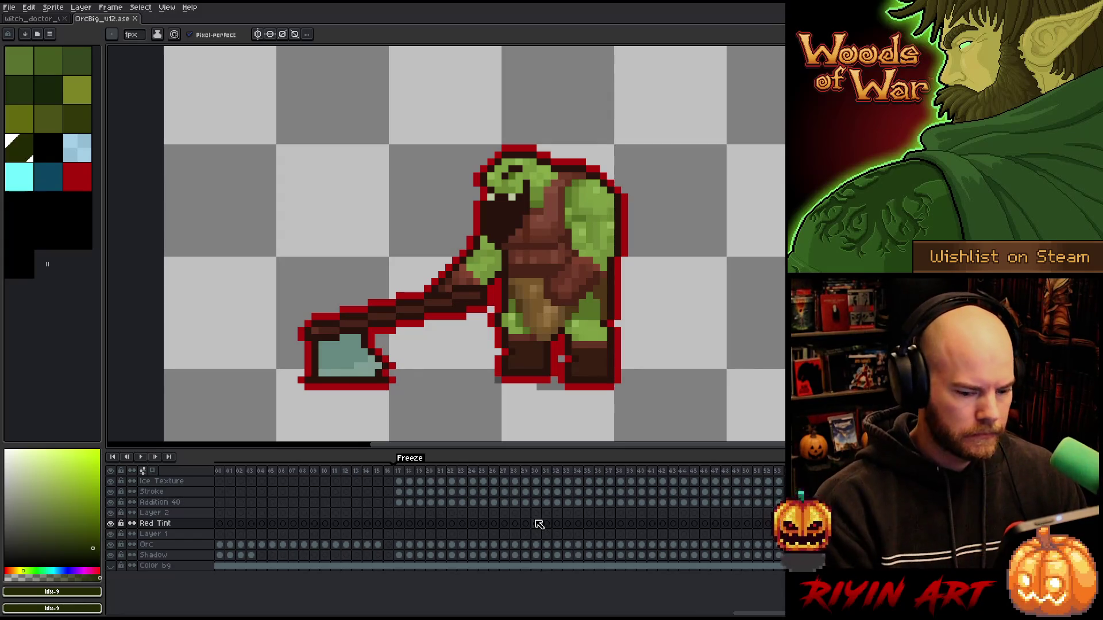
pyautogui.click(400, 482)
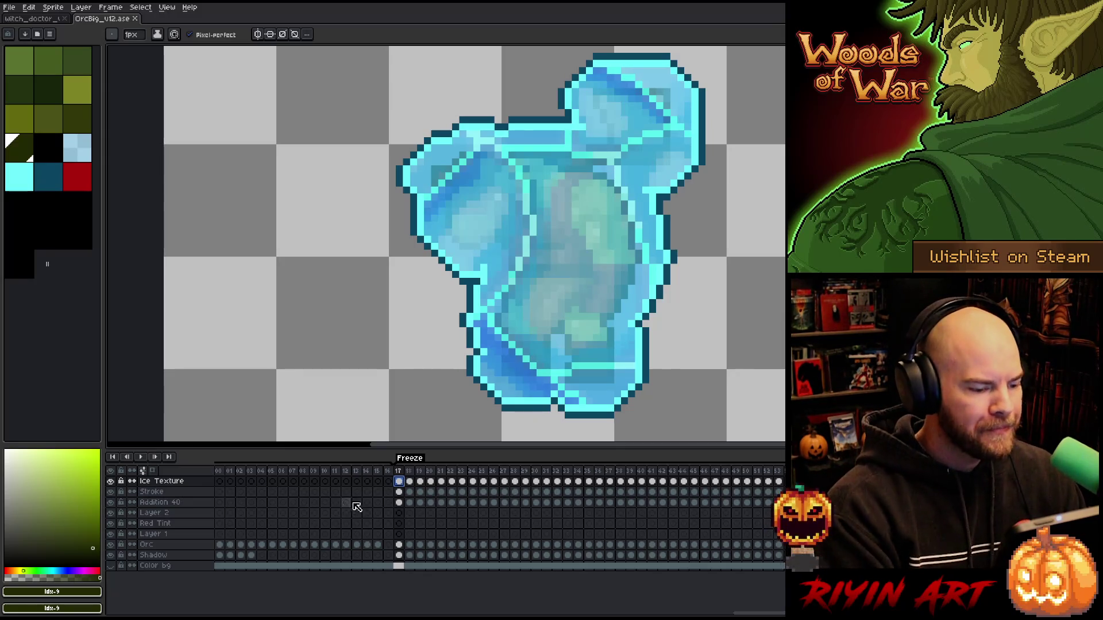
# Step: Toggle the orc's Ice Texture, Addition 40 and Stroke layers to compare them, then return to witch_doctor
pyautogui.doubleClick(151, 485)
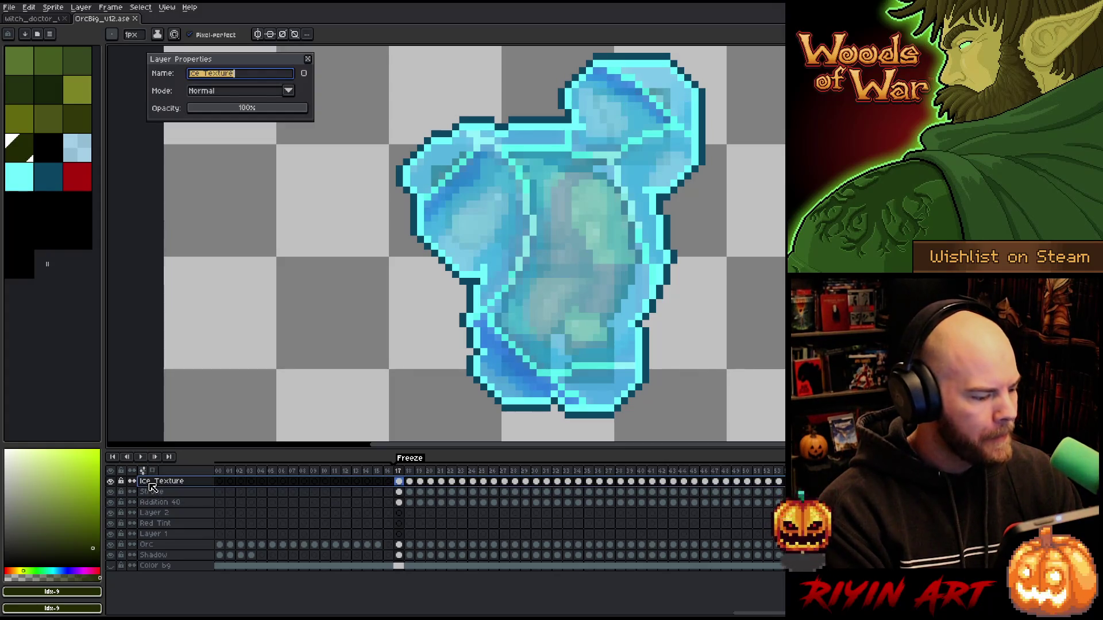
pyautogui.click(308, 60)
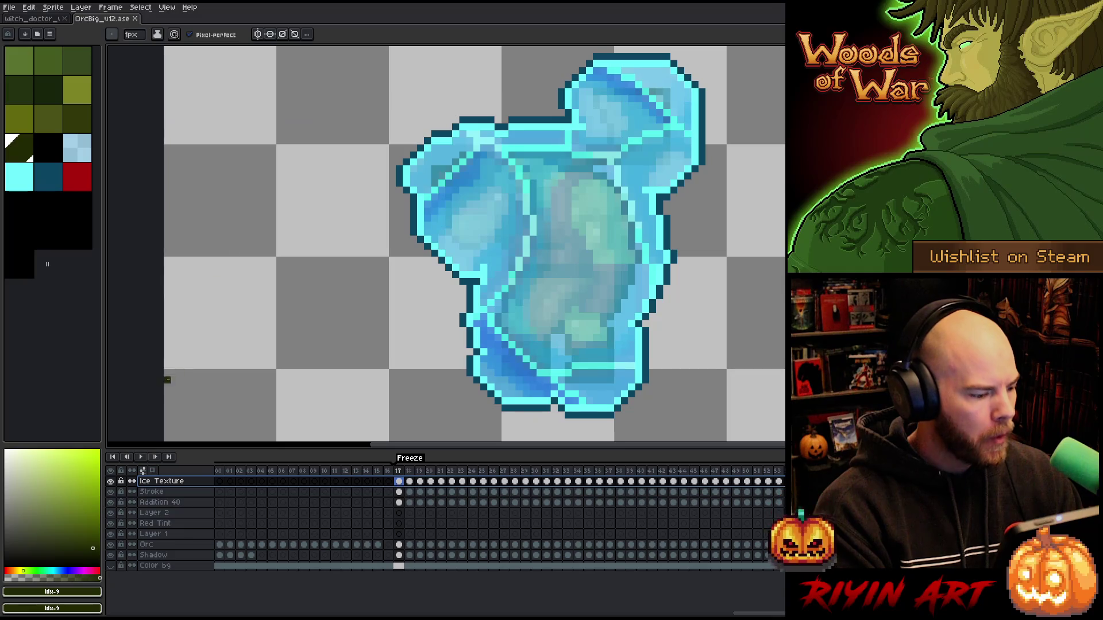
pyautogui.click(111, 482)
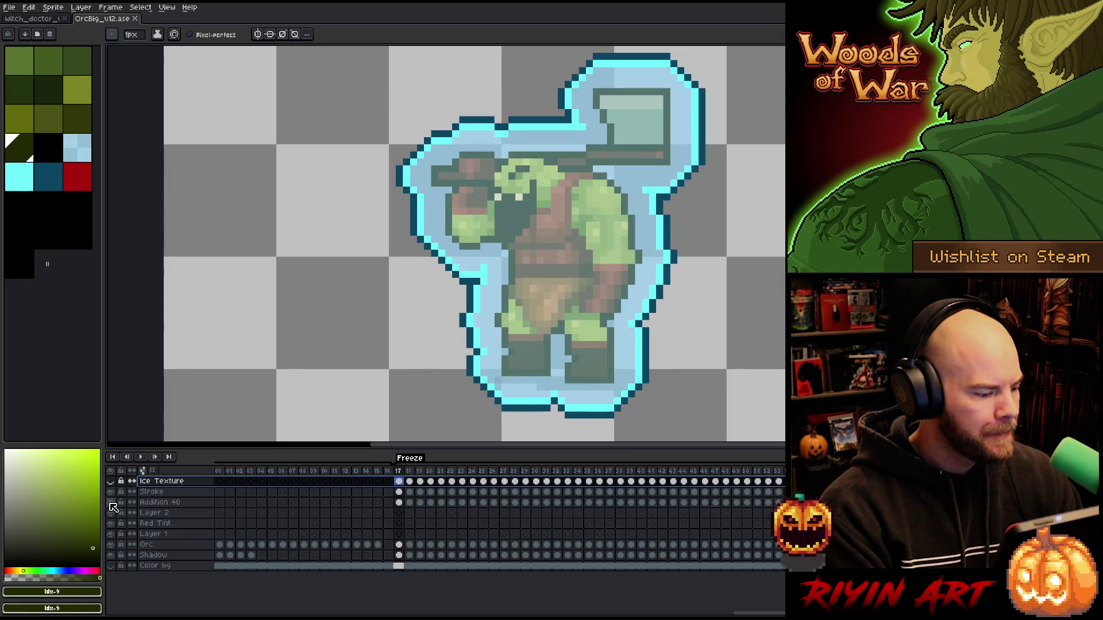
pyautogui.click(111, 504)
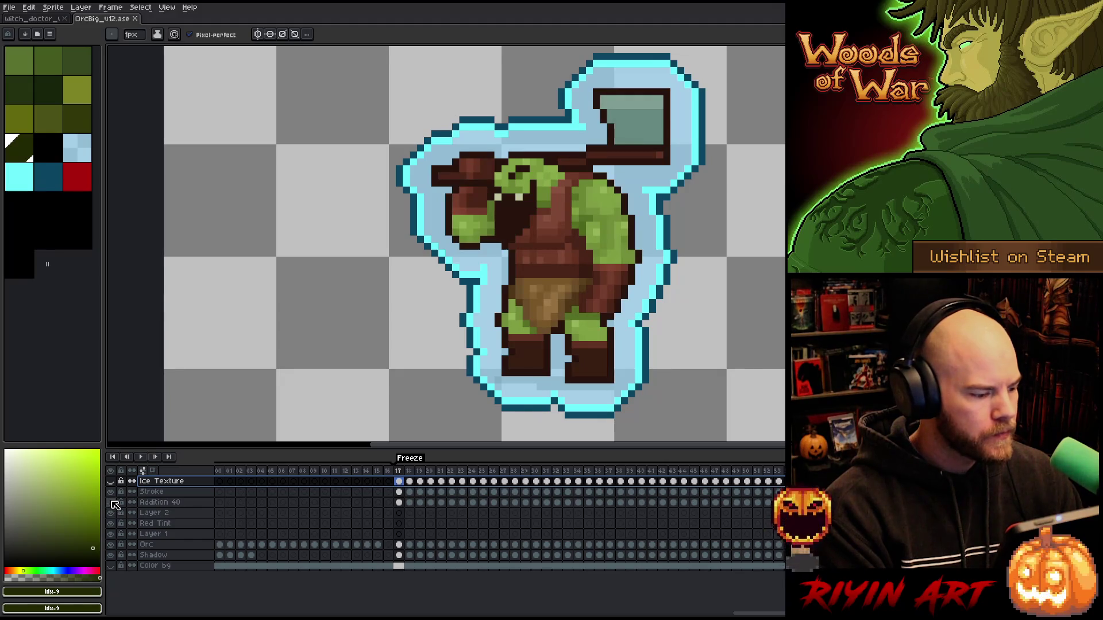
pyautogui.click(160, 493)
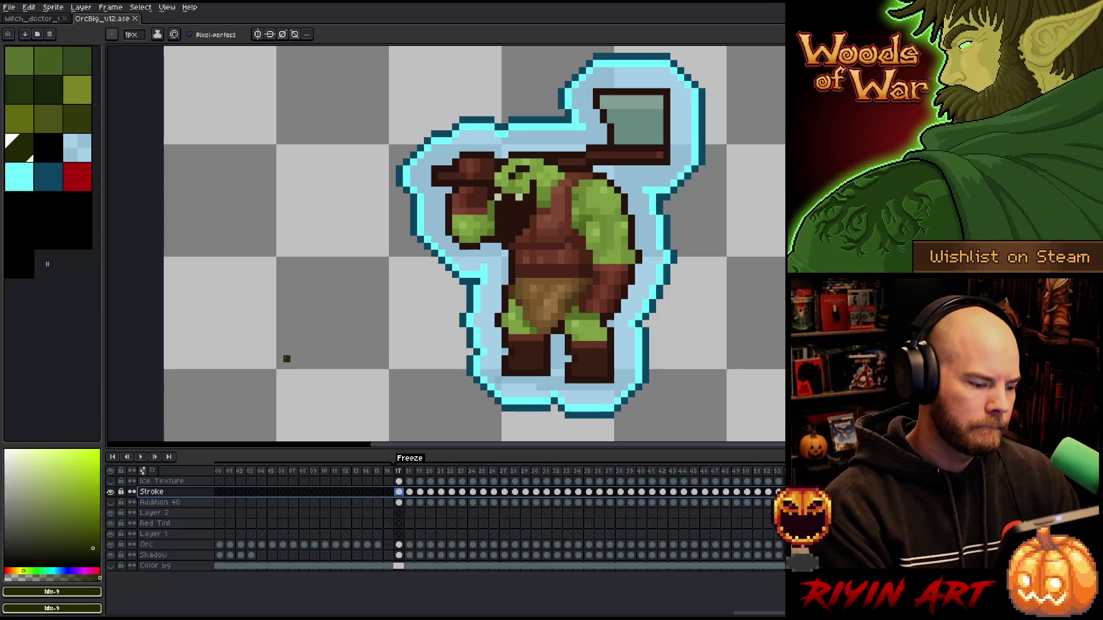
pyautogui.click(111, 492)
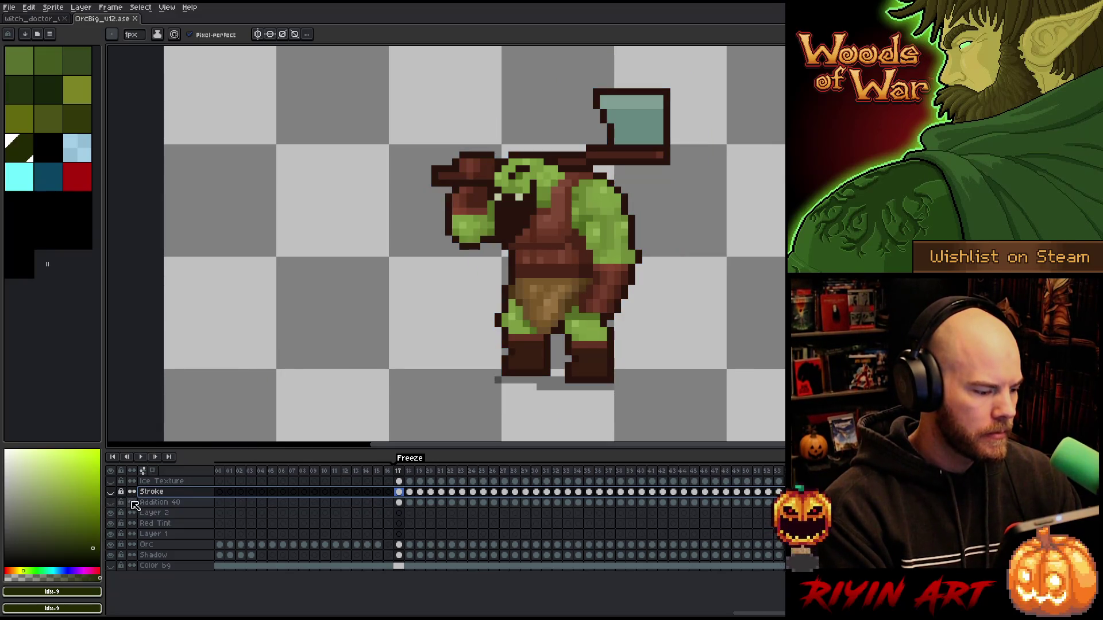
pyautogui.click(111, 503)
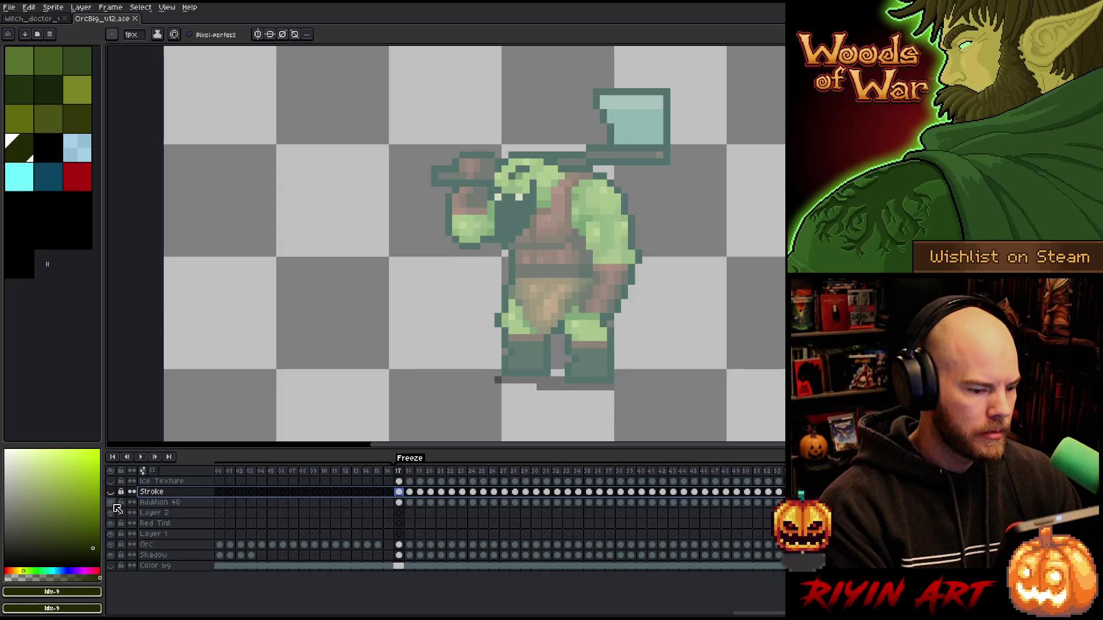
pyautogui.click(112, 504)
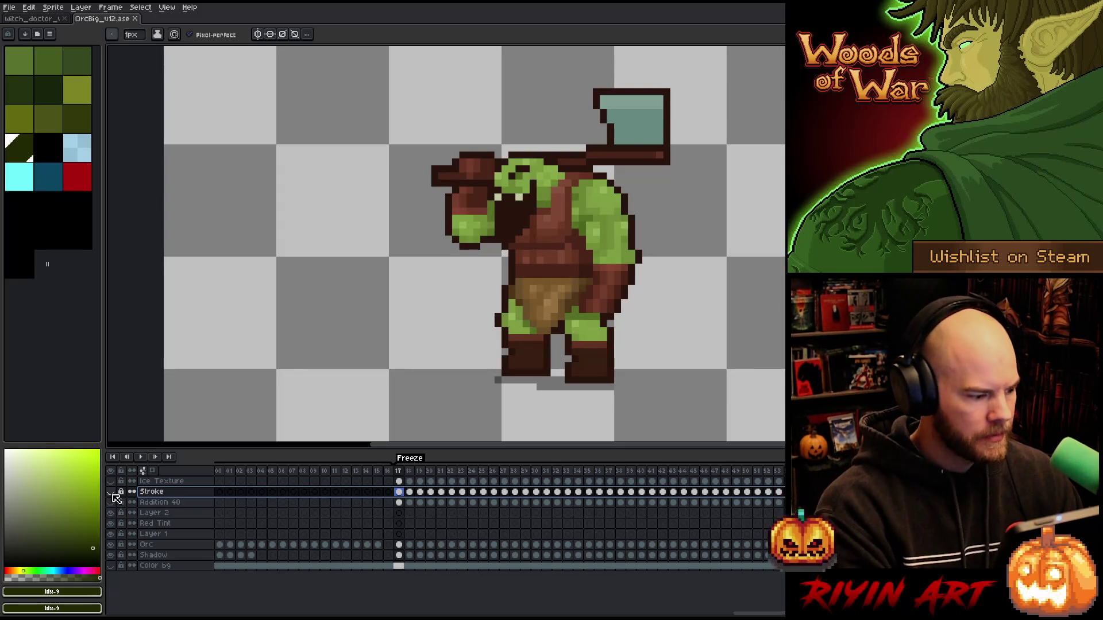
pyautogui.click(111, 492)
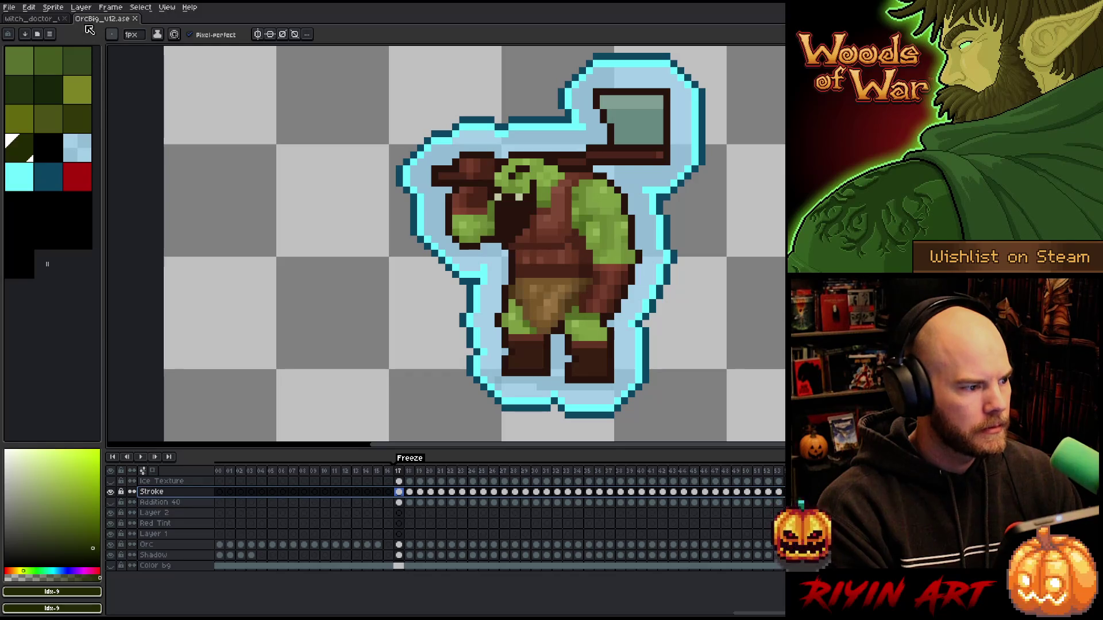
pyautogui.click(41, 19)
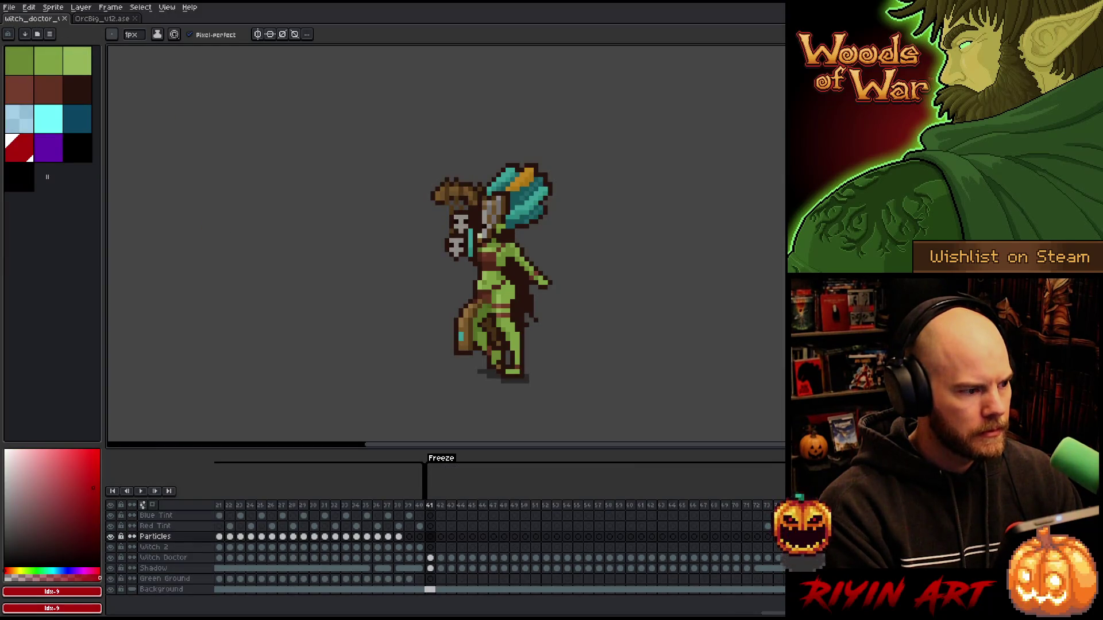
# Step: Check the orc's Stroke layer properties and the Addition 40 layer's blend settings
pyautogui.click(101, 19)
pyautogui.doubleClick(152, 493)
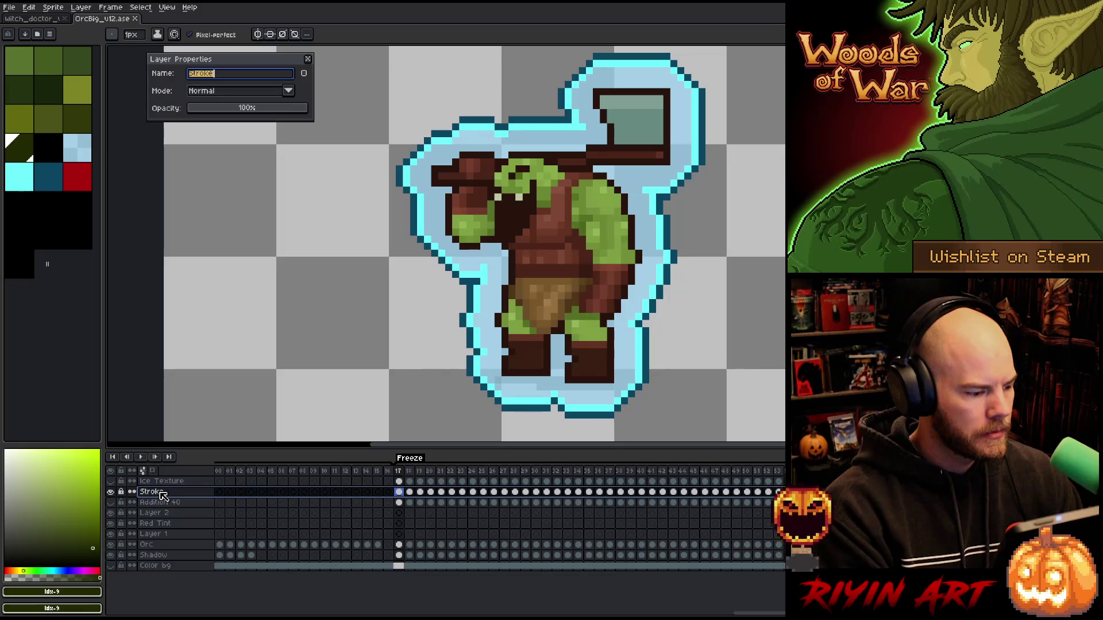
pyautogui.click(111, 503)
pyautogui.click(152, 503)
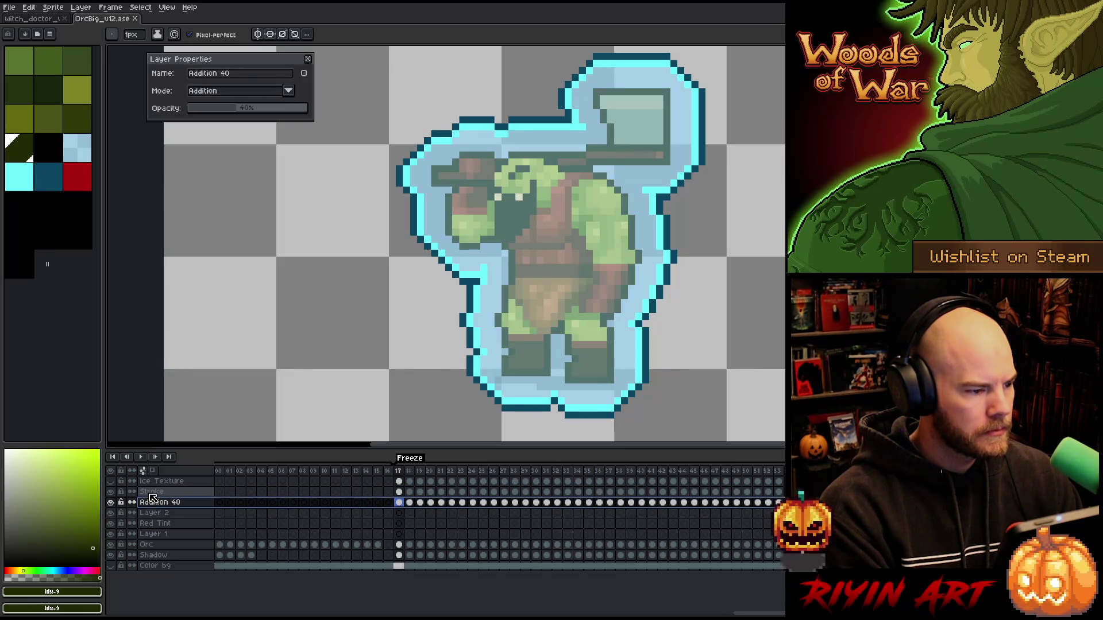
# Step: Add three new empty layers to the witch doctor and move them between Red Tint and Particles
pyautogui.hotkey('ctrl', 'Tab')
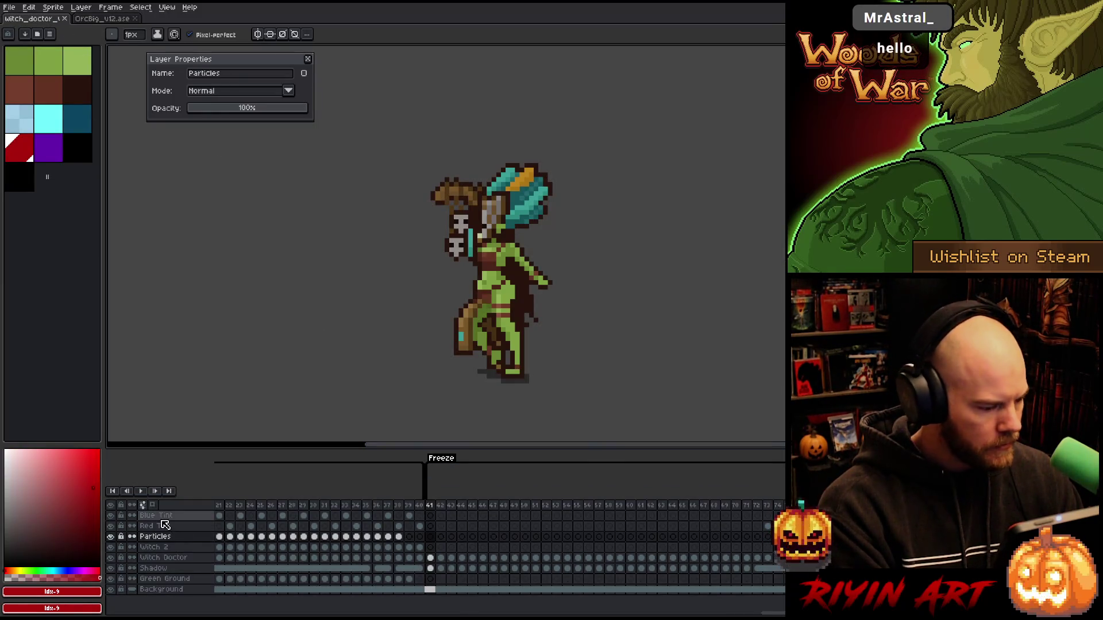
pyautogui.click(163, 516)
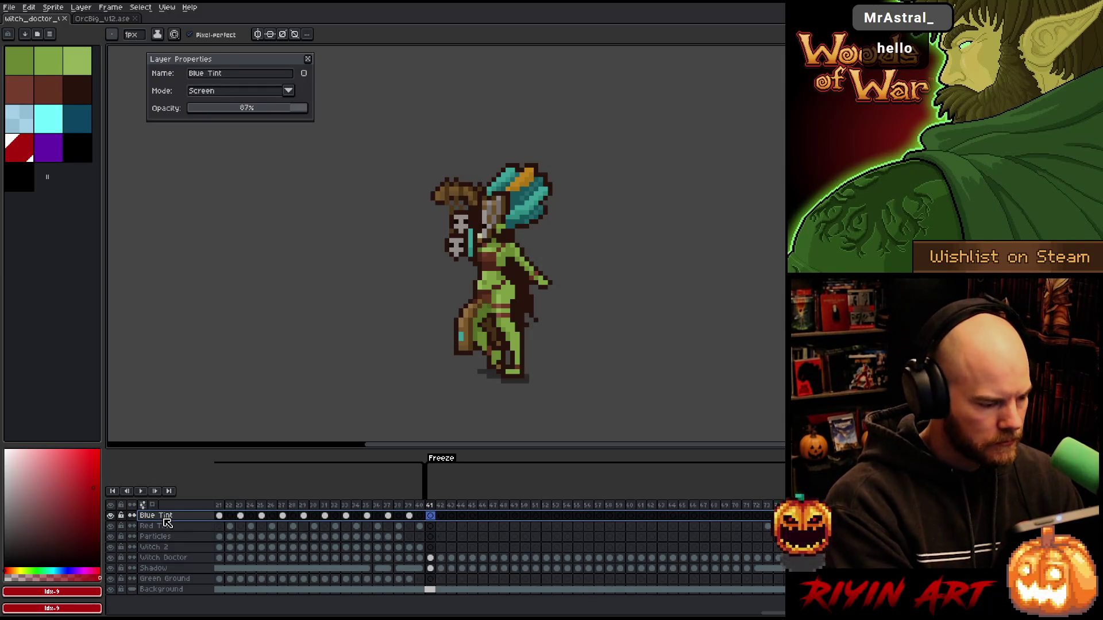
pyautogui.hotkey('shift', 'n')
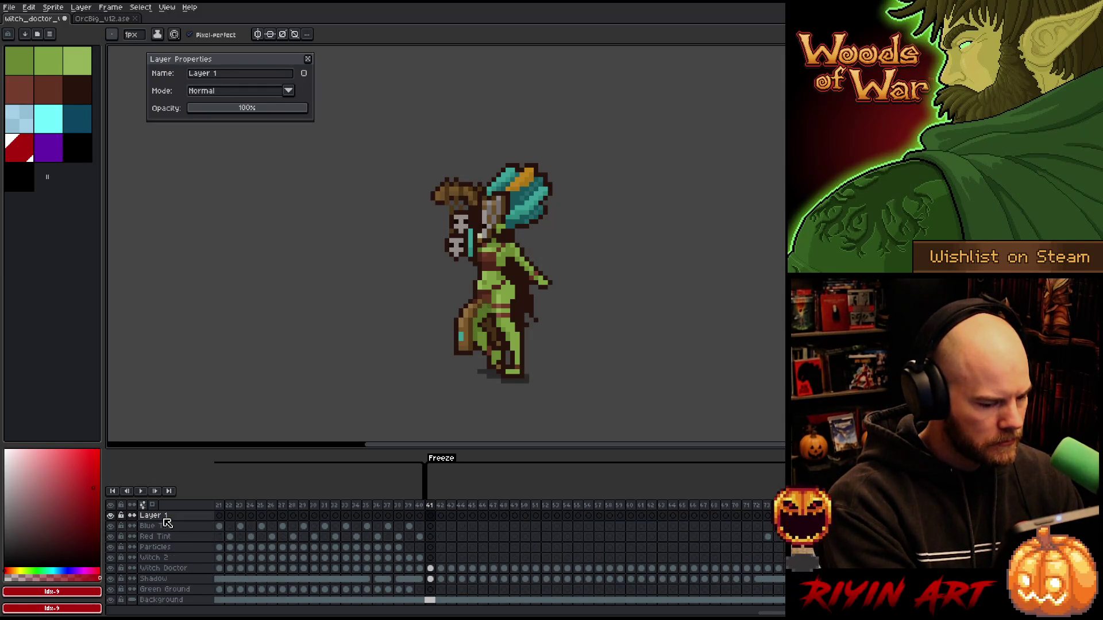
pyautogui.hotkey('shift', 'n')
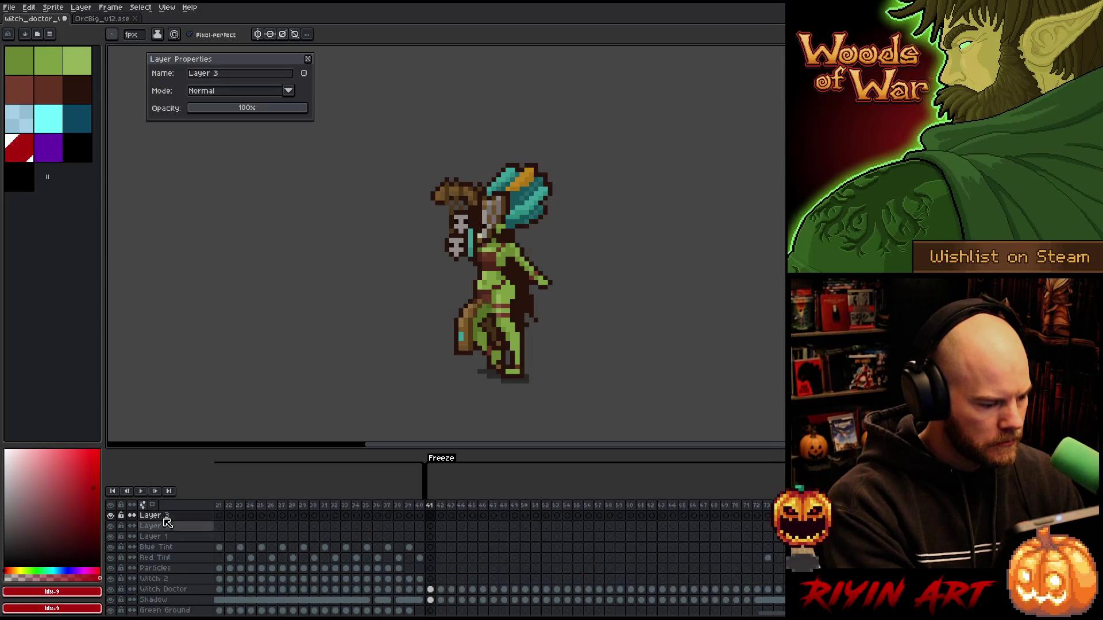
pyautogui.hotkey('shift', 'n')
pyautogui.keyDown('shift'); pyautogui.click(176, 537); pyautogui.keyUp('shift')
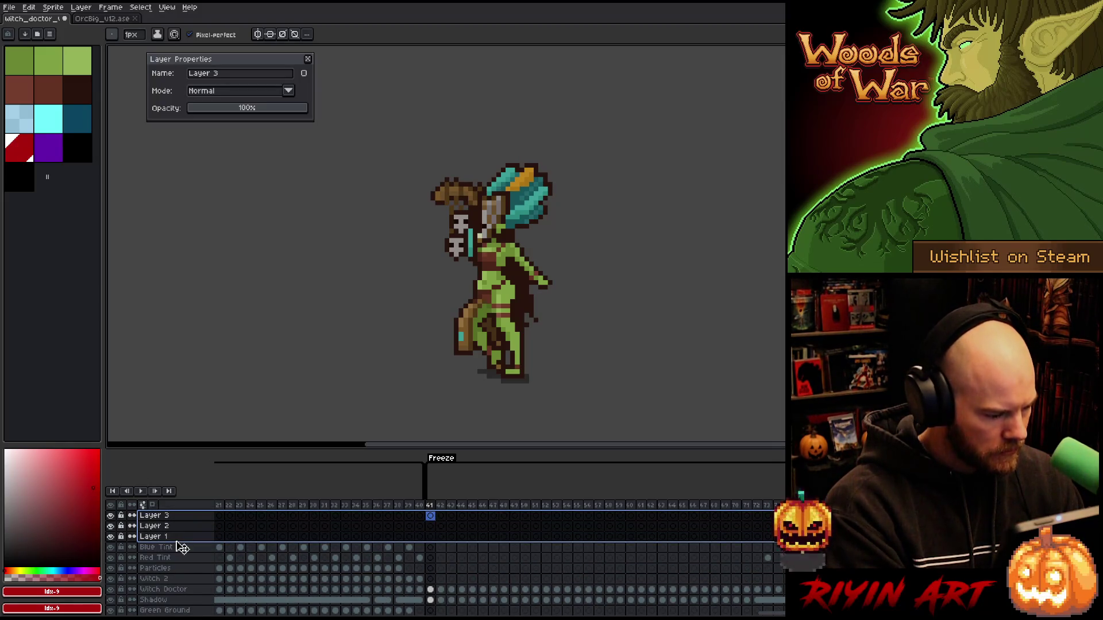
pyautogui.moveTo(181, 567); pyautogui.dragTo(181, 565)
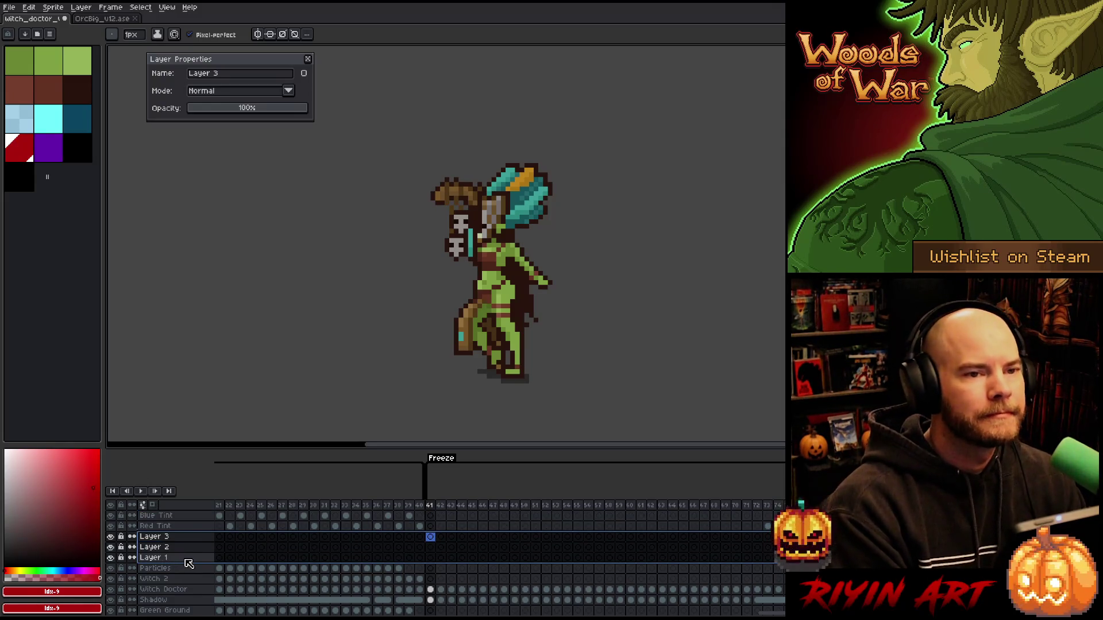
# Step: Rename Layer 3 to Ice Texture and Layer 2 to Ice Stroke
pyautogui.click(166, 540)
pyautogui.doubleClick(167, 540)
pyautogui.write('Ice Texture')
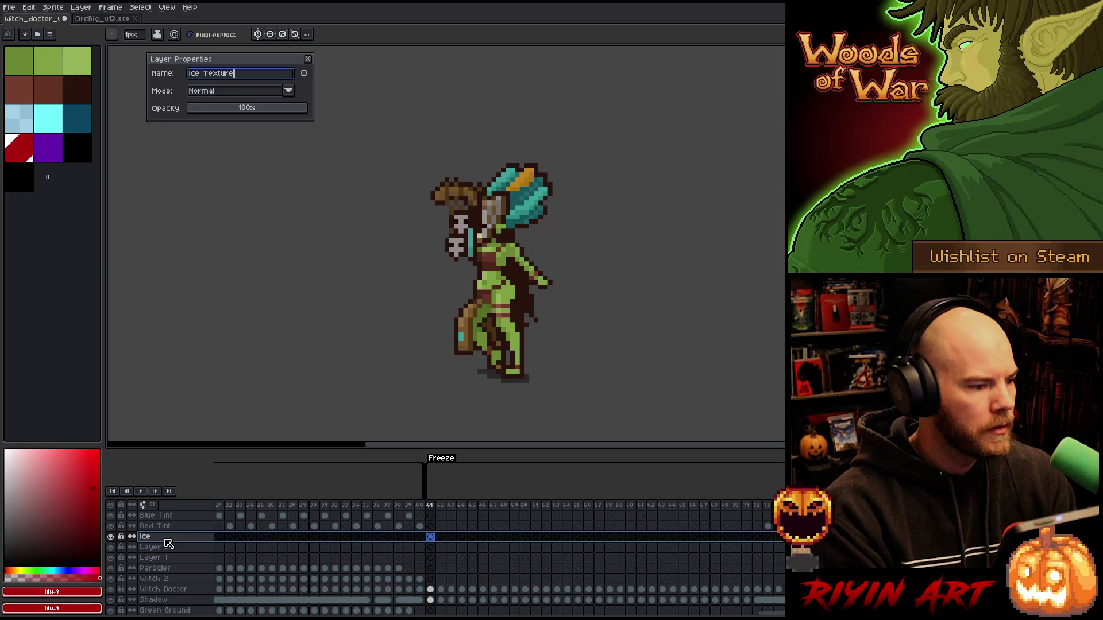
pyautogui.press('Return')
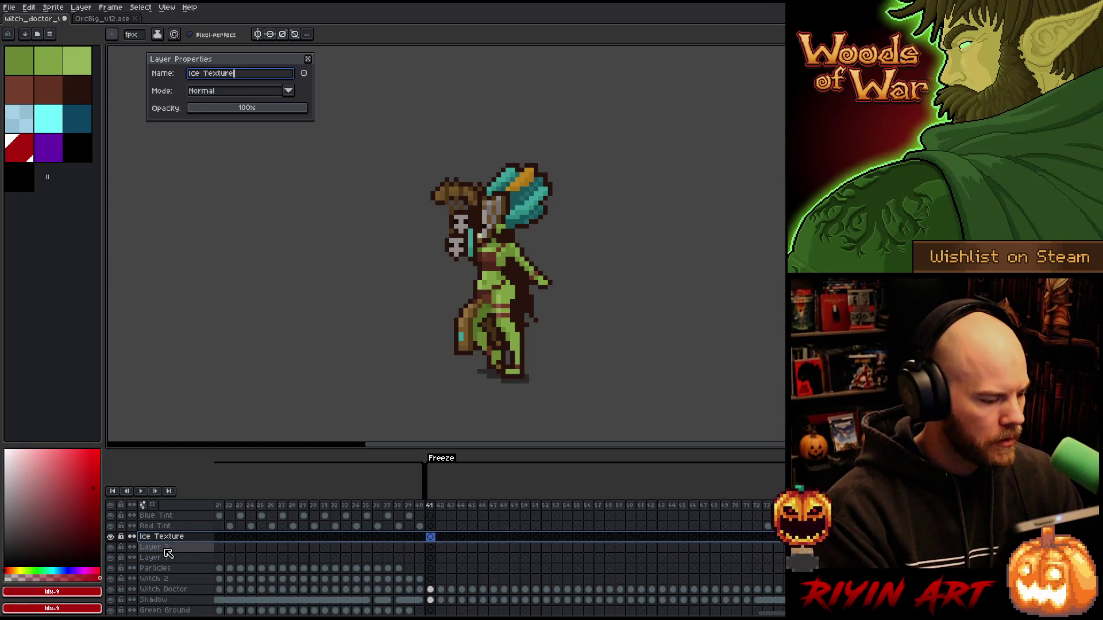
pyautogui.doubleClick(166, 548)
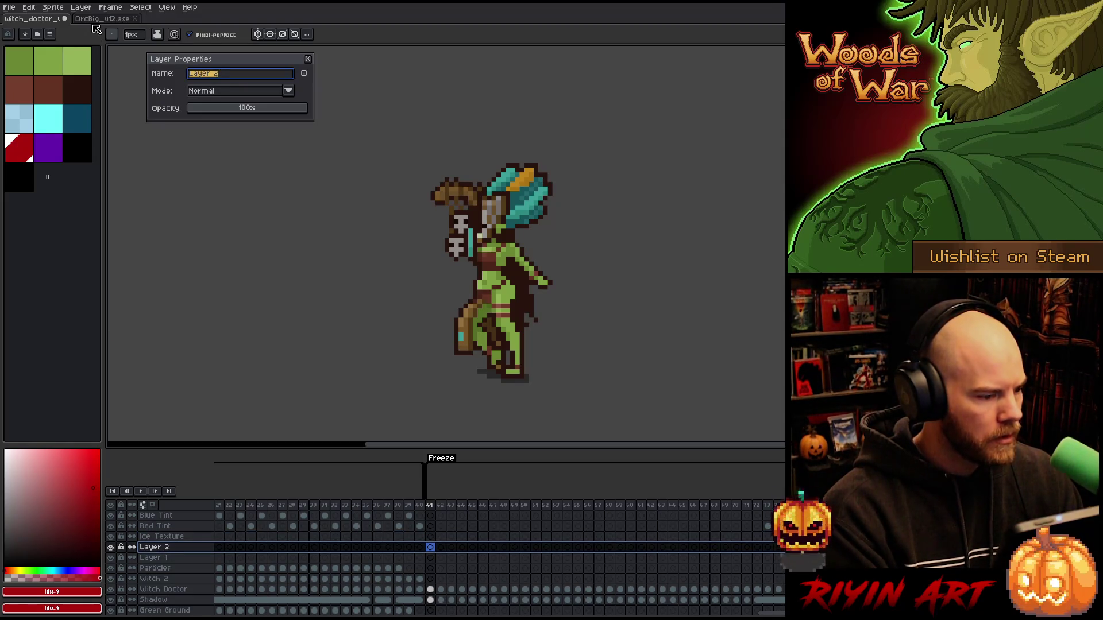
pyautogui.press('Return')
# Step: Rename Layer 1 to Ice Addition with Normal blend, then copy Witch Doctor cels from frame 41
pyautogui.doubleClick(159, 558)
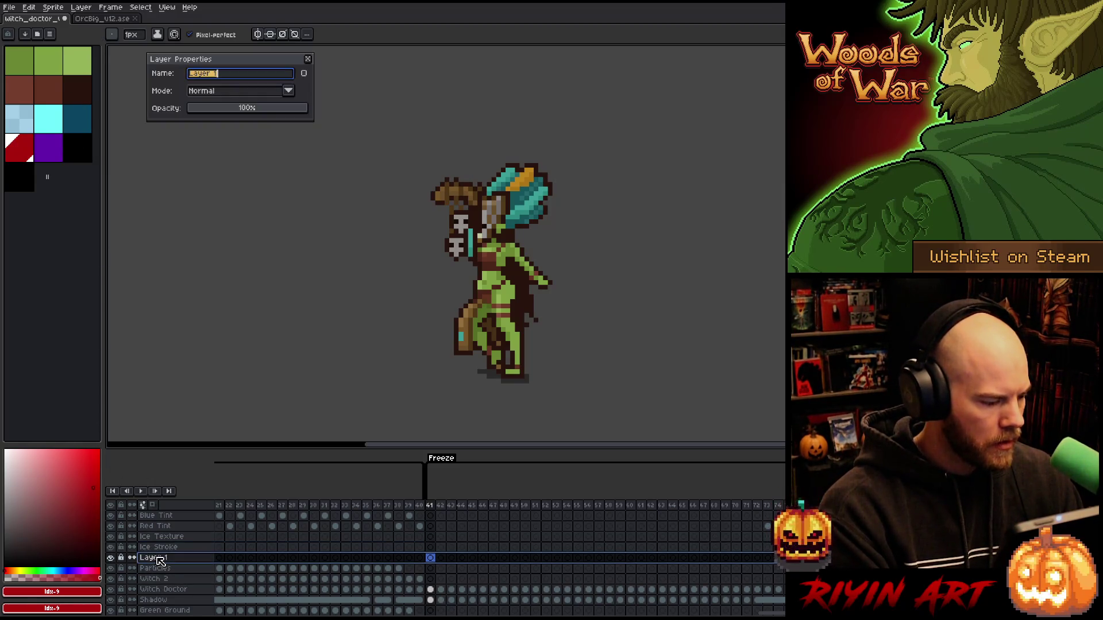
pyautogui.write('lec')
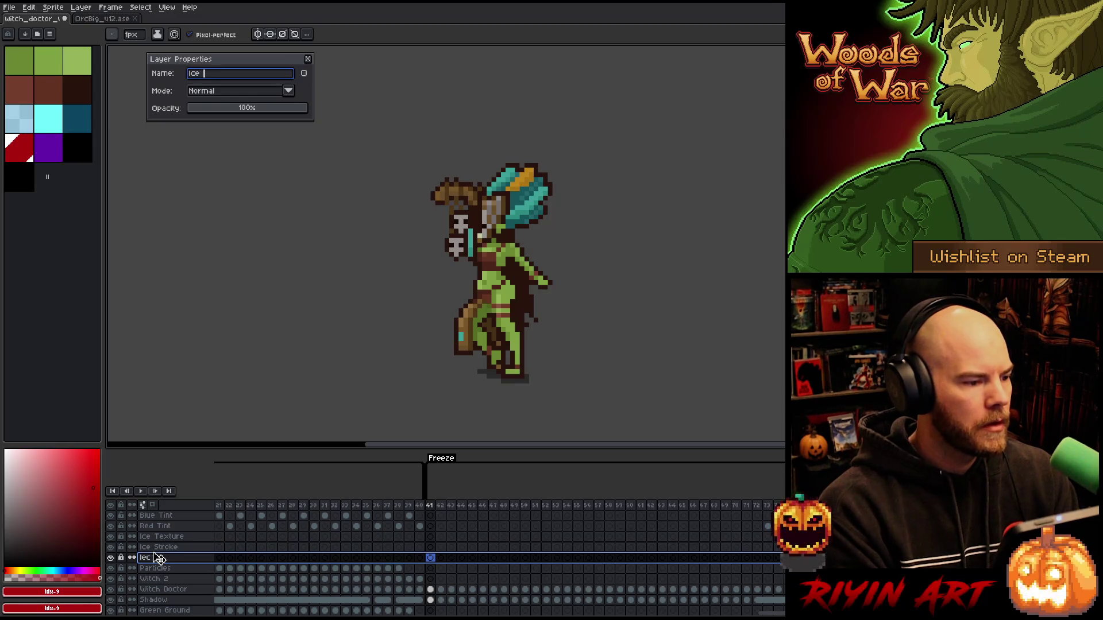
pyautogui.write('tion')
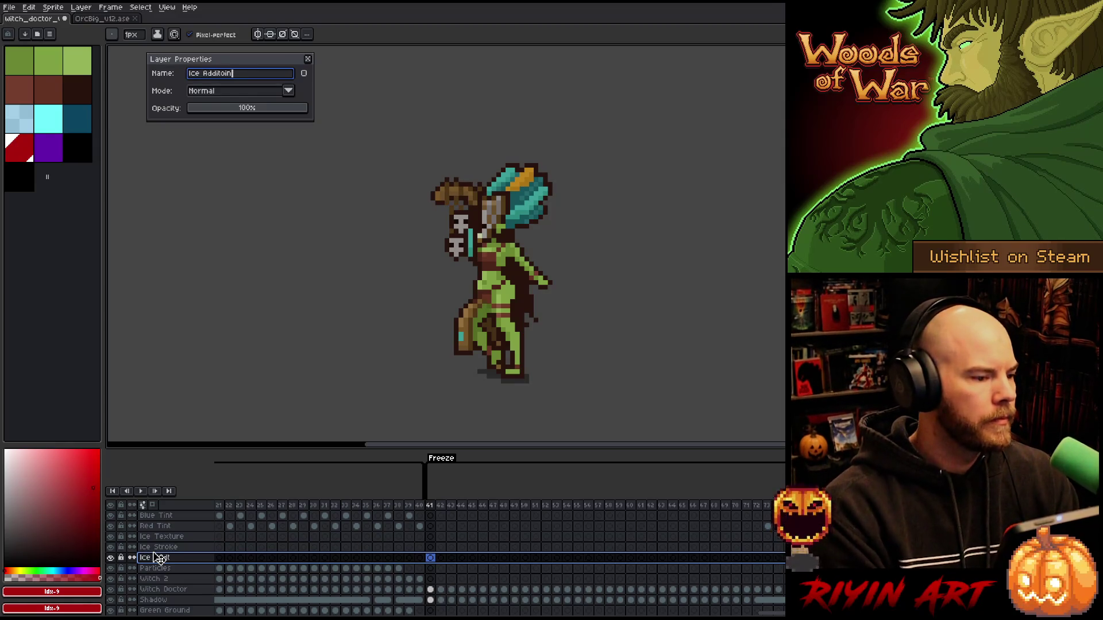
pyautogui.click(236, 92)
pyautogui.click(230, 95)
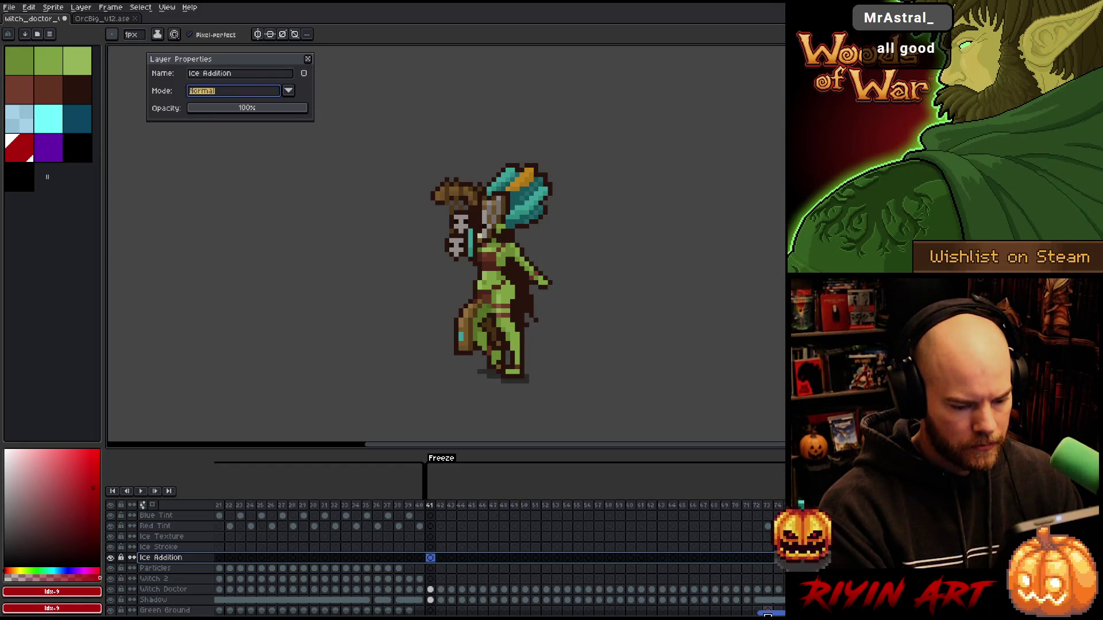
pyautogui.moveTo(435, 593); pyautogui.dragTo(781, 600)
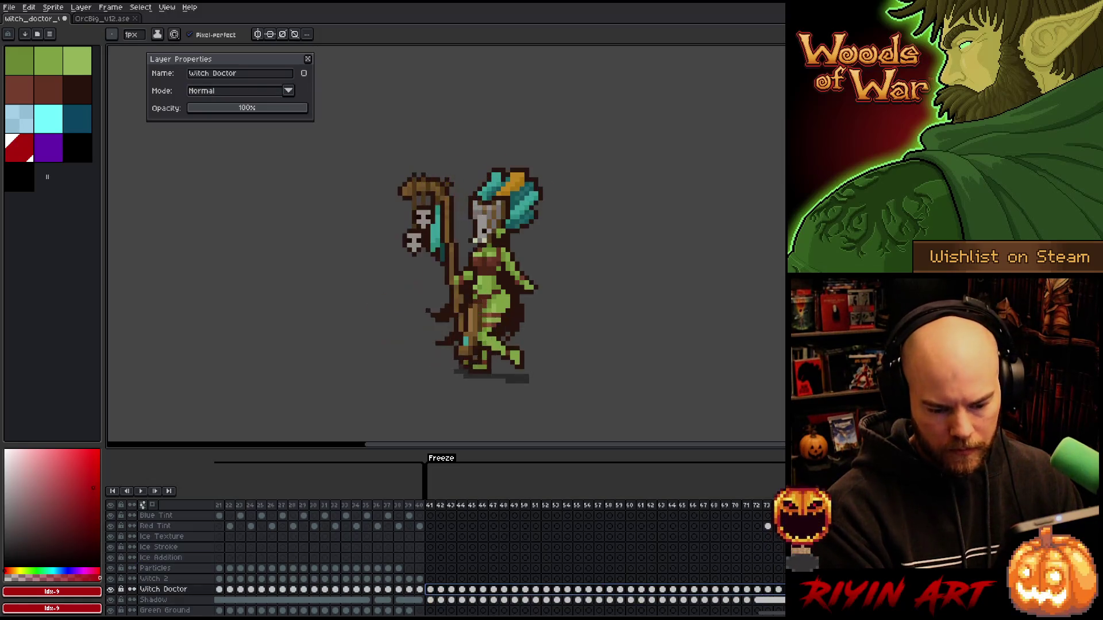
pyautogui.hotkey('ctrl', 'c')
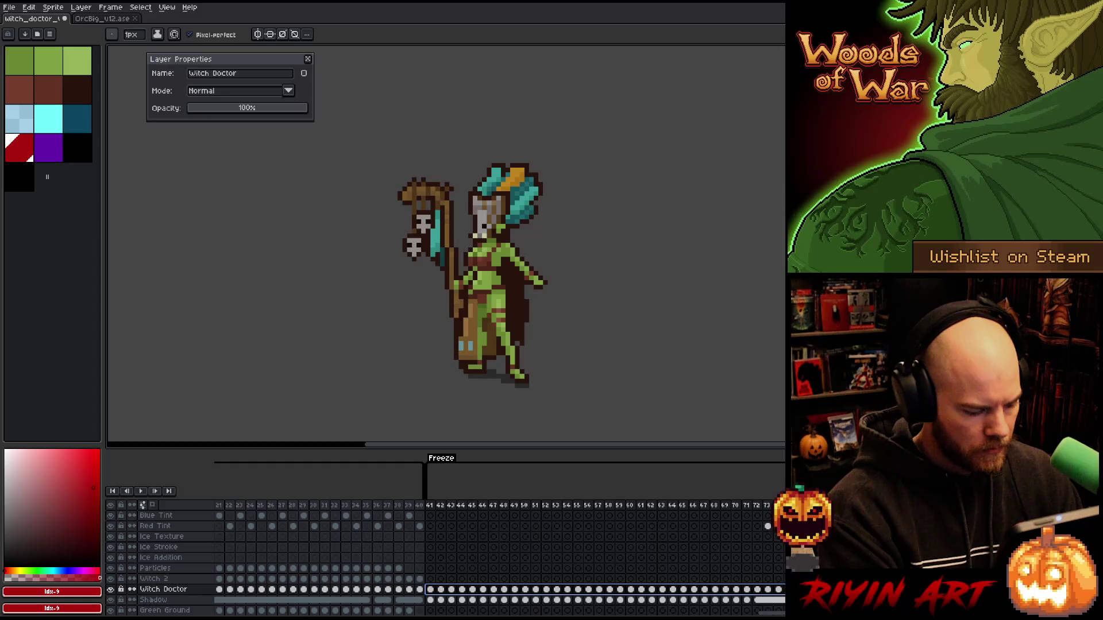
# Step: Paste the copied cels into Ice Stroke at frame 41, and move the Witch 2 cels in at frame 39
pyautogui.click(434, 548)
pyautogui.hotkey('ctrl', 'v')
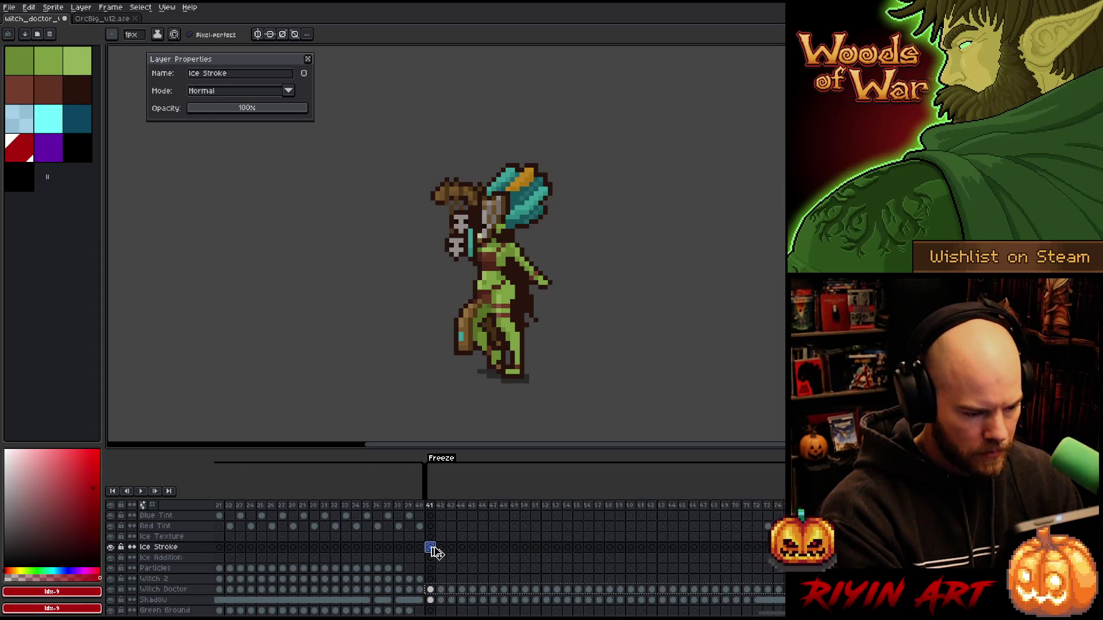
pyautogui.moveTo(770, 614)
pyautogui.mouseDown()
pyautogui.moveTo(247, 616)
pyautogui.moveTo(465, 615)
pyautogui.moveTo(406, 592)
pyautogui.moveTo(517, 579)
pyautogui.moveTo(783, 579)
pyautogui.mouseUp()
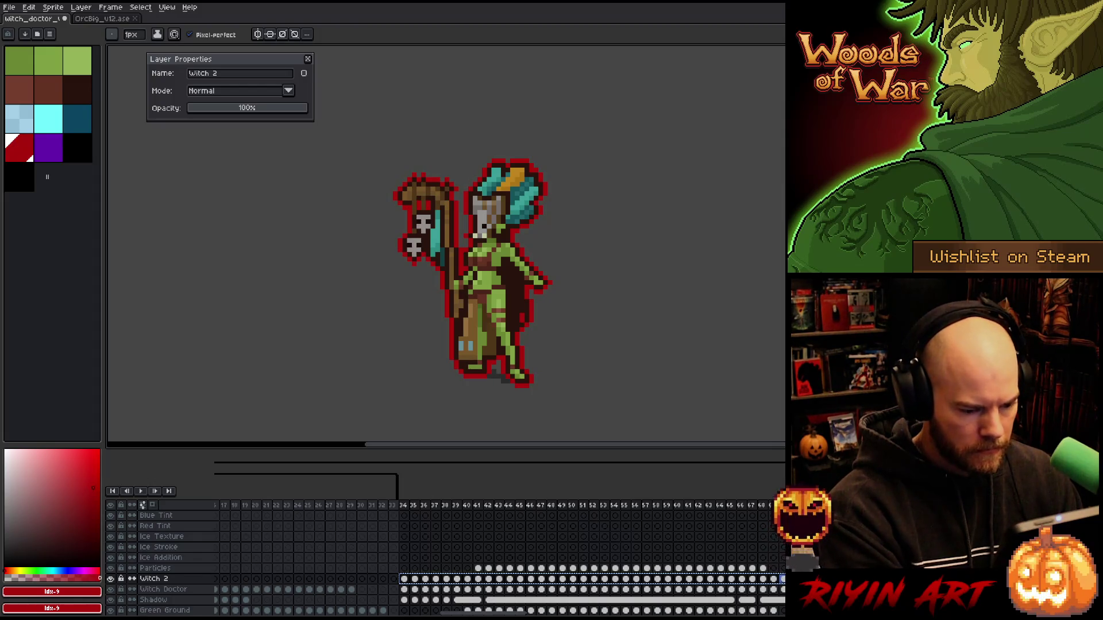
pyautogui.press('Delete')
pyautogui.hscroll(10, 465, 551)
pyautogui.hscroll(1, 465, 552)
pyautogui.hscroll(-20, 466, 551)
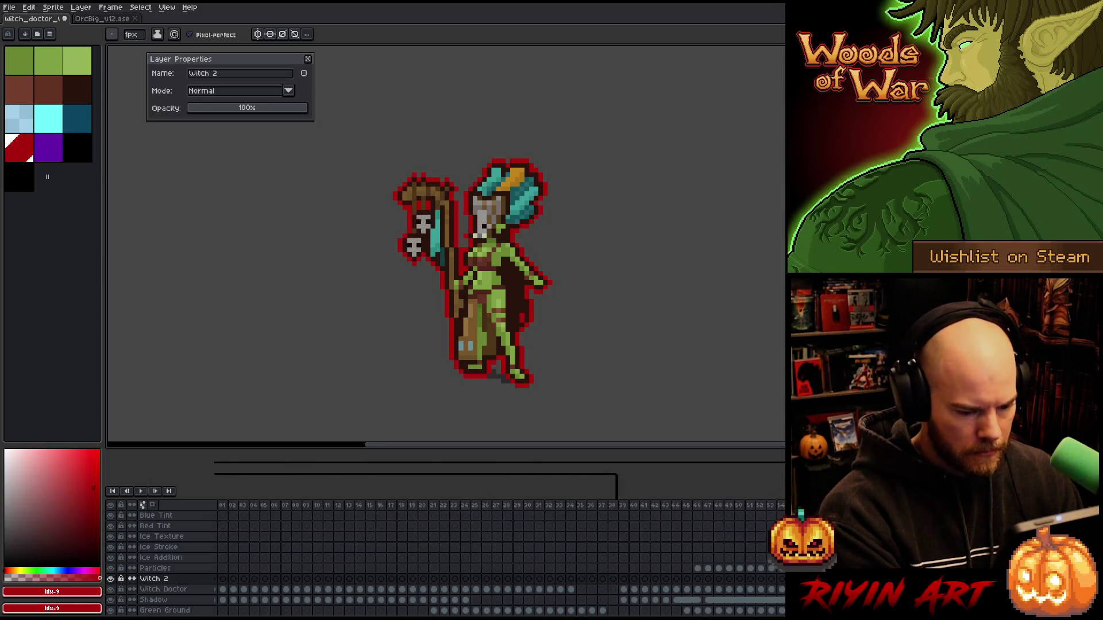
pyautogui.click(628, 549)
pyautogui.hotkey('ctrl', 'v')
pyautogui.moveTo(624, 548)
pyautogui.mouseDown()
pyautogui.moveTo(703, 547)
pyautogui.moveTo(628, 547)
pyautogui.mouseUp()
# Step: Replace the red outline pixels in the pasted Ice Stroke cels with full transparency
pyautogui.hotkey('shift', 'r')
pyautogui.click(338, 480)
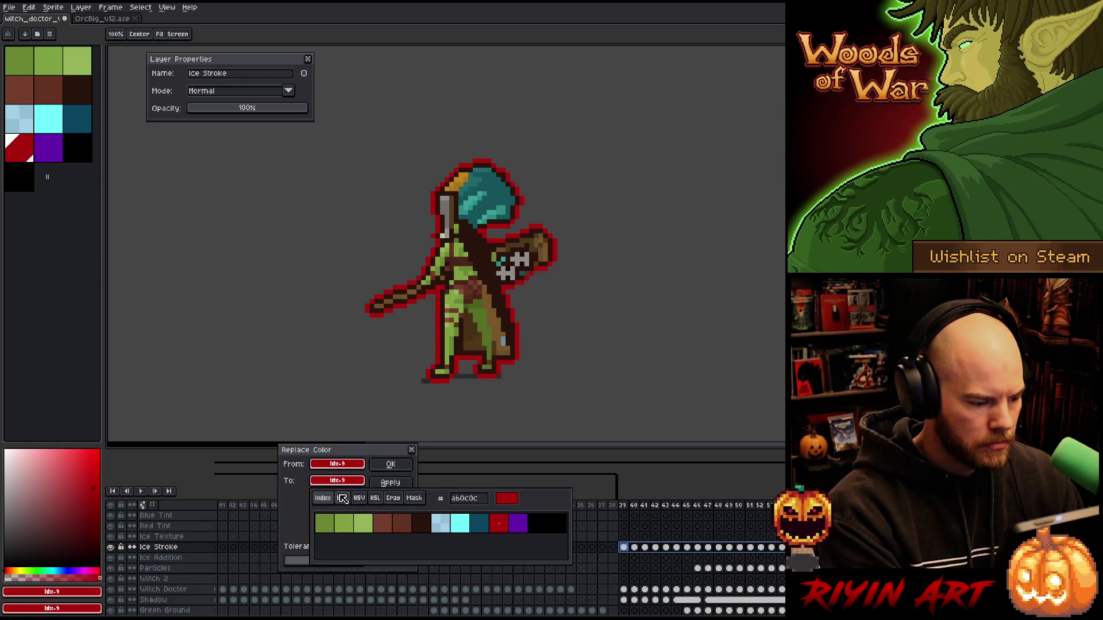
pyautogui.click(364, 497)
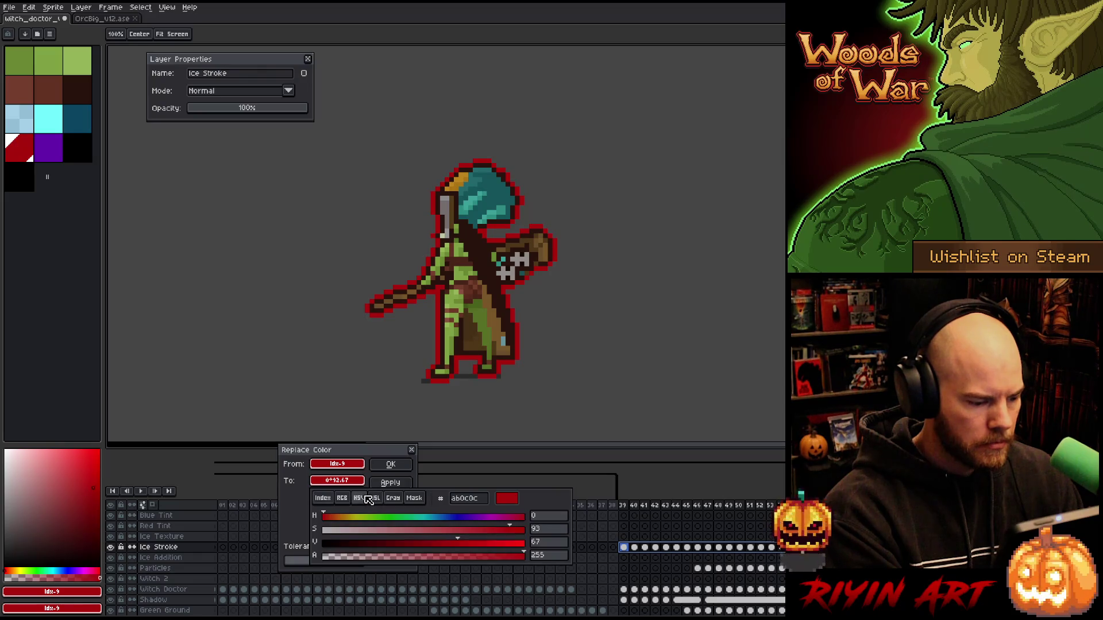
pyautogui.moveTo(401, 556); pyautogui.dragTo(323, 556)
pyautogui.click(389, 465)
pyautogui.click(634, 505)
pyautogui.press('Right')
pyautogui.press('Right')
pyautogui.press('Right')
pyautogui.press('Right')
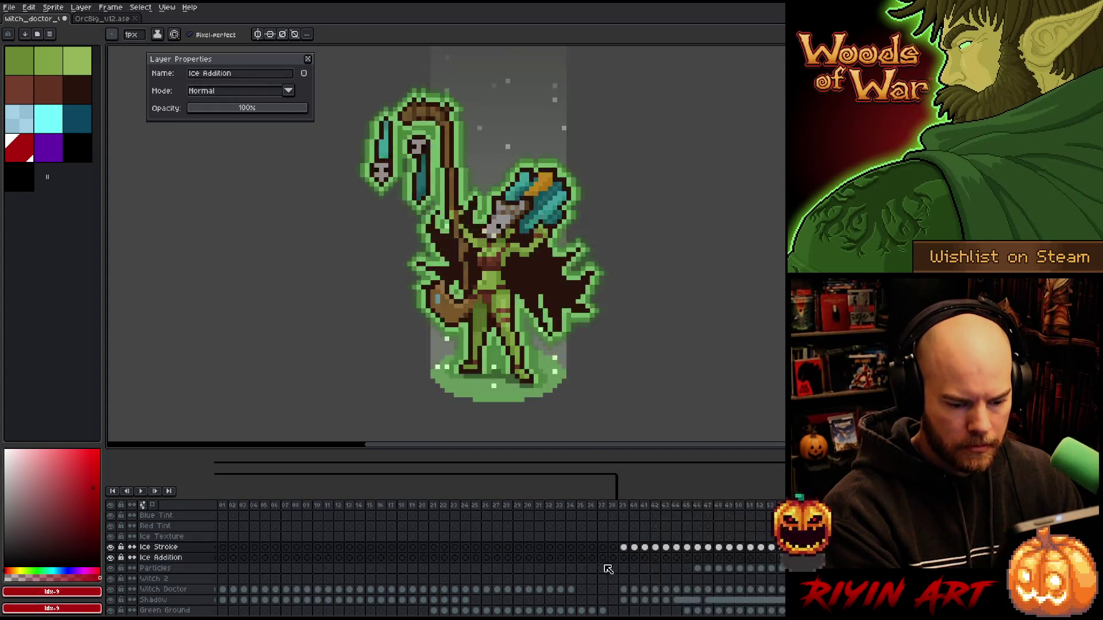
pyautogui.moveTo(220, 548); pyautogui.dragTo(702, 550)
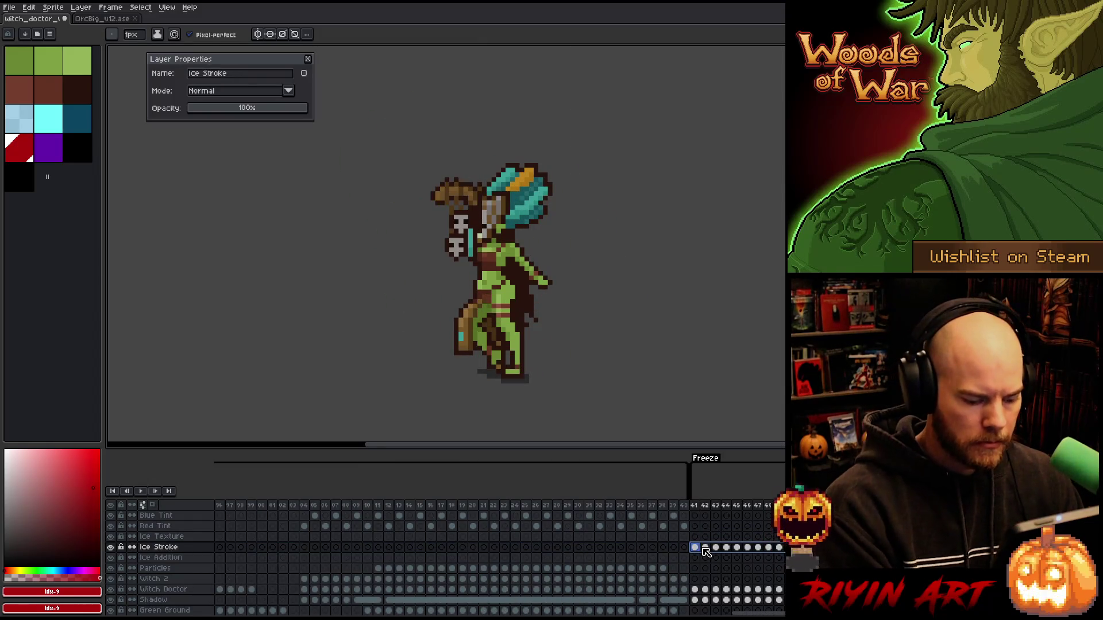
pyautogui.hotkey('ctrl', 'u')
# Step: Set Lightness to -100 so the Ice Stroke Freeze cels become solid black silhouettes
pyautogui.moveTo(646, 119); pyautogui.dragTo(402, 128)
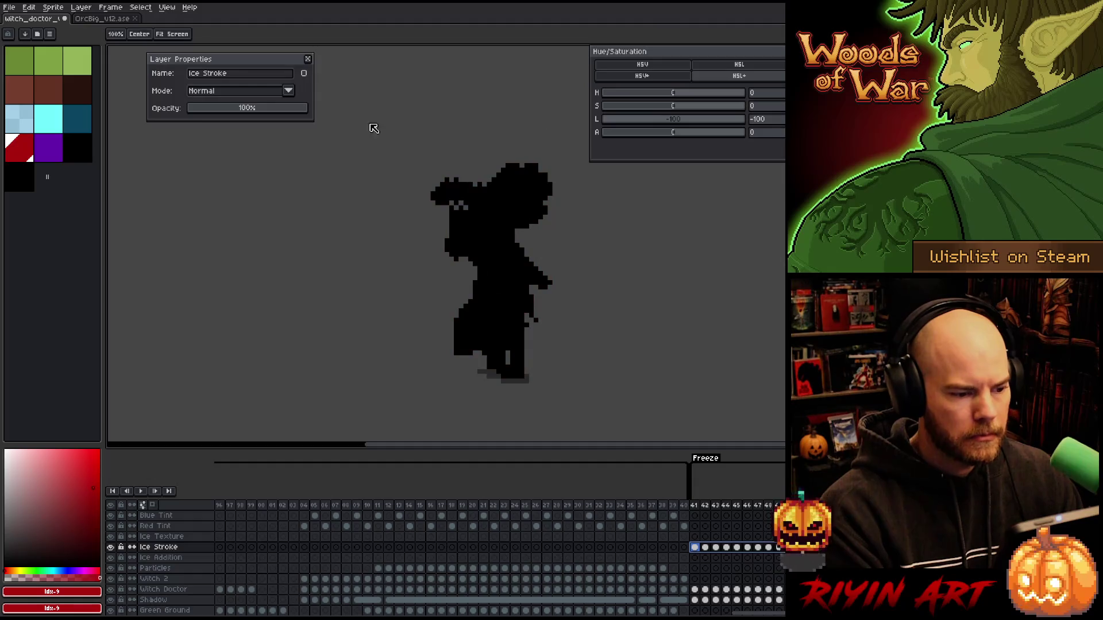
pyautogui.press('Return')
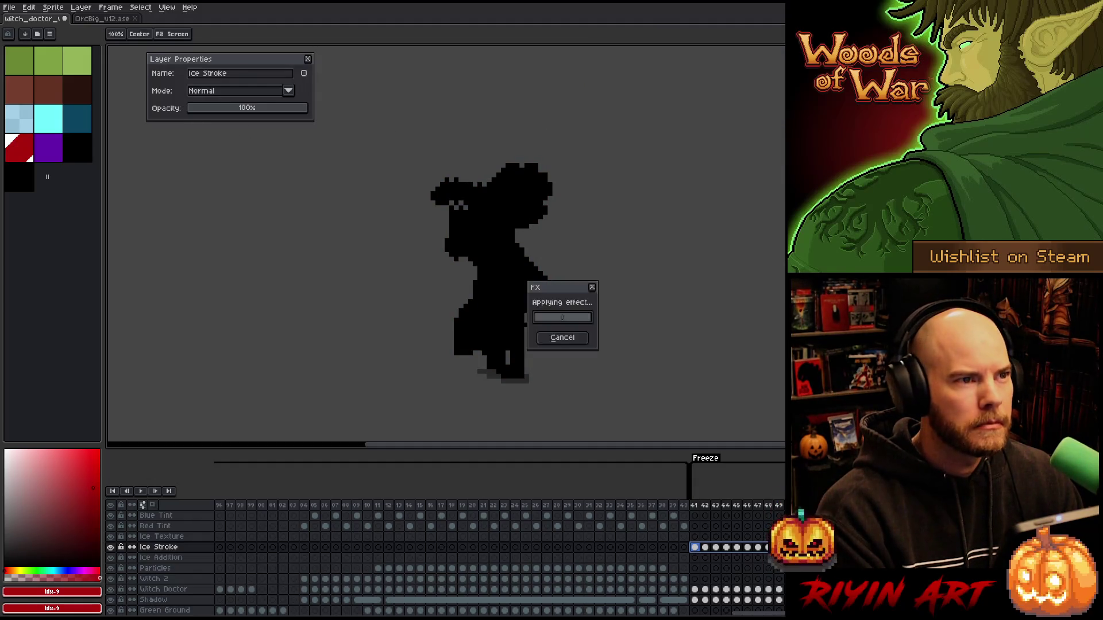
pyautogui.scroll(-1, 499, 227)
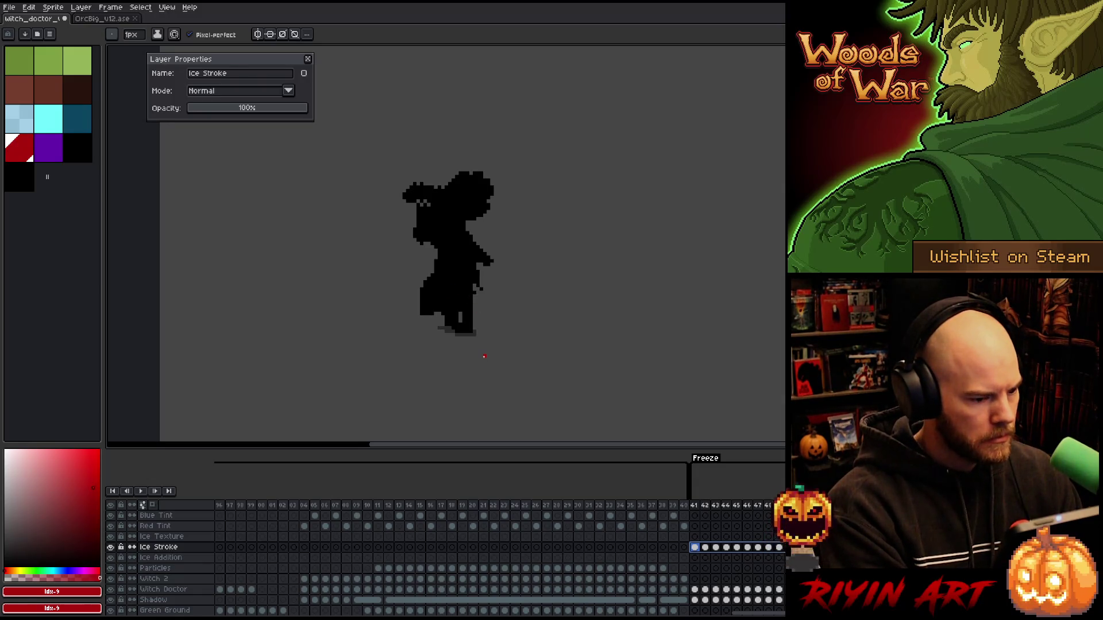
# Step: Copy the black Ice Stroke cels and paste them into Ice Addition at frame 41
pyautogui.hotkey('ctrl', 'c')
pyautogui.click(695, 558)
pyautogui.hotkey('ctrl', 'v')
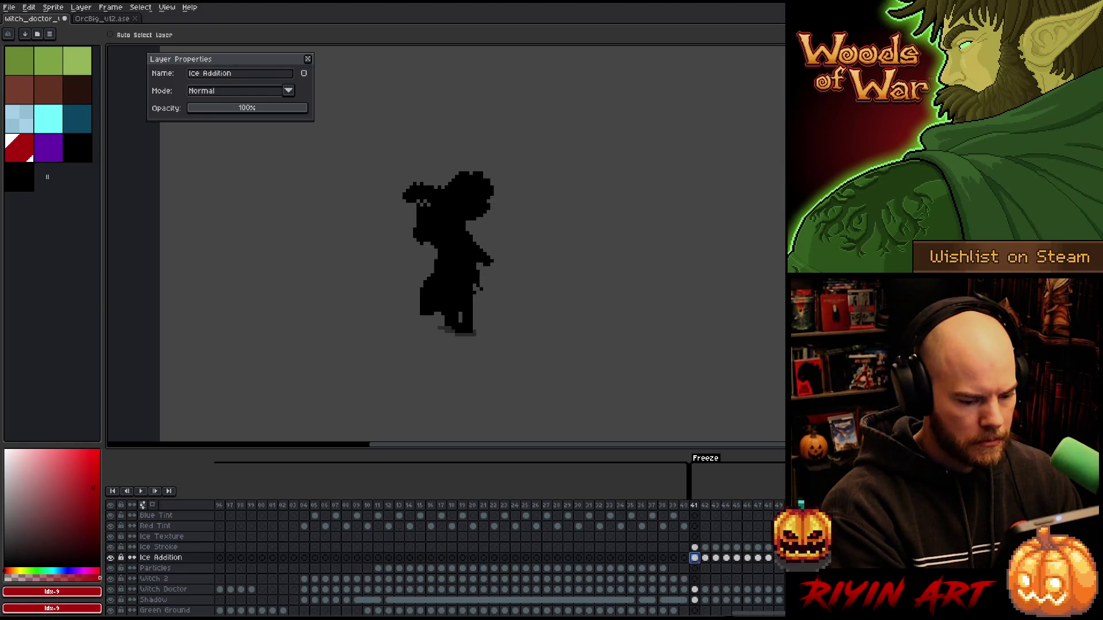
# Step: Save the witch doctor file and return to the Ice Stroke cel at frame 41
pyautogui.hscroll(10, 499, 558)
pyautogui.hscroll(5, 500, 557)
pyautogui.hscroll(-15, 777, 609)
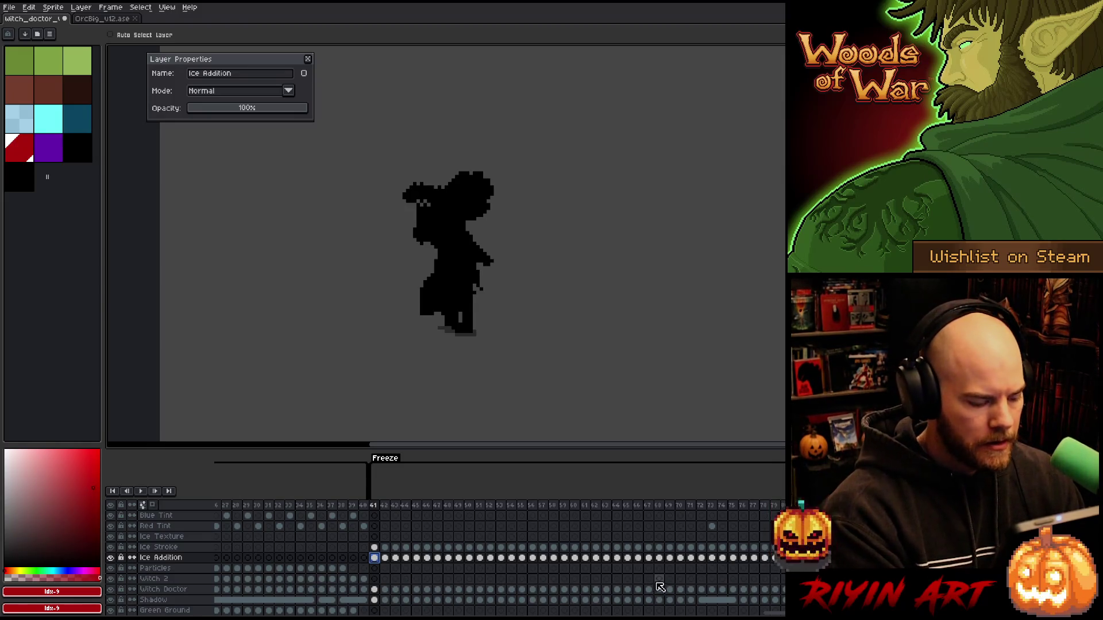
pyautogui.hotkey('ctrl', 's')
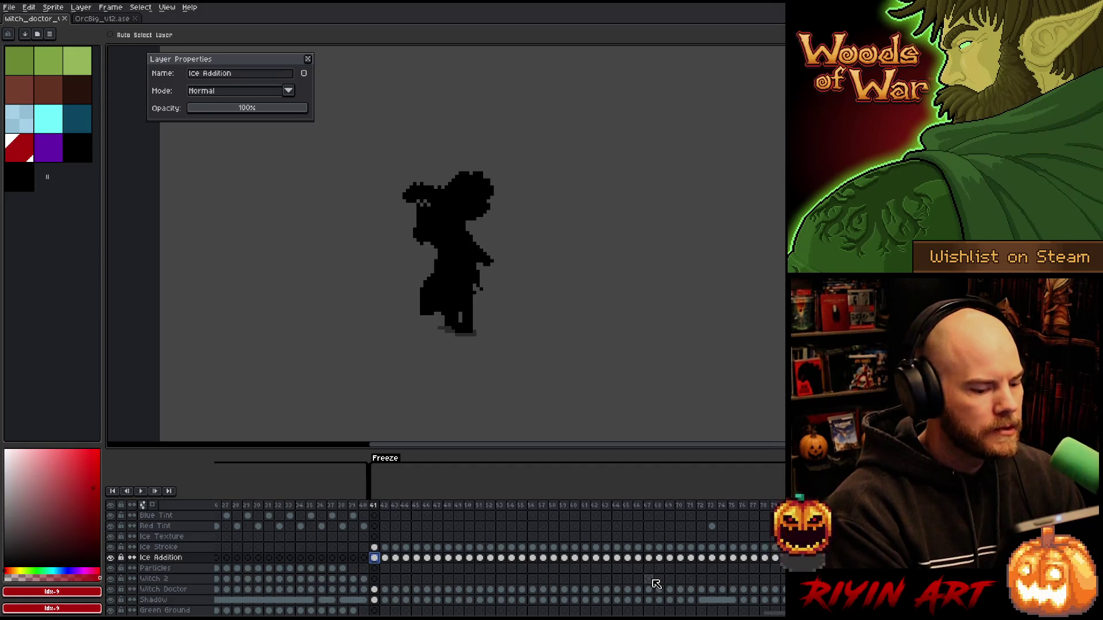
pyautogui.hscroll(-5, 500, 558)
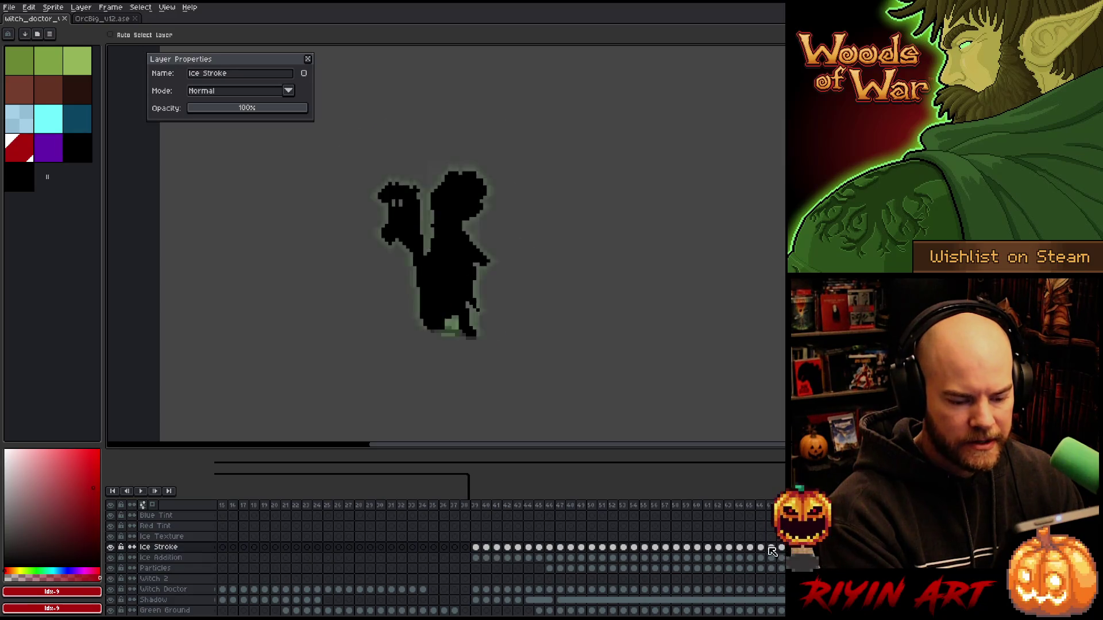
pyautogui.click(177, 558)
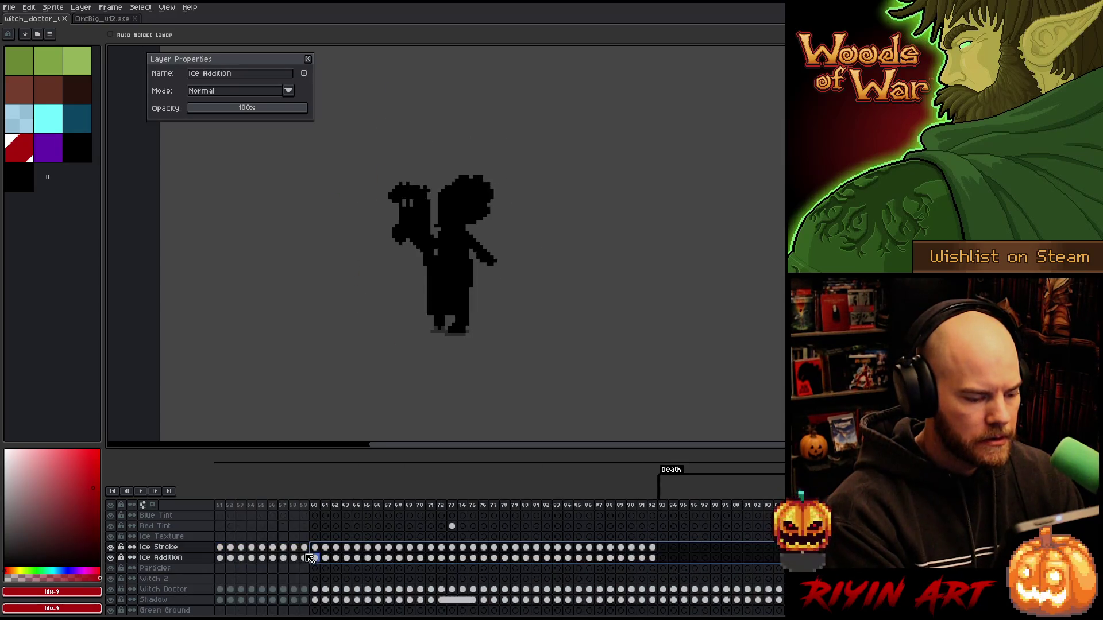
pyautogui.click(203, 548)
pyautogui.moveTo(202, 550); pyautogui.dragTo(405, 553)
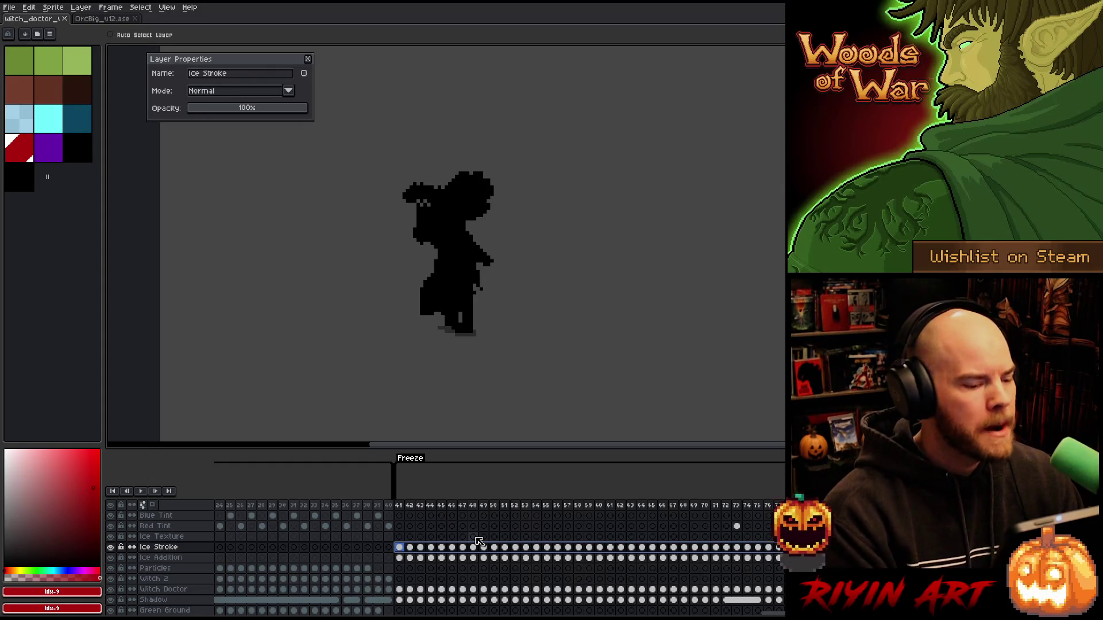
# Step: Pick light blue as the drawing colour and select the Ice Stroke cel at frame 41
pyautogui.press('b')
pyautogui.click(14, 121)
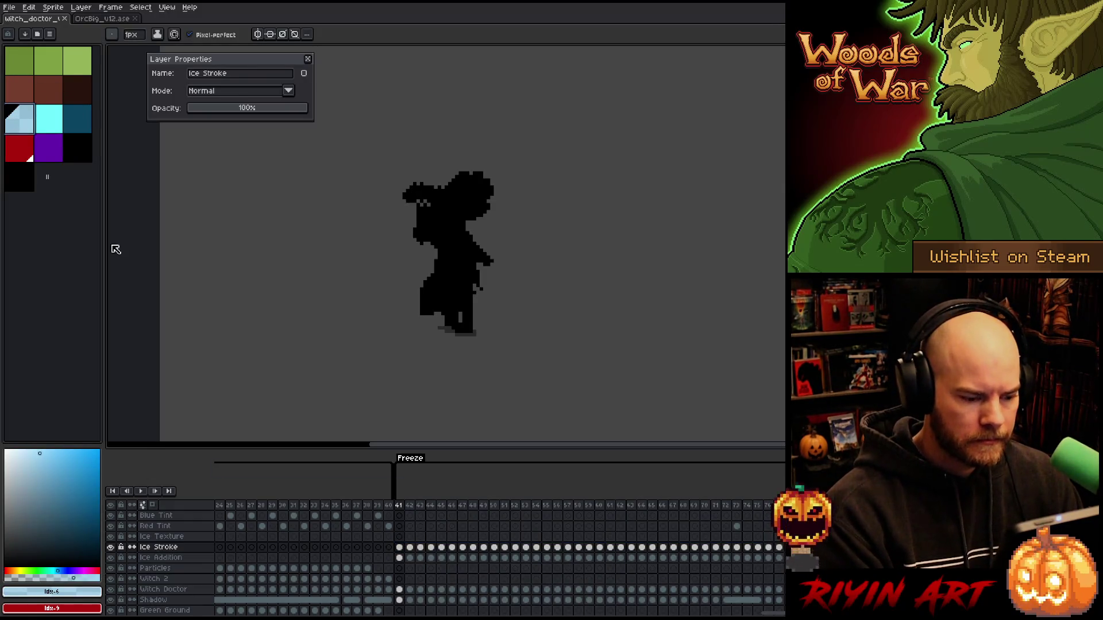
pyautogui.hscroll(-3, 499, 552)
pyautogui.hscroll(2, 499, 551)
pyautogui.moveTo(557, 552); pyautogui.dragTo(178, 547)
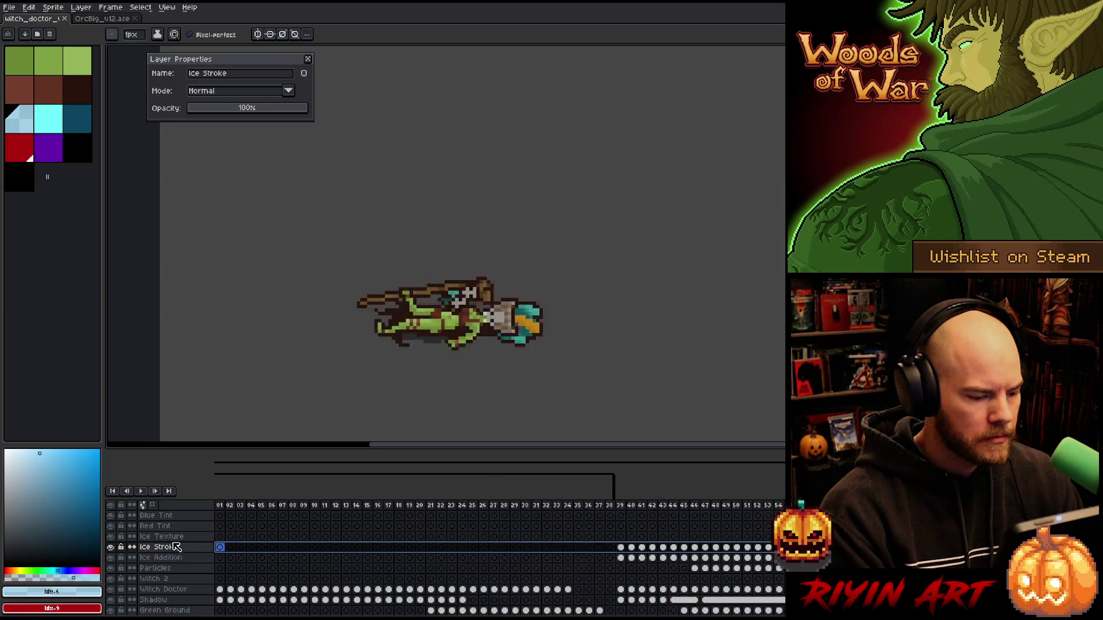
pyautogui.click(526, 557)
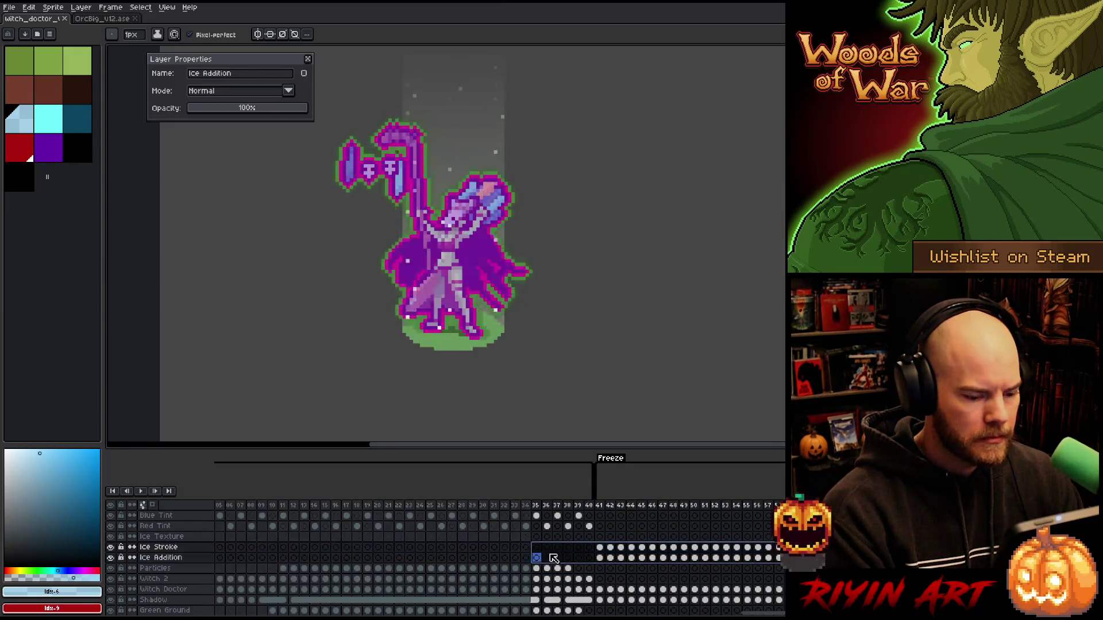
pyautogui.click(599, 546)
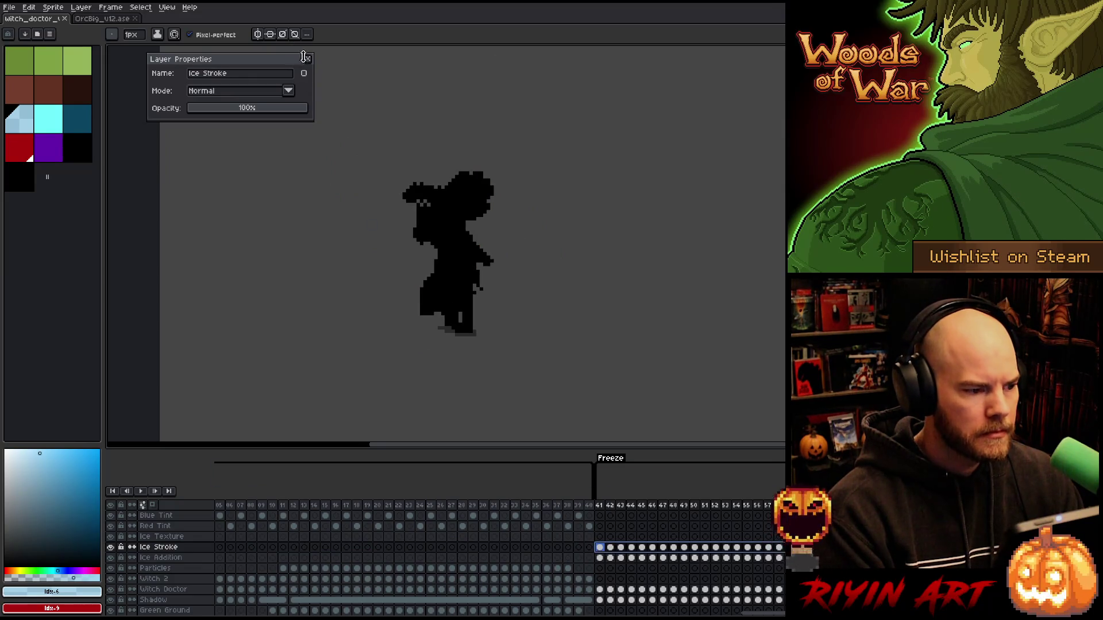
pyautogui.moveTo(402, 198); pyautogui.dragTo(297, 189)
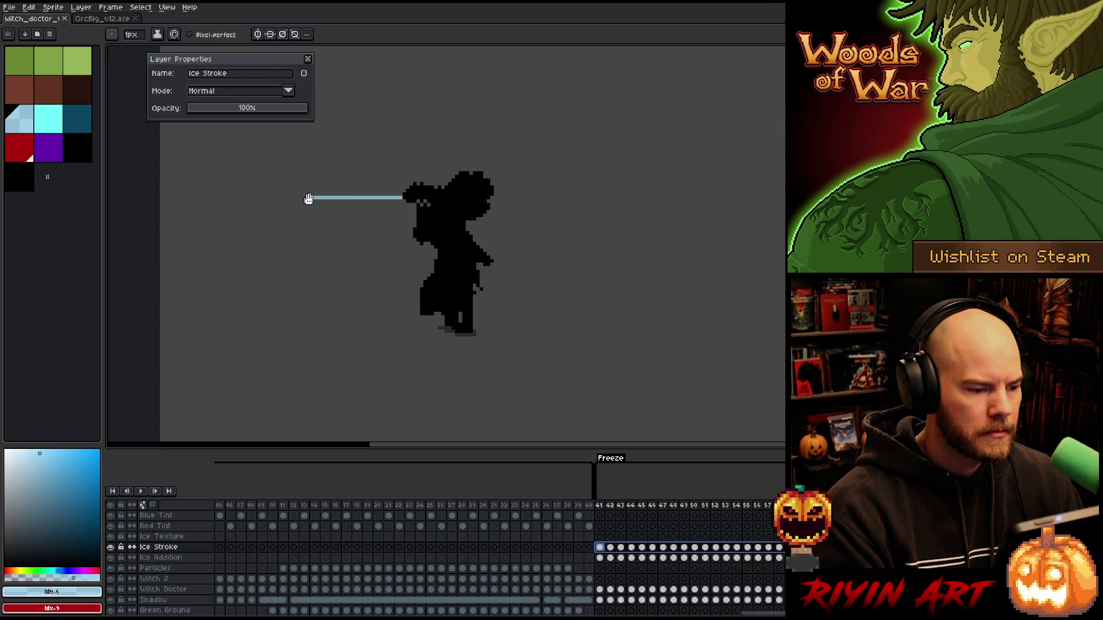
pyautogui.hotkey('ctrl', 'z')
# Step: Apply the Outline effect twice for a thick light-blue border around the silhouette
pyautogui.hotkey('shift', 'o')
pyautogui.press('Return')
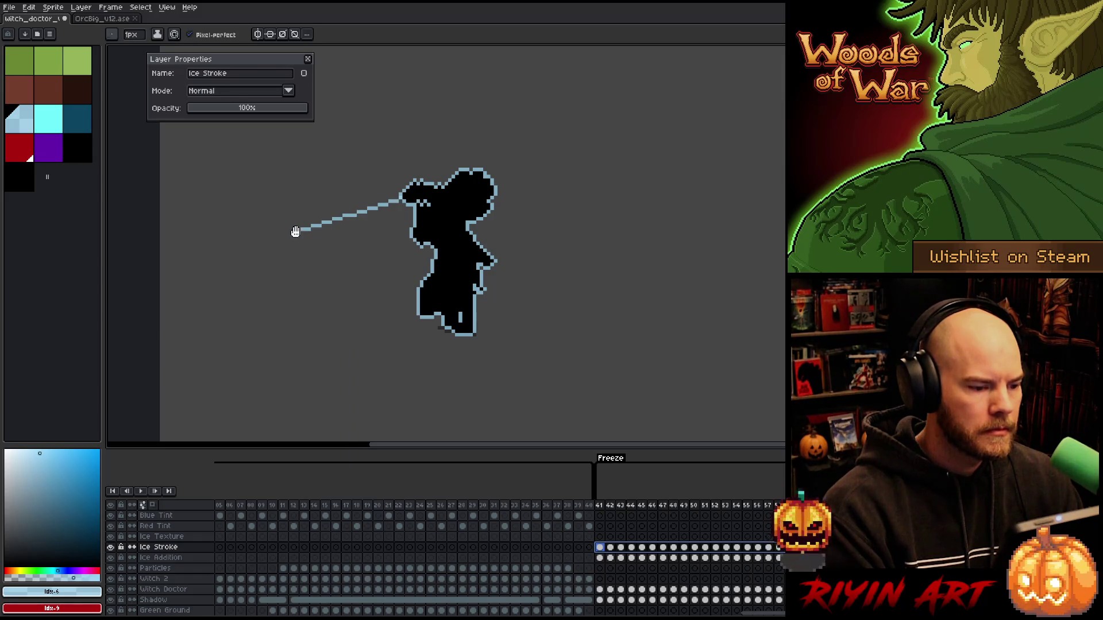
pyautogui.hotkey('shift', 'o')
pyautogui.press('Return')
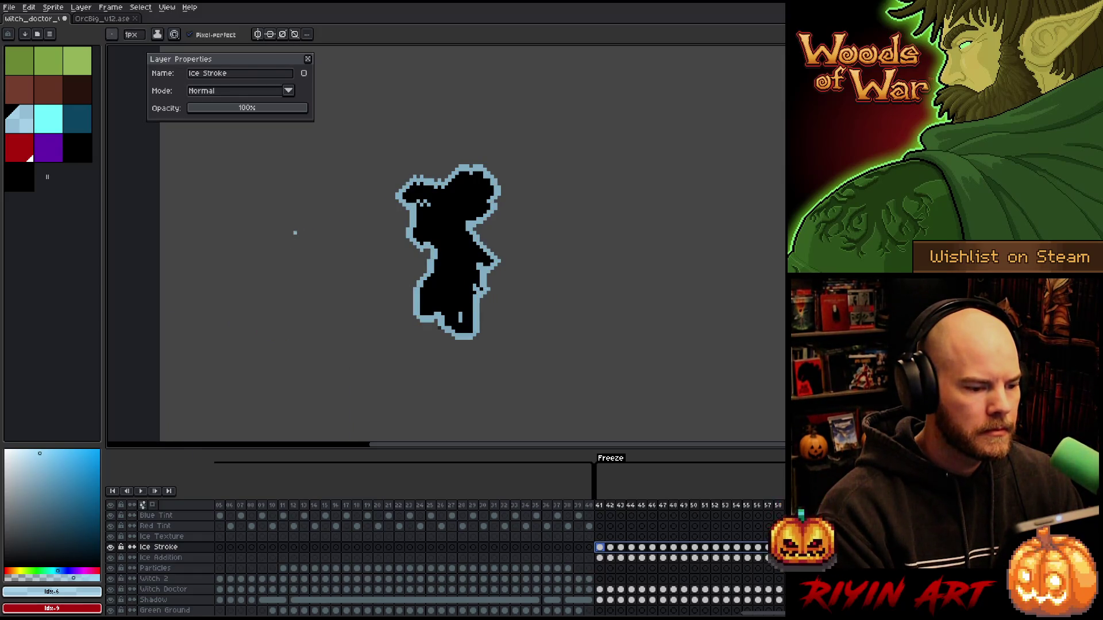
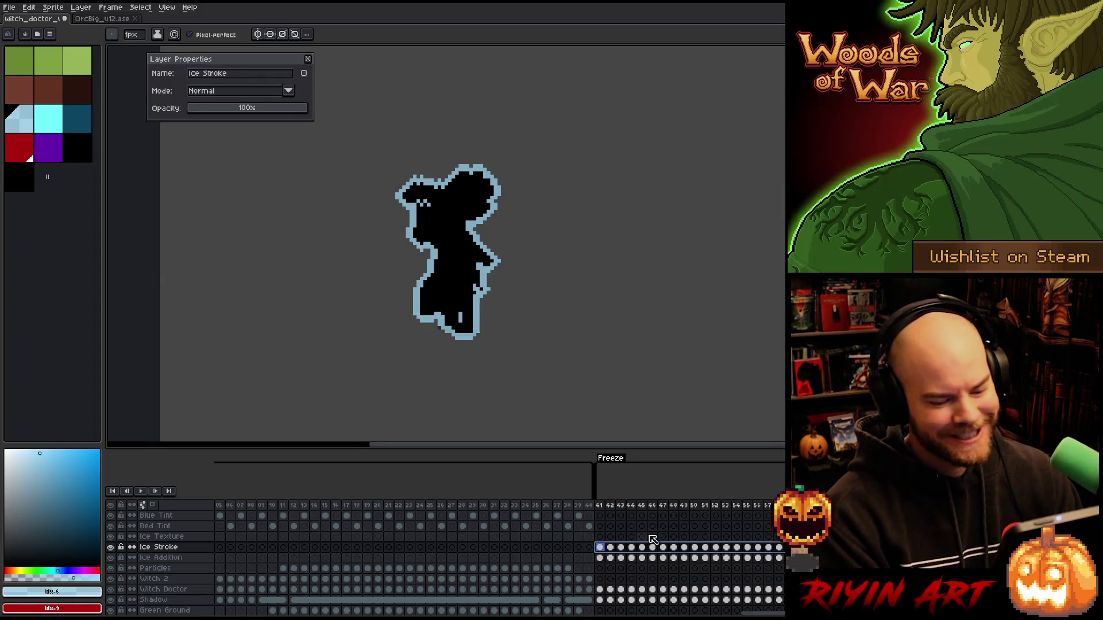
# Step: Review the animation, stop on frame 41, and add another pale blue outline ring
pyautogui.moveTo(694, 507); pyautogui.dragTo(778, 507)
pyautogui.click(245, 547)
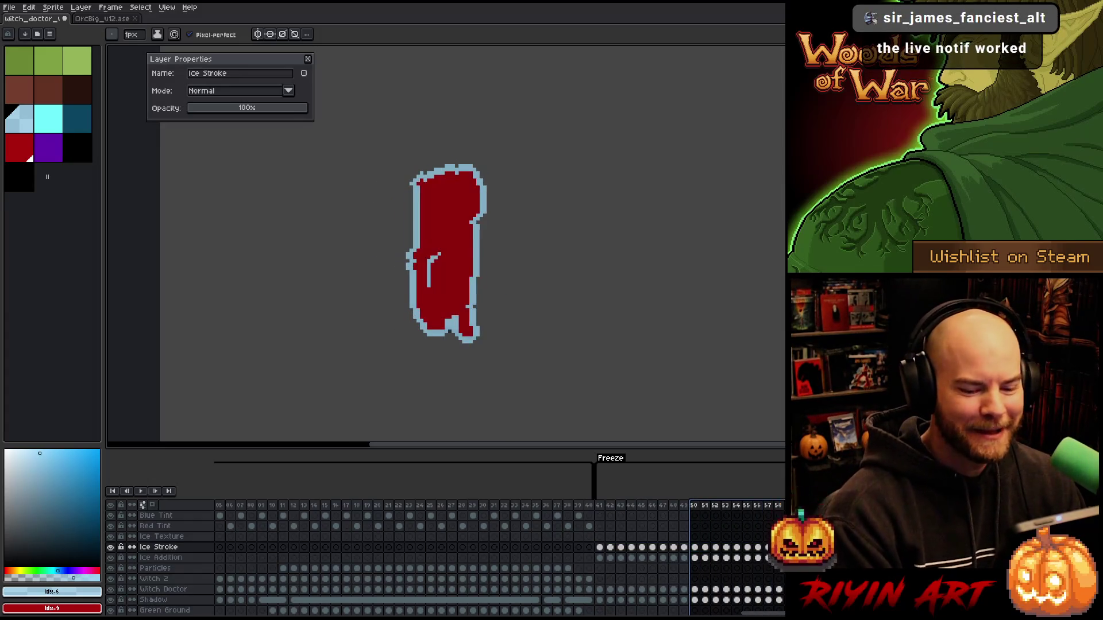
pyautogui.hscroll(-10, 660, 509)
pyautogui.moveTo(615, 506); pyautogui.dragTo(648, 513)
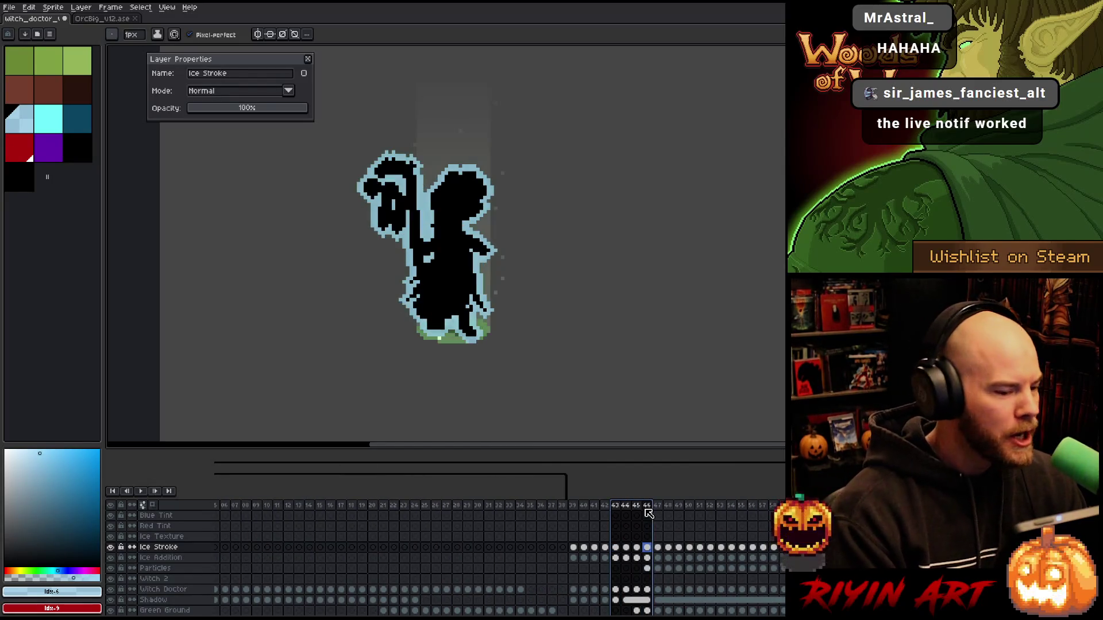
pyautogui.press('Return')
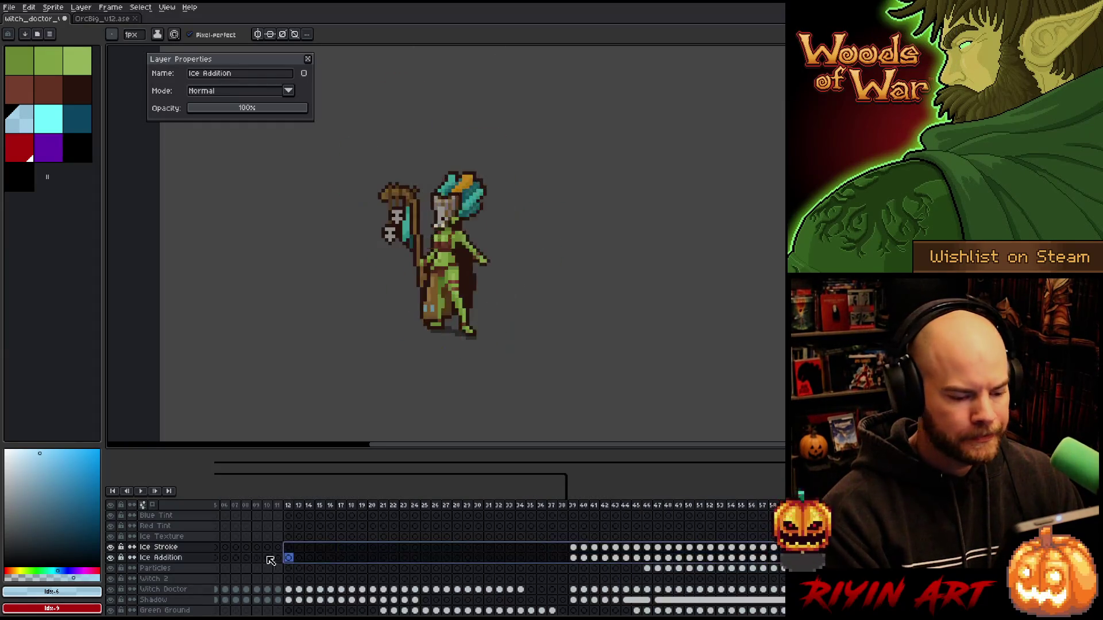
pyautogui.press('Return')
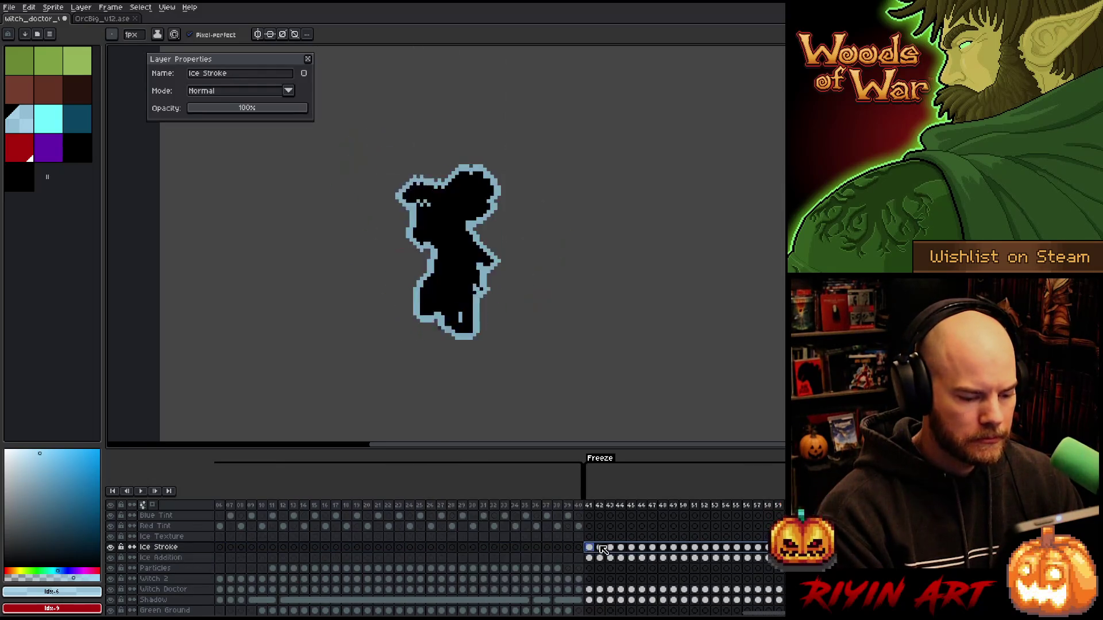
pyautogui.hotkey('shift', 'o')
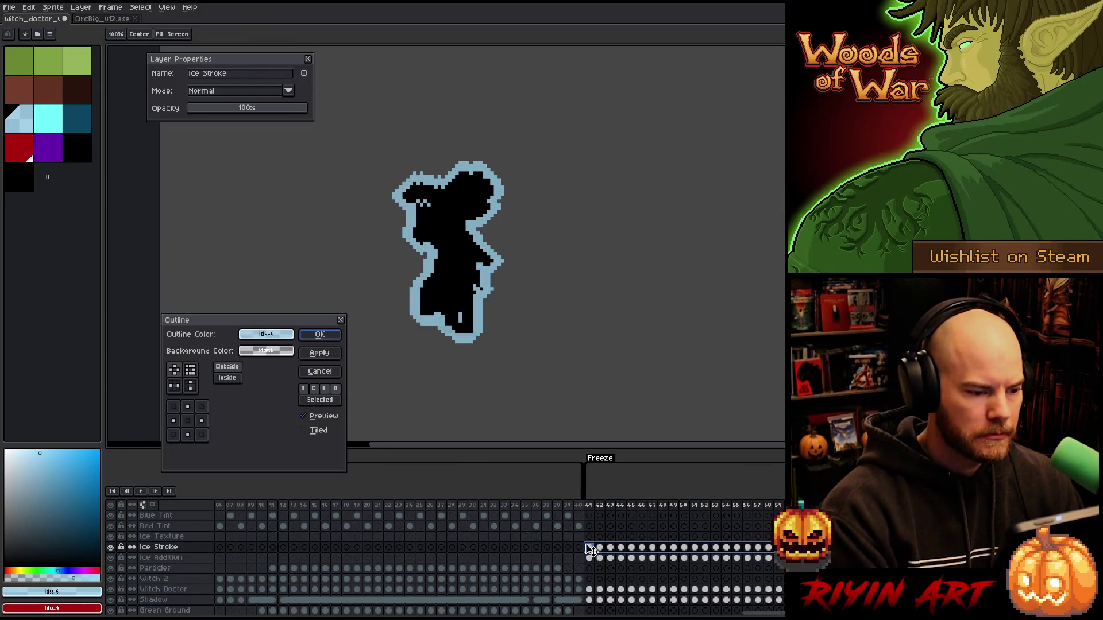
pyautogui.click(323, 336)
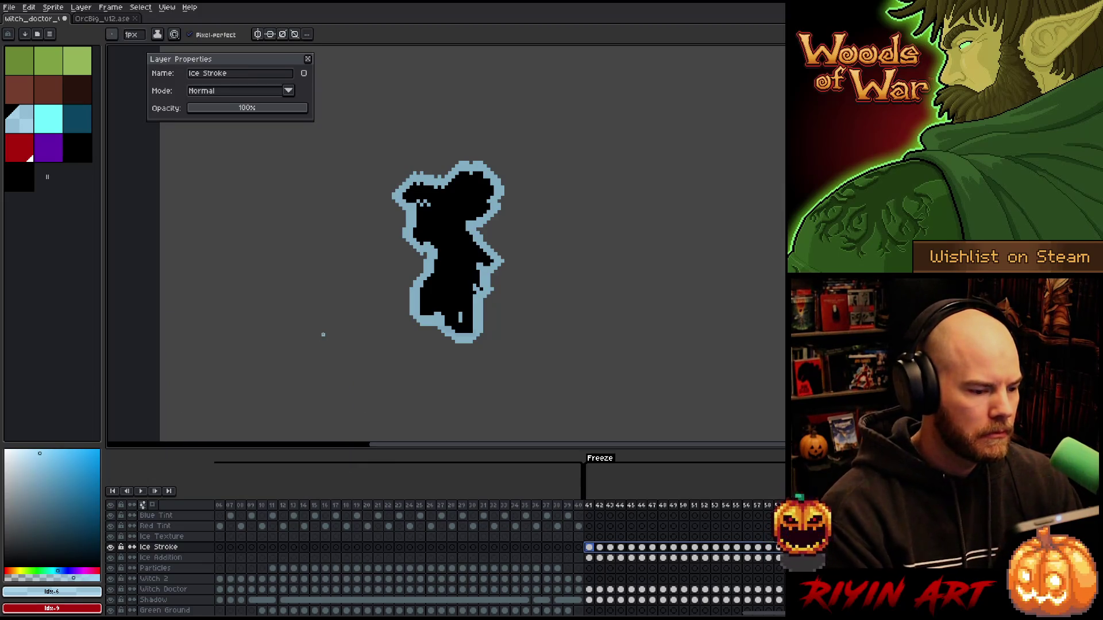
# Step: Edge the frame-41 Ice Stroke silhouette with a cyan outline ring
pyautogui.click(60, 126)
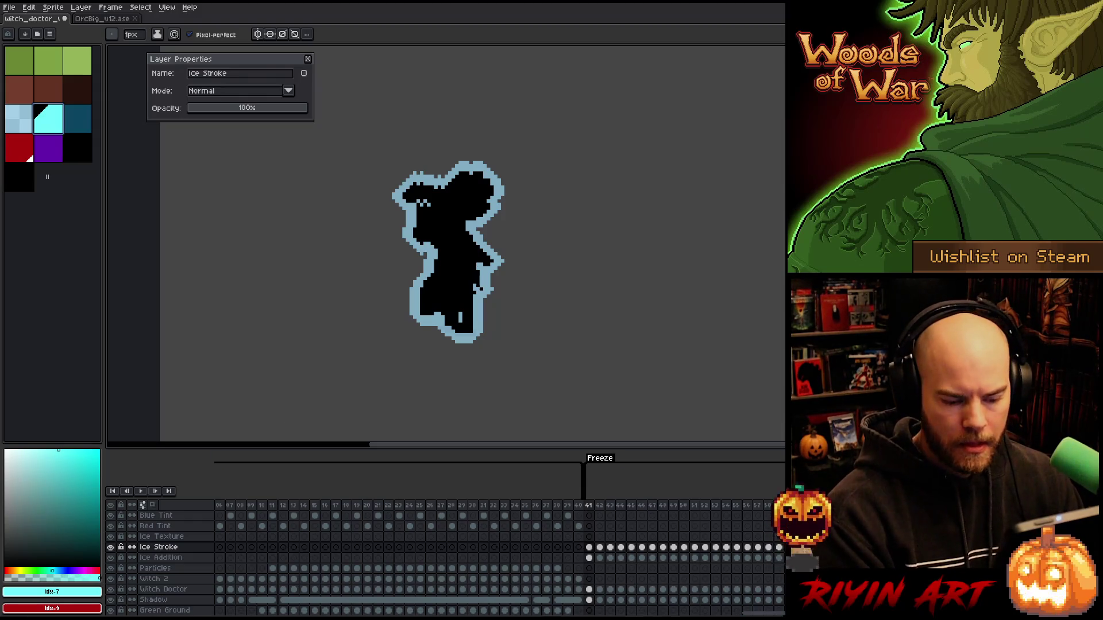
pyautogui.hscroll(5, 780, 549)
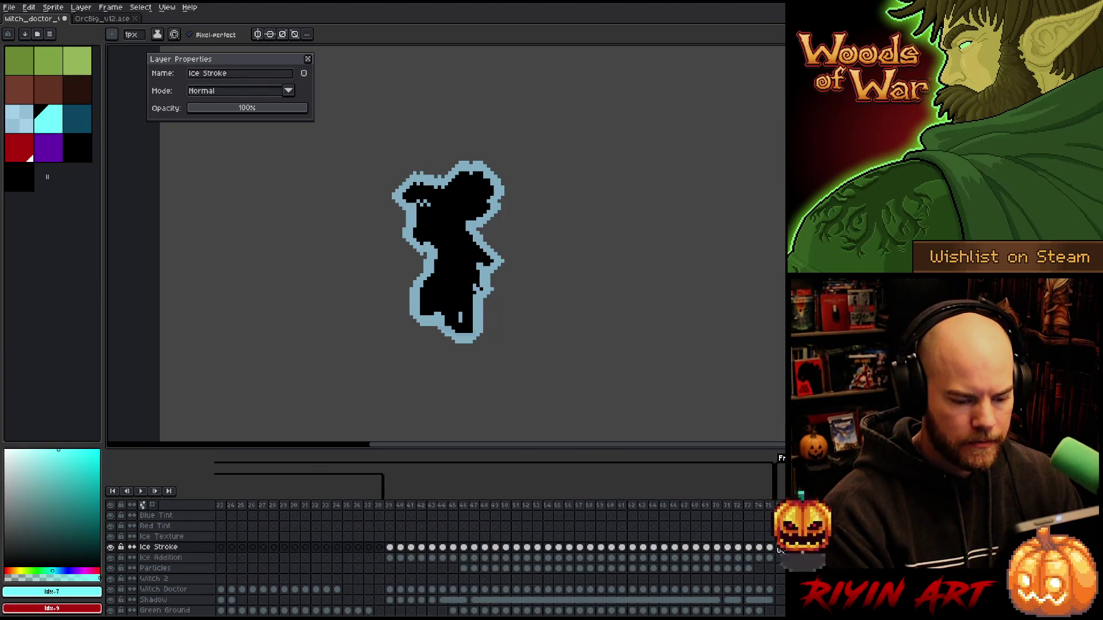
pyautogui.hscroll(-5, 774, 553)
pyautogui.click(326, 557)
pyautogui.click(568, 549)
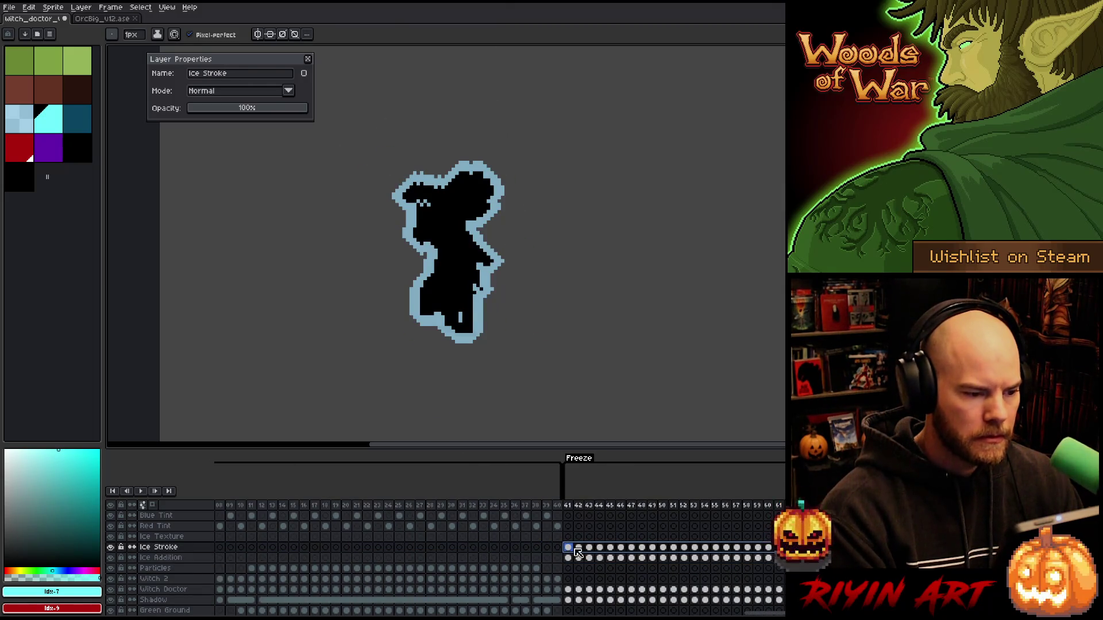
pyautogui.hotkey('shift', 'o')
pyautogui.click(319, 337)
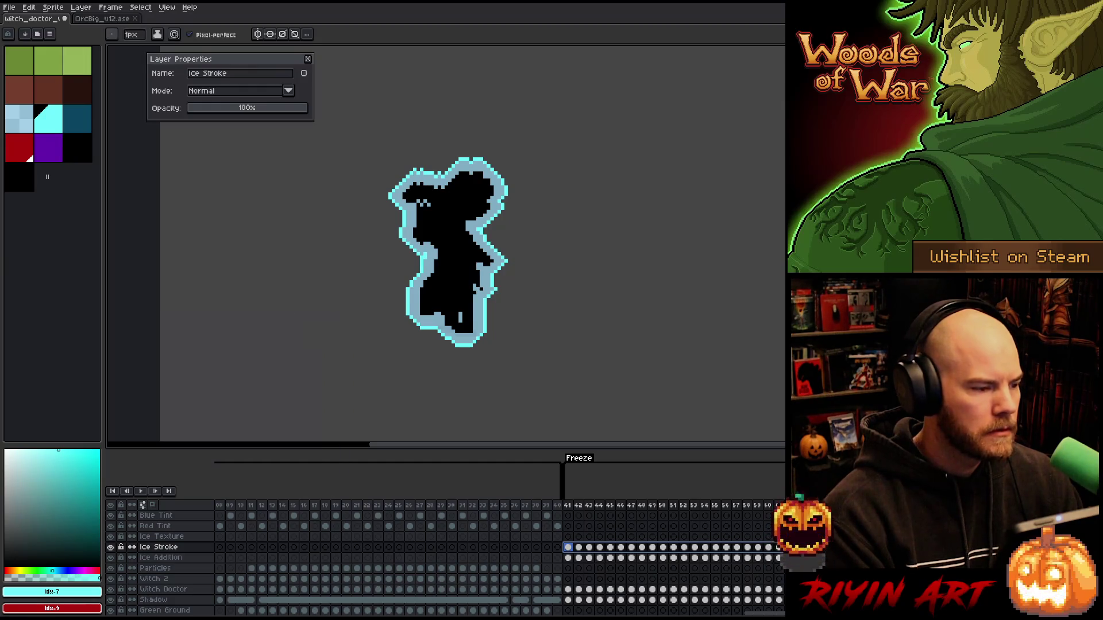
# Step: Glance at the OrcBig file, then come back and select the Death frames on Ice Stroke
pyautogui.click(89, 19)
pyautogui.click(54, 19)
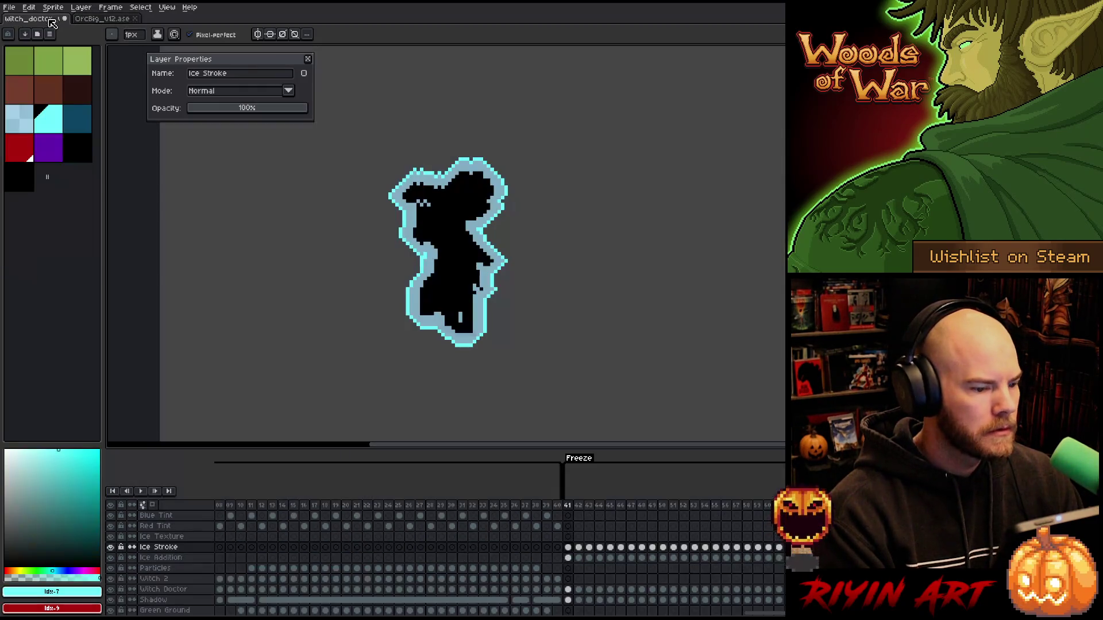
pyautogui.hscroll(3, 624, 609)
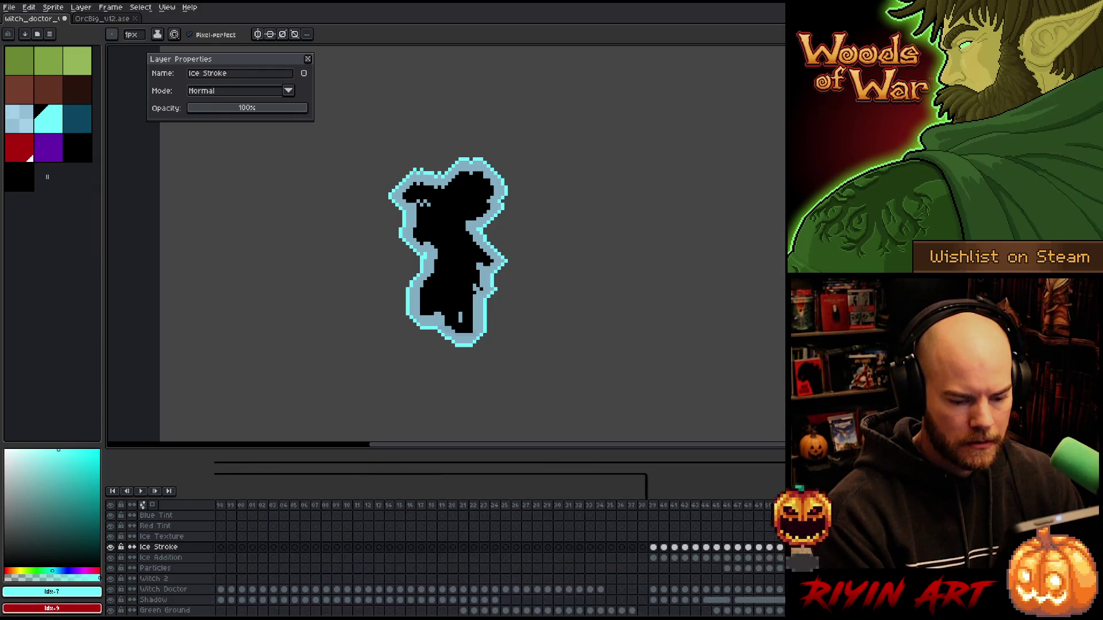
pyautogui.moveTo(408, 548)
pyautogui.mouseDown()
pyautogui.moveTo(156, 547)
pyautogui.moveTo(589, 554)
pyautogui.mouseUp()
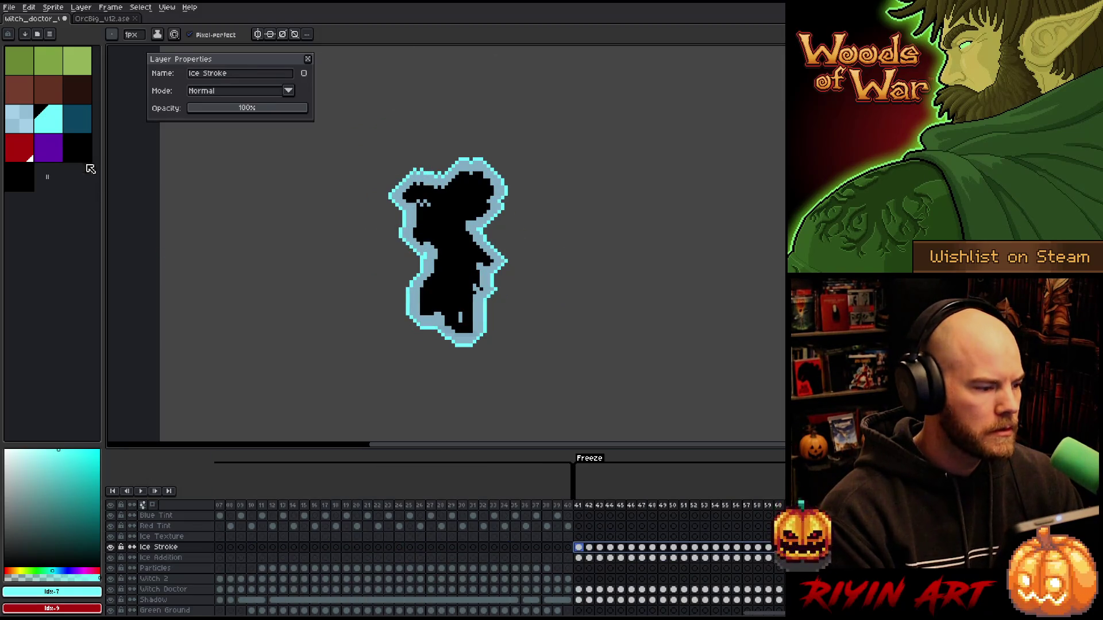
# Step: Add a dark teal outline ring to the frame-41 Ice Stroke cel and copy the Ice Stroke cels
pyautogui.click(72, 121)
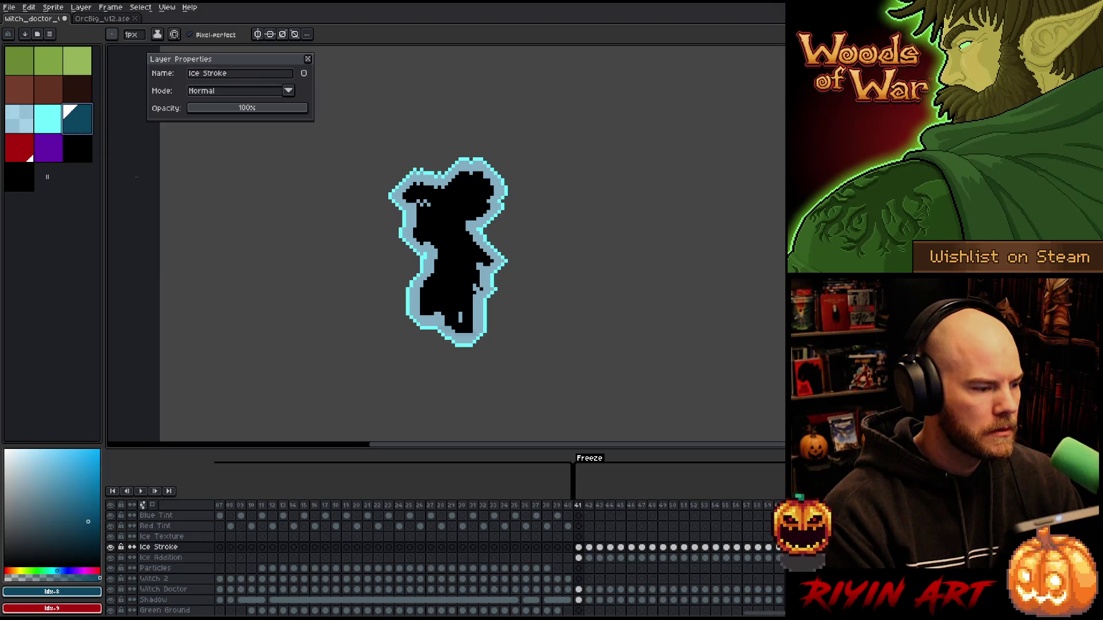
pyautogui.hscroll(5, 775, 610)
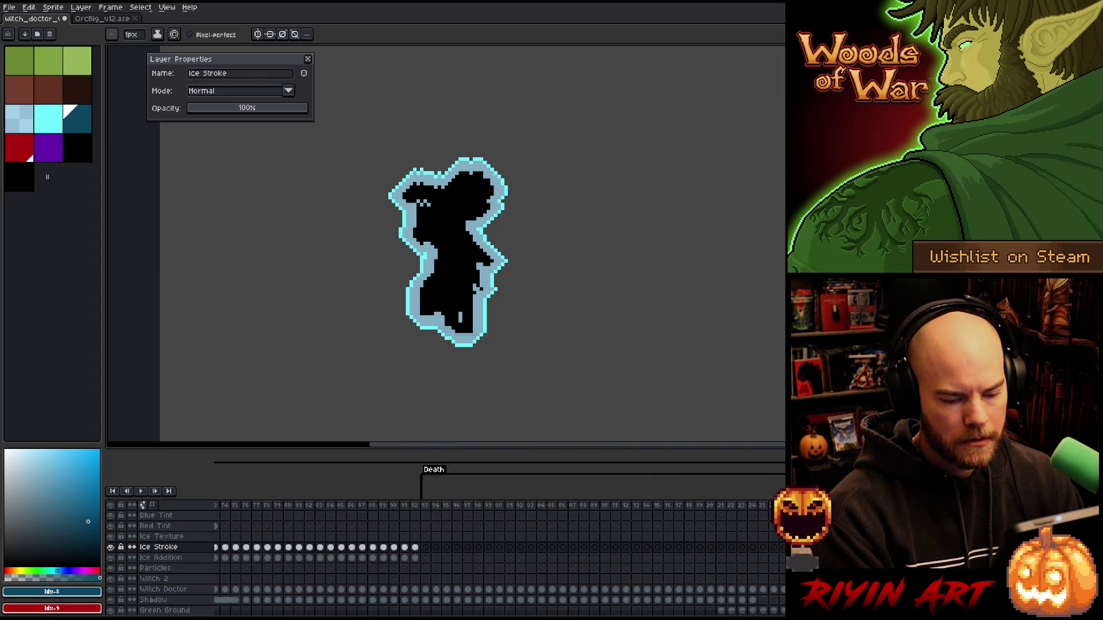
pyautogui.moveTo(419, 547)
pyautogui.mouseDown()
pyautogui.moveTo(224, 547)
pyautogui.moveTo(464, 550)
pyautogui.mouseUp()
pyautogui.click(484, 548)
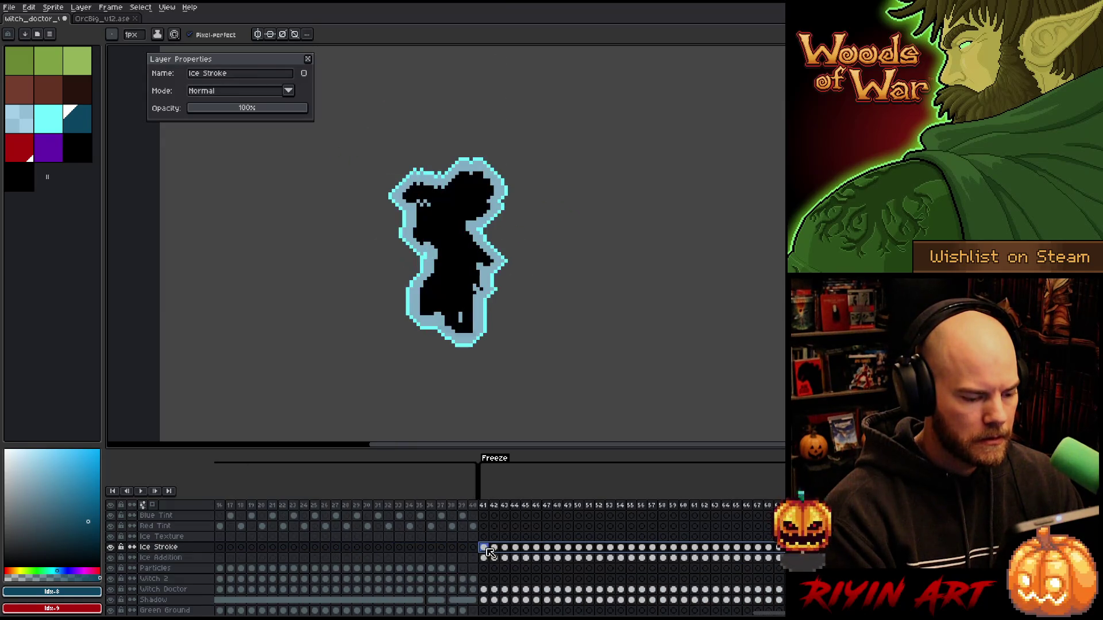
pyautogui.hotkey('shift', 'o')
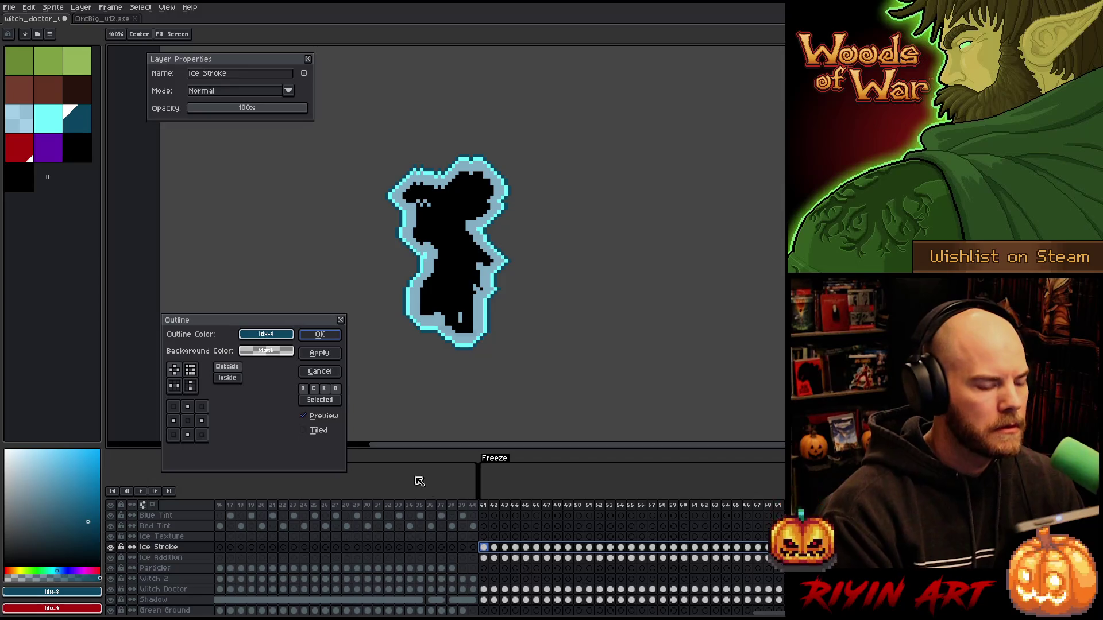
pyautogui.click(310, 334)
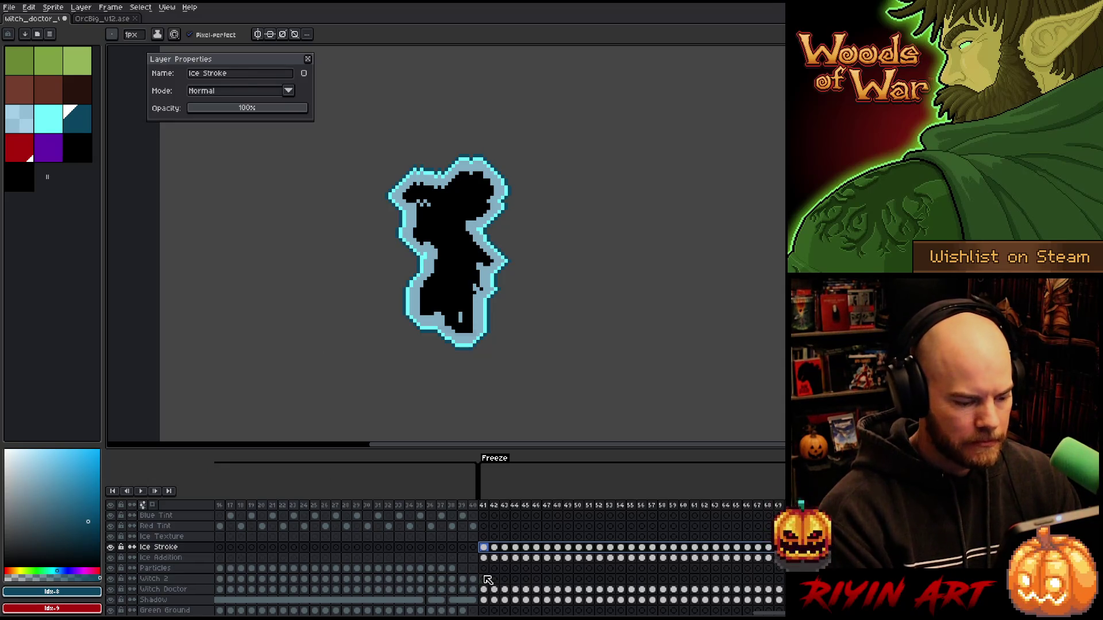
pyautogui.hotkey('ctrl', 'c')
pyautogui.click(485, 538)
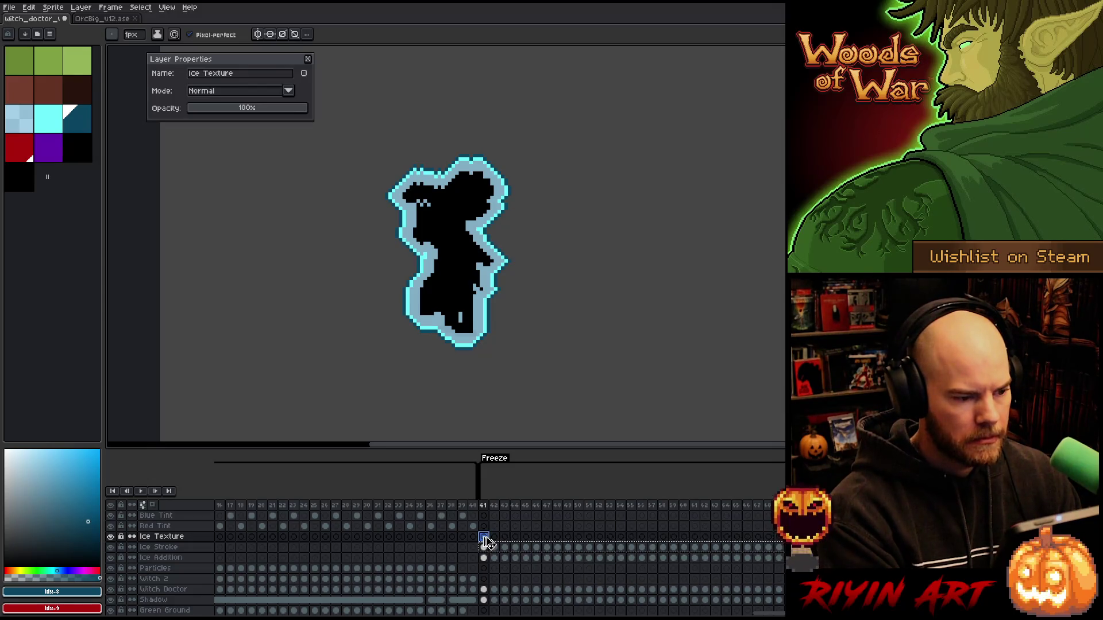
# Step: Paste the copied outline cels into the Ice Texture layer at frame 41
pyautogui.hotkey('ctrl', 'v')
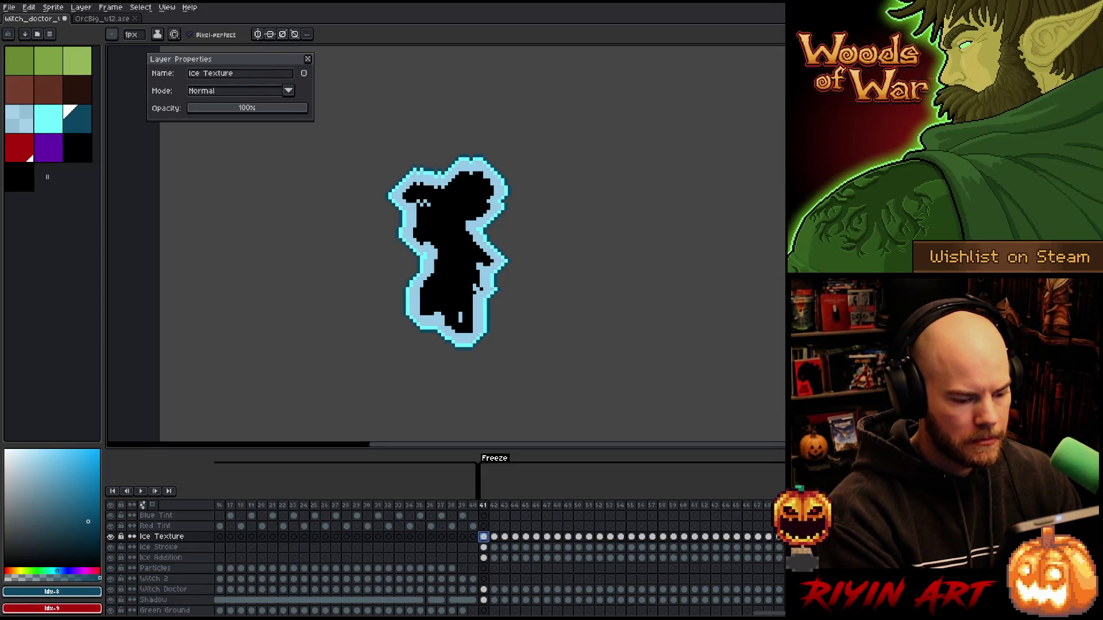
pyautogui.hscroll(3, 766, 612)
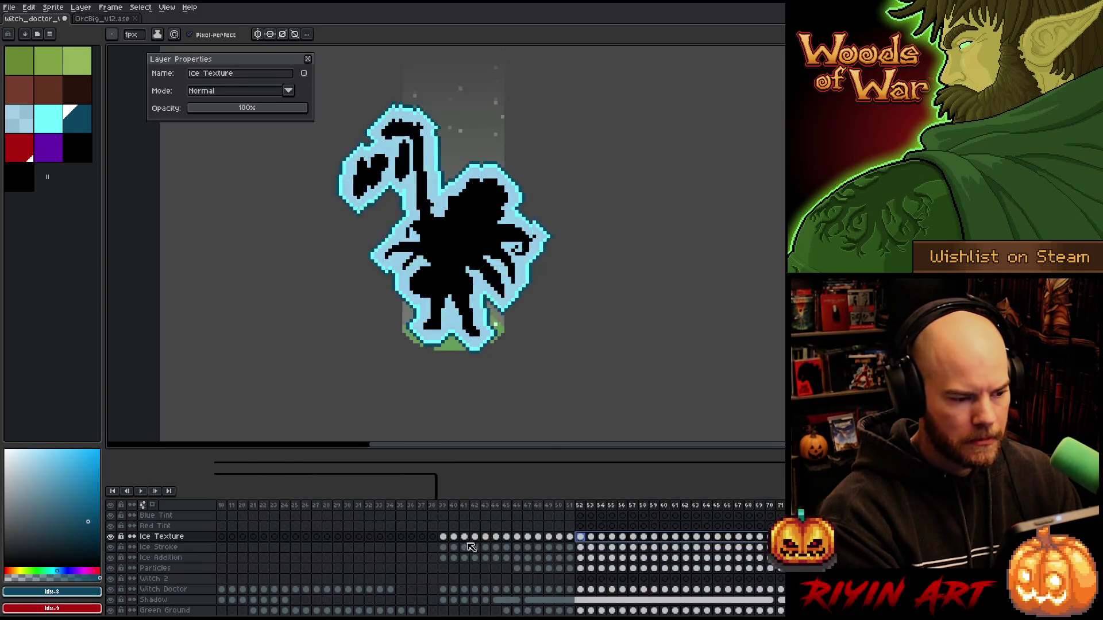
pyautogui.click(151, 539)
pyautogui.moveTo(220, 537); pyautogui.dragTo(419, 538)
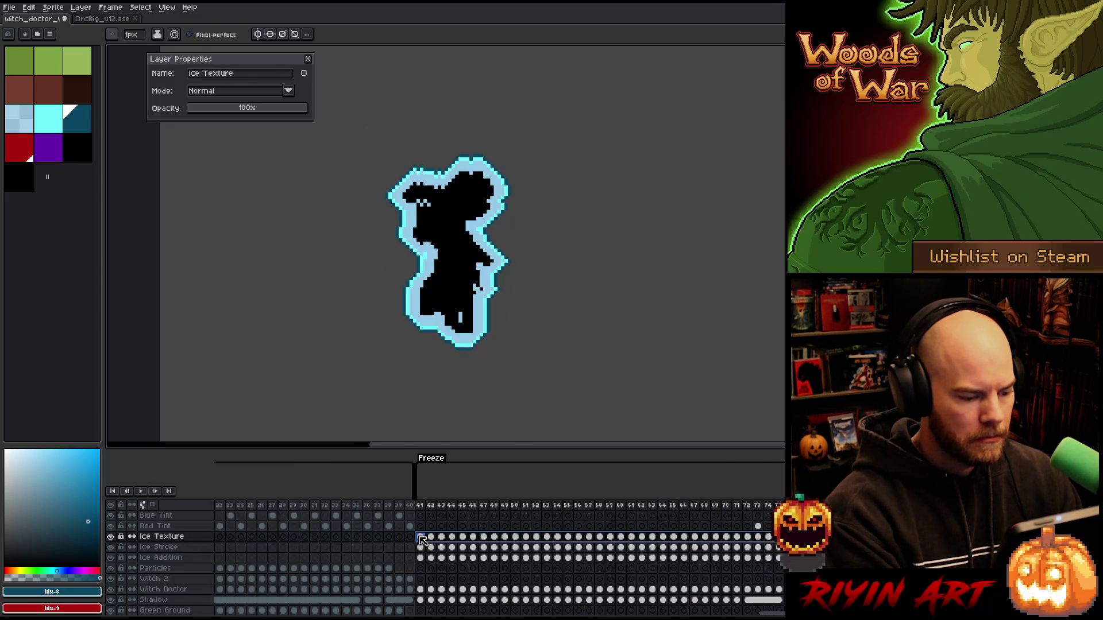
# Step: Replace the silhouette's black with light blue on Ice Texture, then hide Ice Addition
pyautogui.hotkey('shift', 'r')
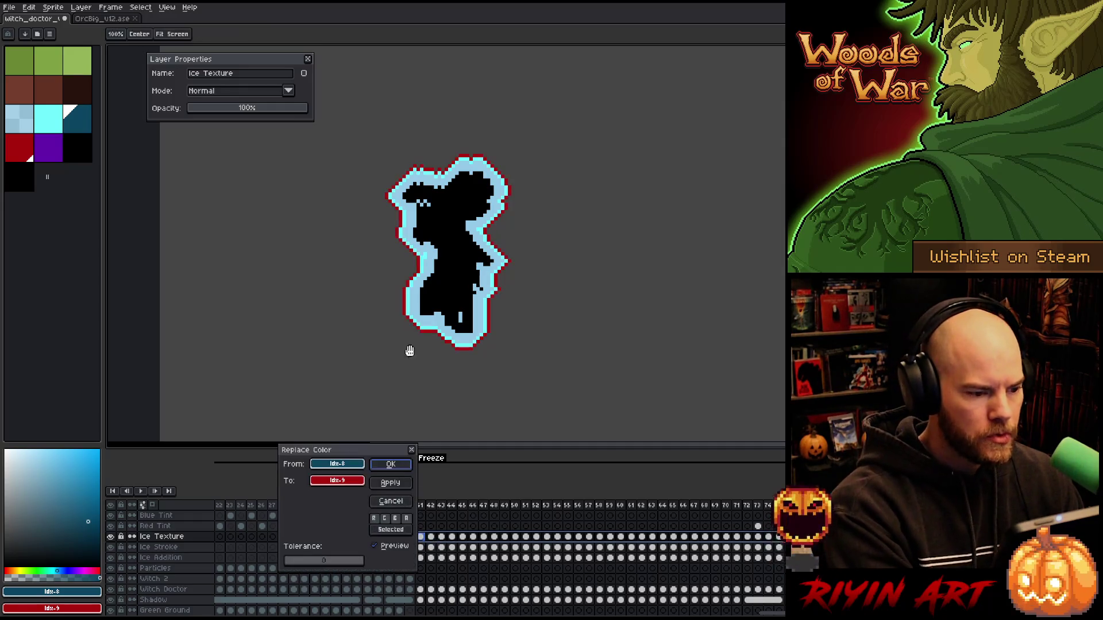
pyautogui.moveTo(342, 465); pyautogui.dragTo(452, 224)
pyautogui.moveTo(345, 482)
pyautogui.mouseDown()
pyautogui.moveTo(357, 484)
pyautogui.moveTo(430, 275)
pyautogui.mouseUp()
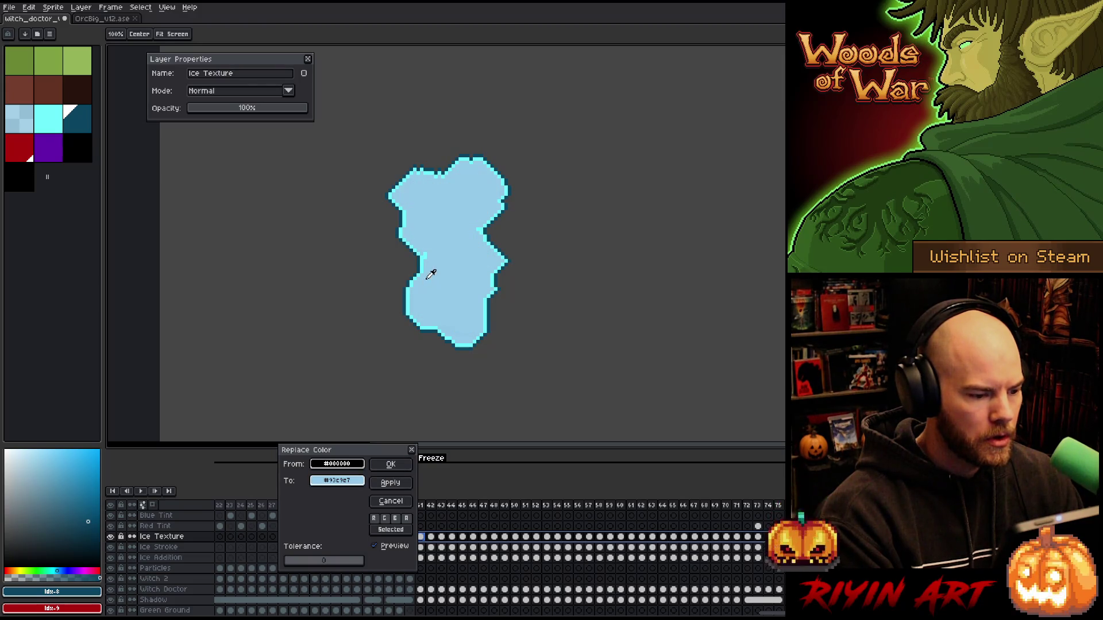
pyautogui.click(392, 464)
pyautogui.hotkey('shift', 'r')
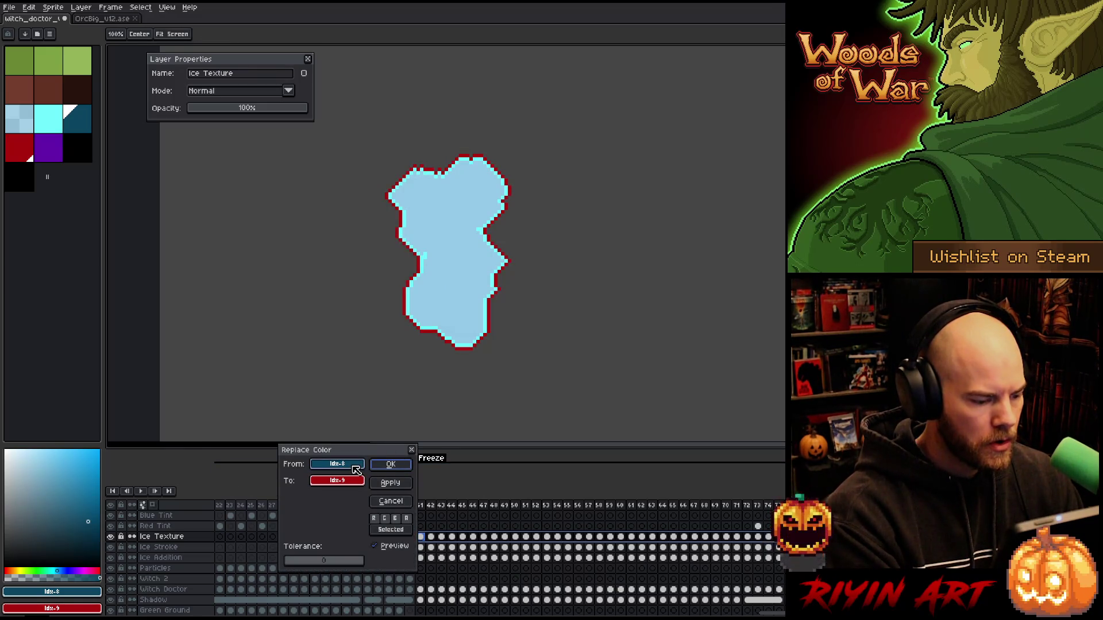
pyautogui.click(390, 501)
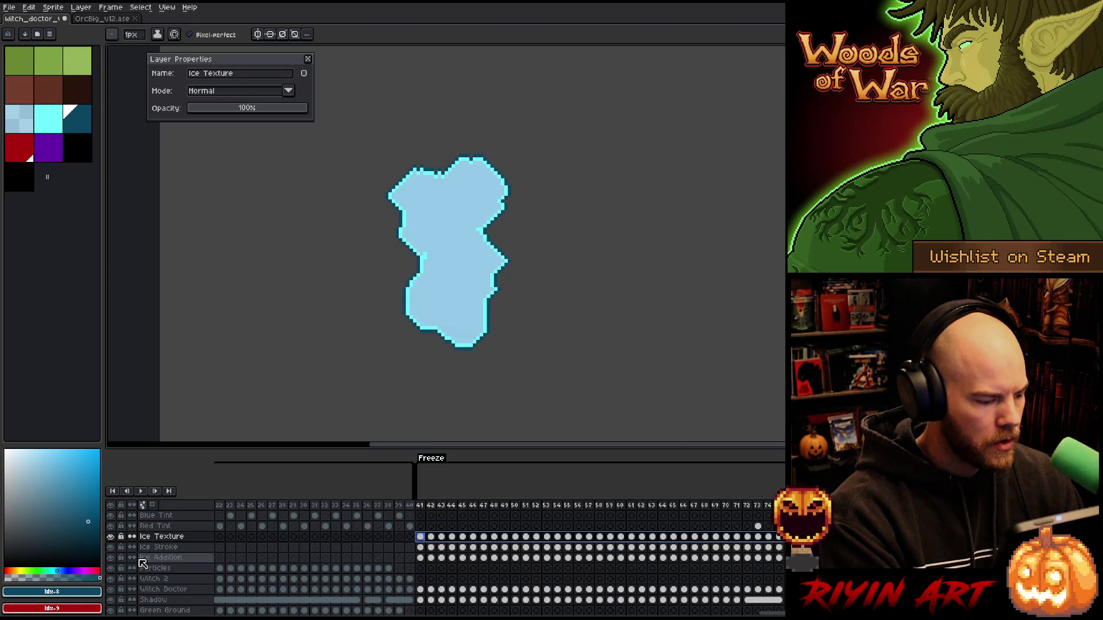
pyautogui.click(111, 557)
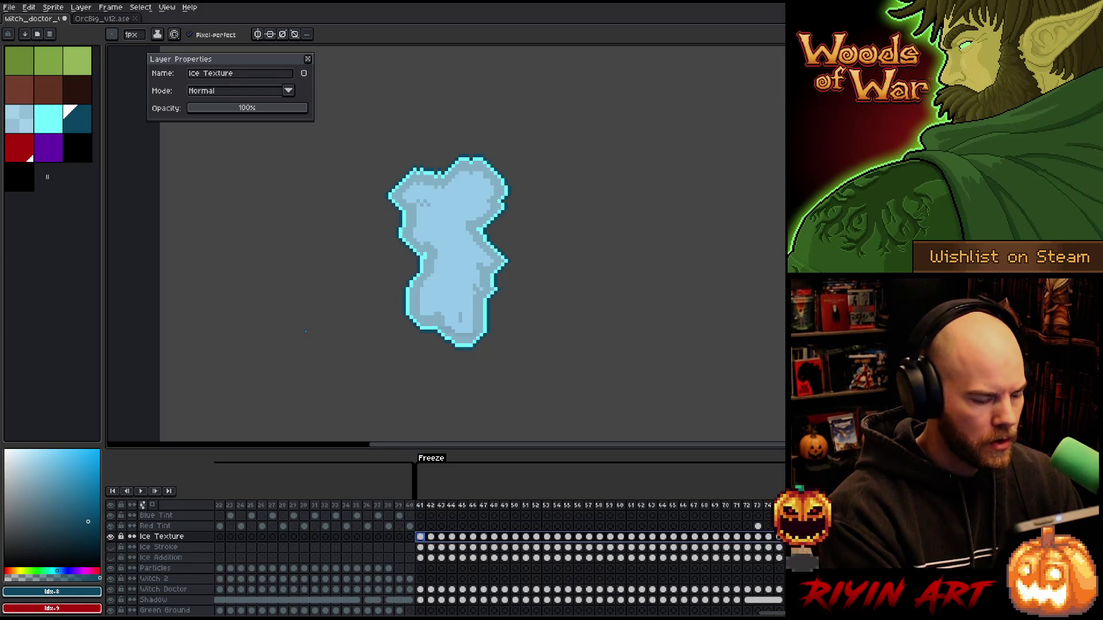
# Step: Try a Replace Color with HSV replacement values, cancel it, and reposition the sprite in view
pyautogui.scroll(-3, 389, 246)
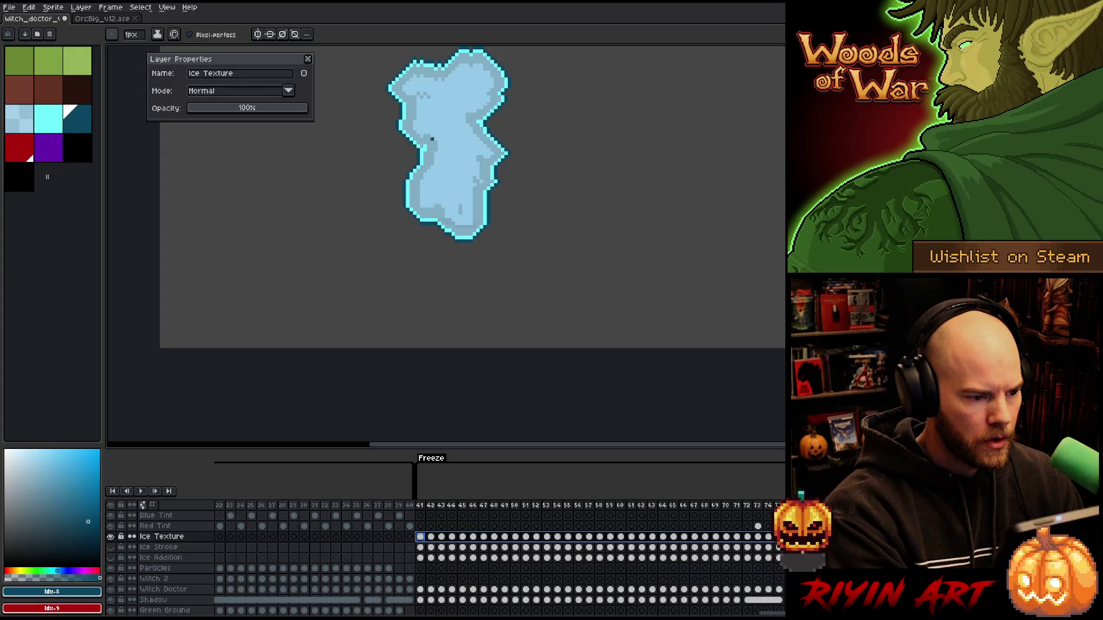
pyautogui.hotkey('shift', 'r')
pyautogui.click(345, 480)
pyautogui.click(360, 498)
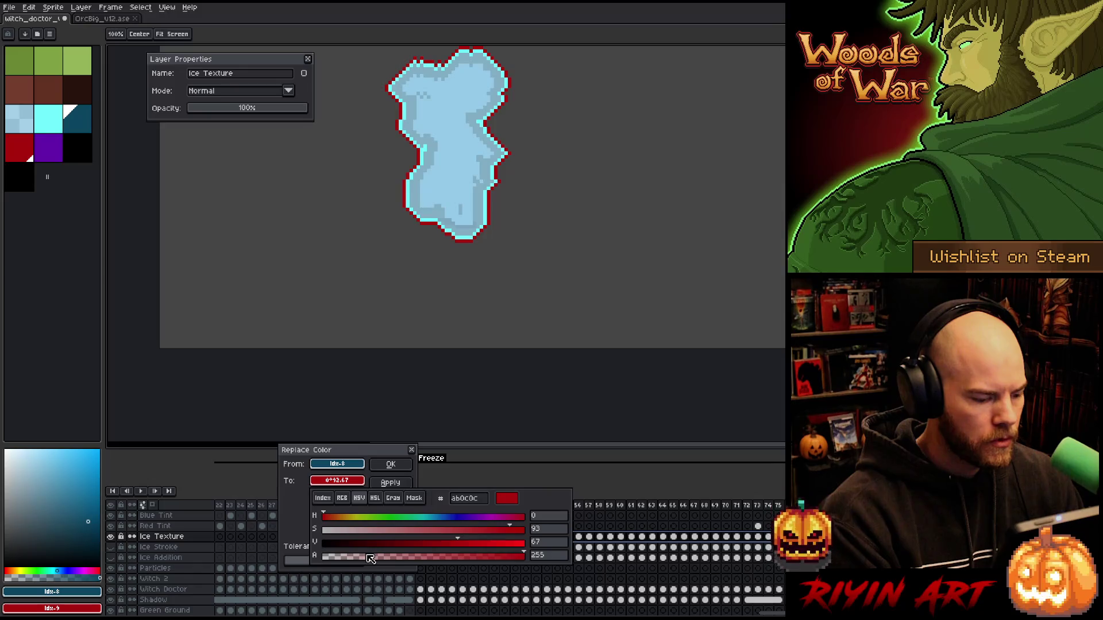
pyautogui.click(391, 464)
pyautogui.click(391, 464)
pyautogui.moveTo(463, 203); pyautogui.dragTo(456, 329)
# Step: Remove the cyan outline from Ice Texture by replacing it with transparent
pyautogui.hotkey('shift', 'r')
pyautogui.moveTo(333, 464); pyautogui.dragTo(400, 320)
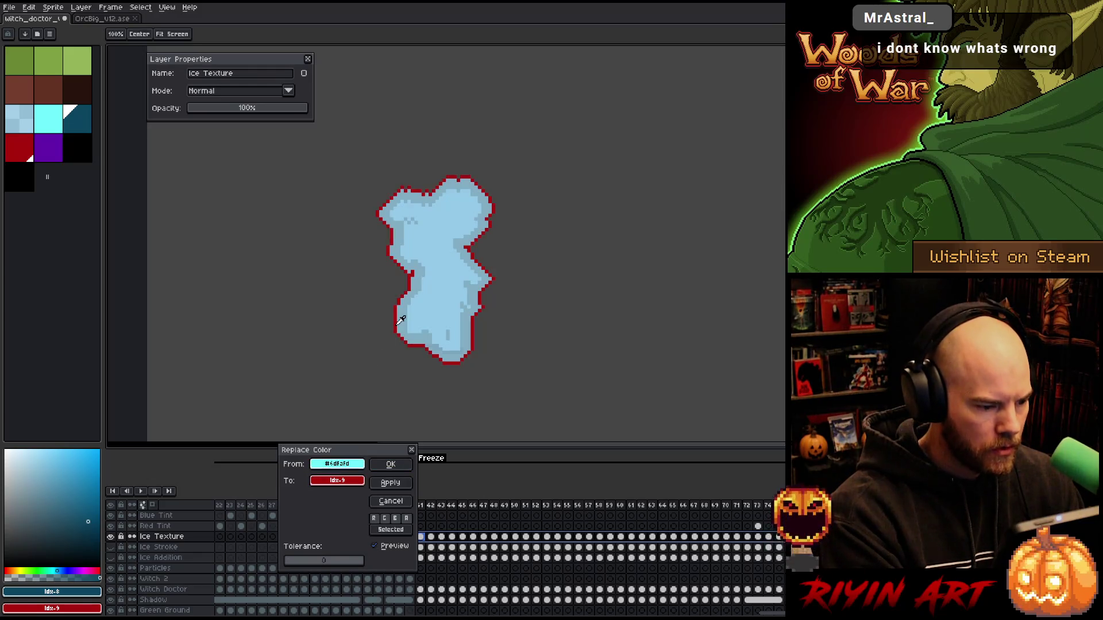
pyautogui.click(337, 481)
pyautogui.click(374, 499)
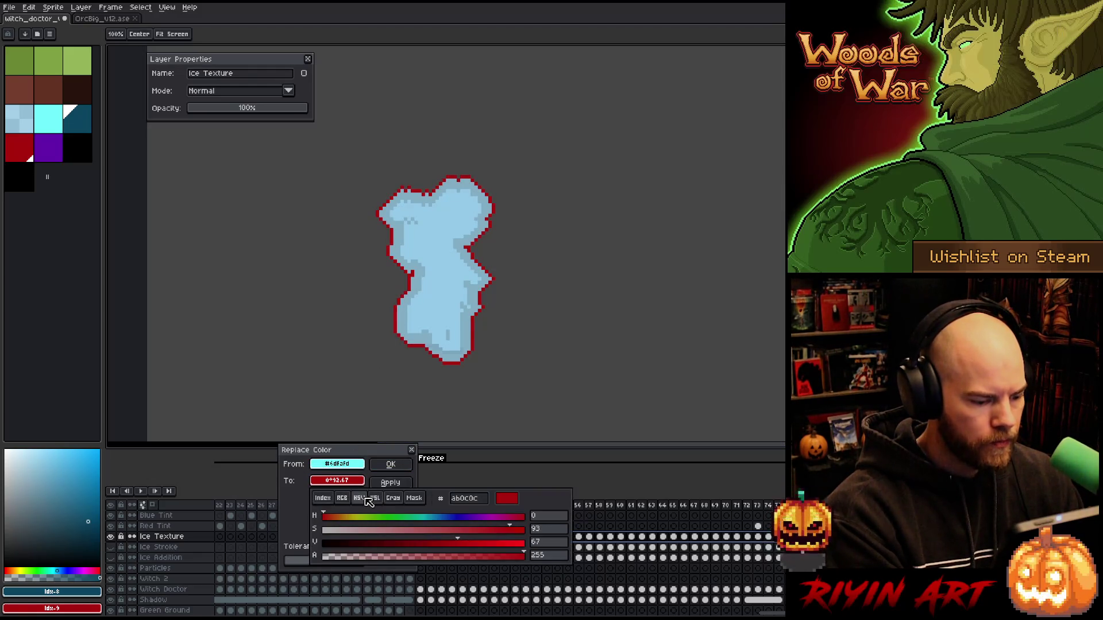
pyautogui.click(445, 555)
pyautogui.click(310, 492)
pyautogui.click(388, 465)
# Step: Replace the darker blue edge colour with the light blue fill #93c9e7
pyautogui.hotkey('shift', 'r')
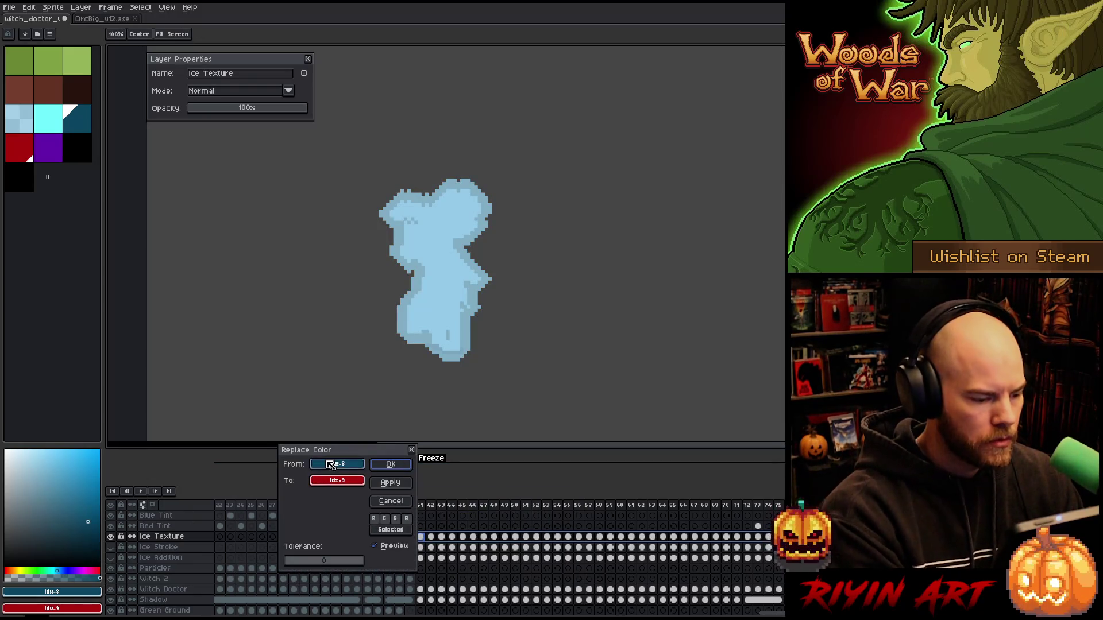
pyautogui.click(409, 323)
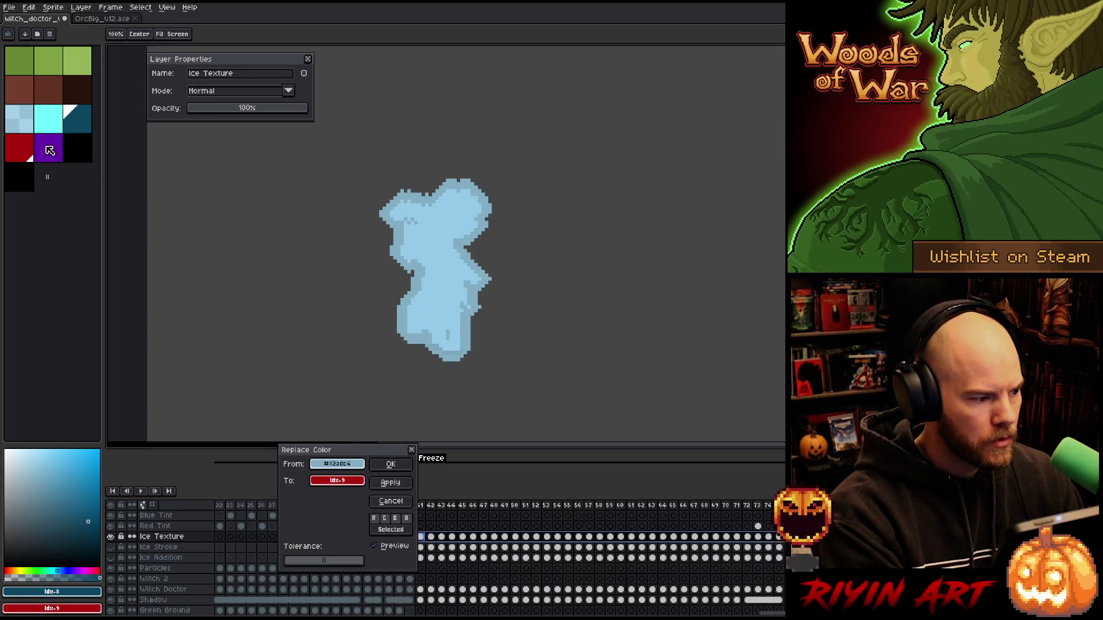
pyautogui.click(30, 111)
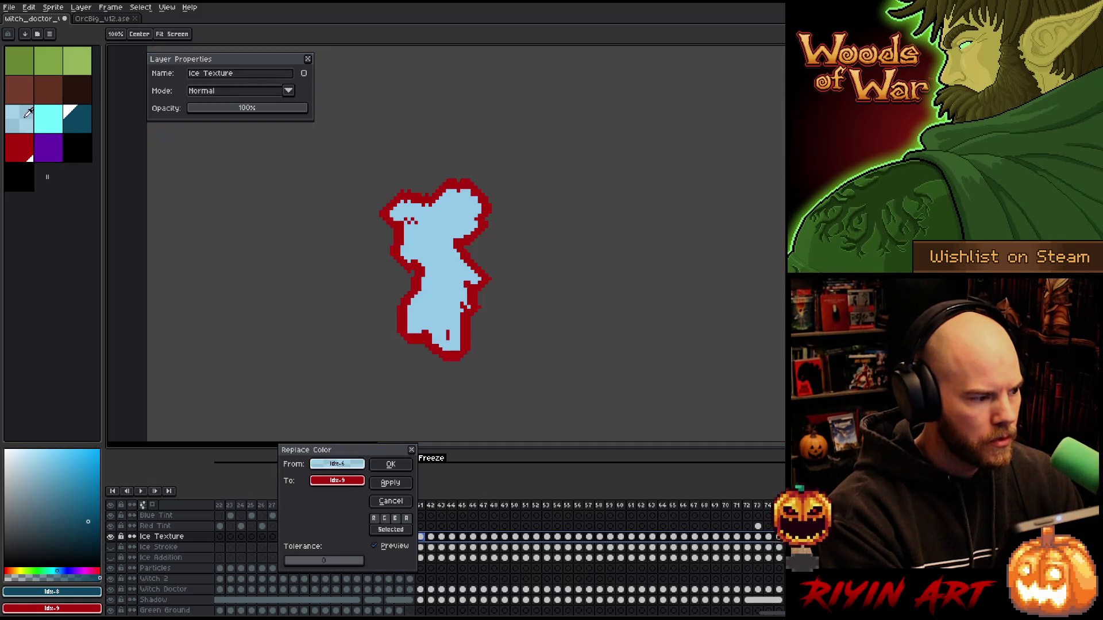
pyautogui.moveTo(345, 485)
pyautogui.mouseDown()
pyautogui.moveTo(384, 347)
pyautogui.moveTo(436, 279)
pyautogui.mouseUp()
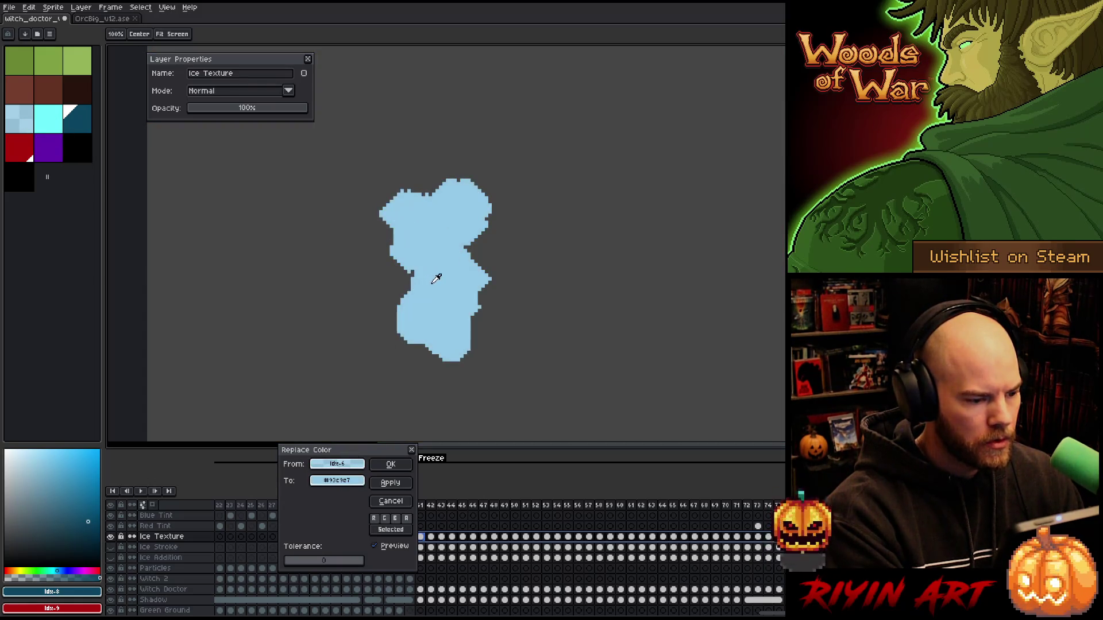
pyautogui.click(392, 464)
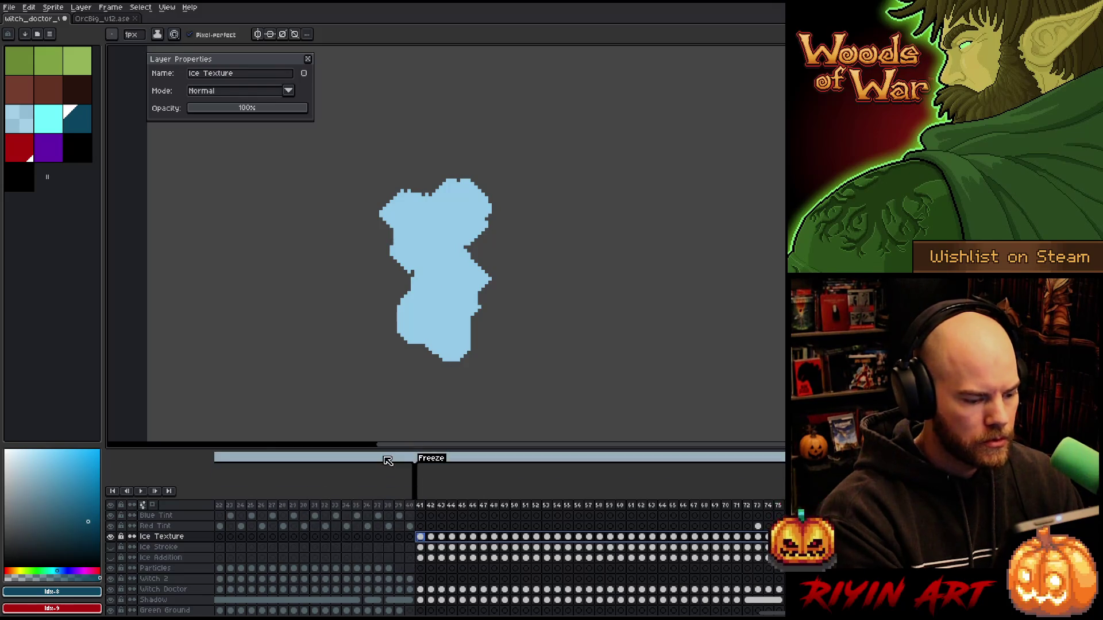
# Step: Select frames 41–58, hide Ice Texture, and show and select the Ice Stroke layer
pyautogui.moveTo(420, 537); pyautogui.dragTo(737, 537)
pyautogui.moveTo(697, 492); pyautogui.dragTo(599, 494)
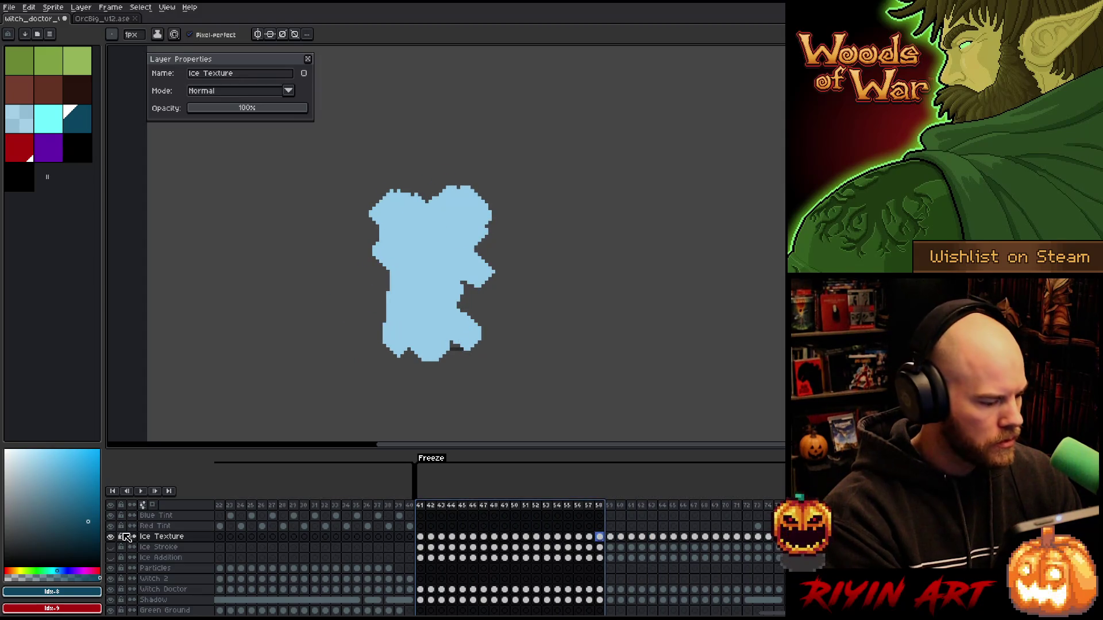
pyautogui.click(110, 536)
pyautogui.click(111, 547)
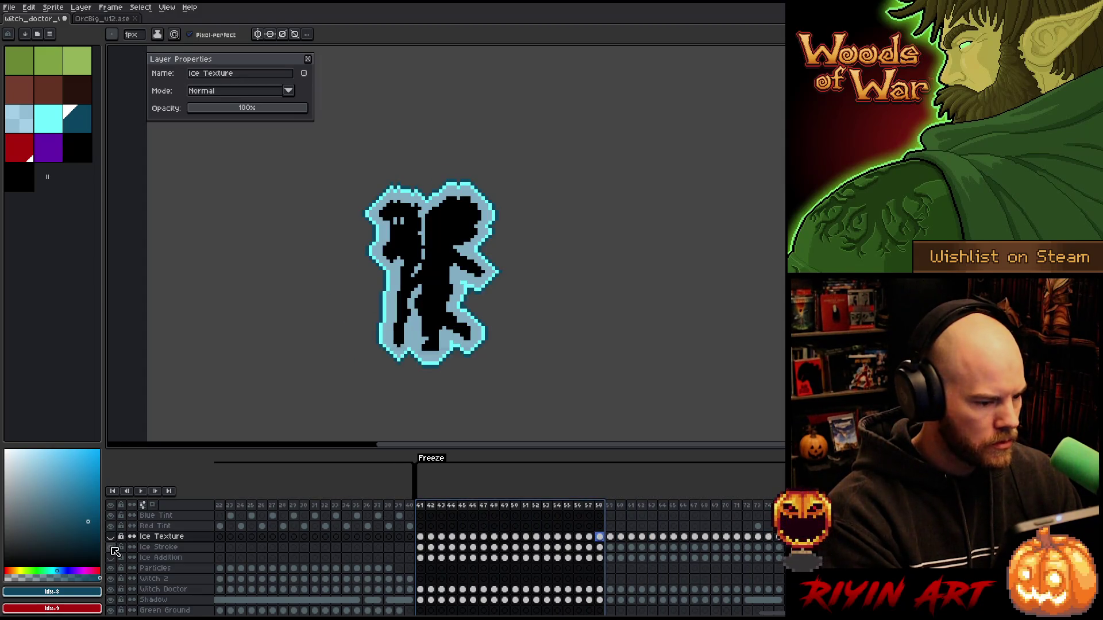
pyautogui.click(154, 547)
pyautogui.hotkey('ctrl', 'z')
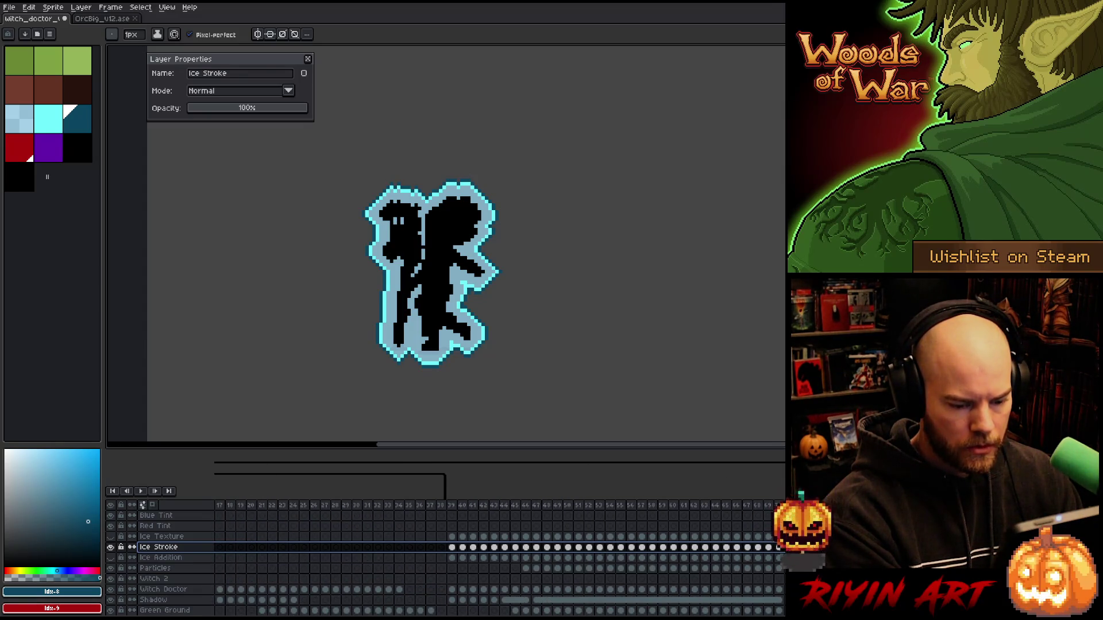
pyautogui.hscroll(10, 745, 610)
pyautogui.hscroll(6, 745, 610)
pyautogui.hscroll(5, 782, 607)
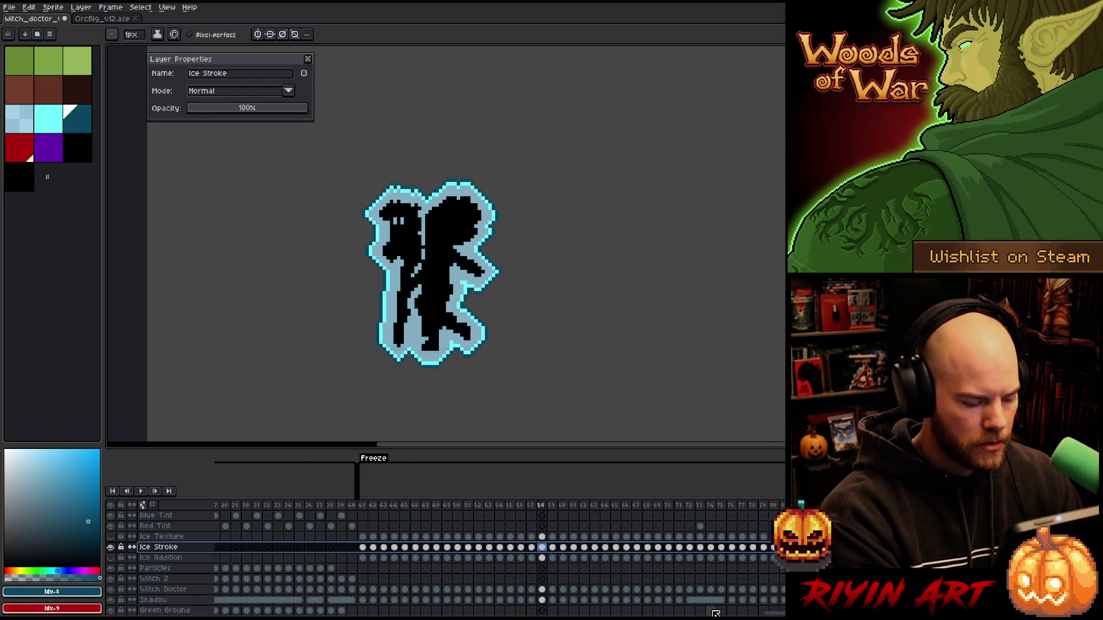
# Step: Replace Ice Stroke's black fill with a fully transparent colour (alpha 0)
pyautogui.hotkey('shift', 'r')
pyautogui.moveTo(337, 463); pyautogui.dragTo(430, 258)
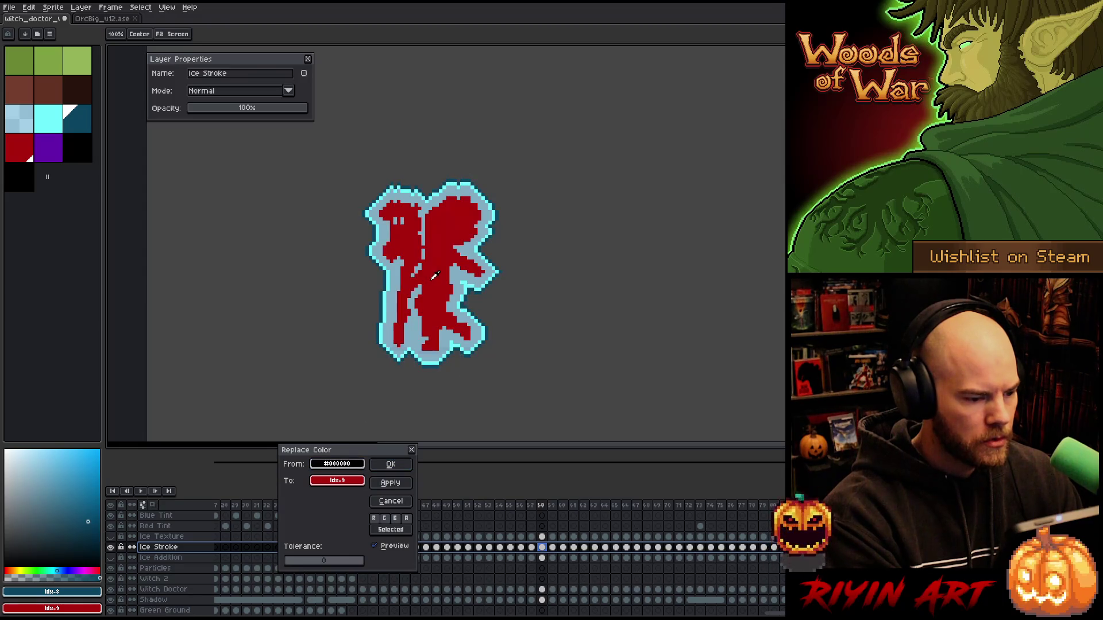
pyautogui.moveTo(337, 481); pyautogui.dragTo(344, 484)
pyautogui.click(344, 485)
pyautogui.click(359, 498)
pyautogui.moveTo(420, 557); pyautogui.dragTo(158, 537)
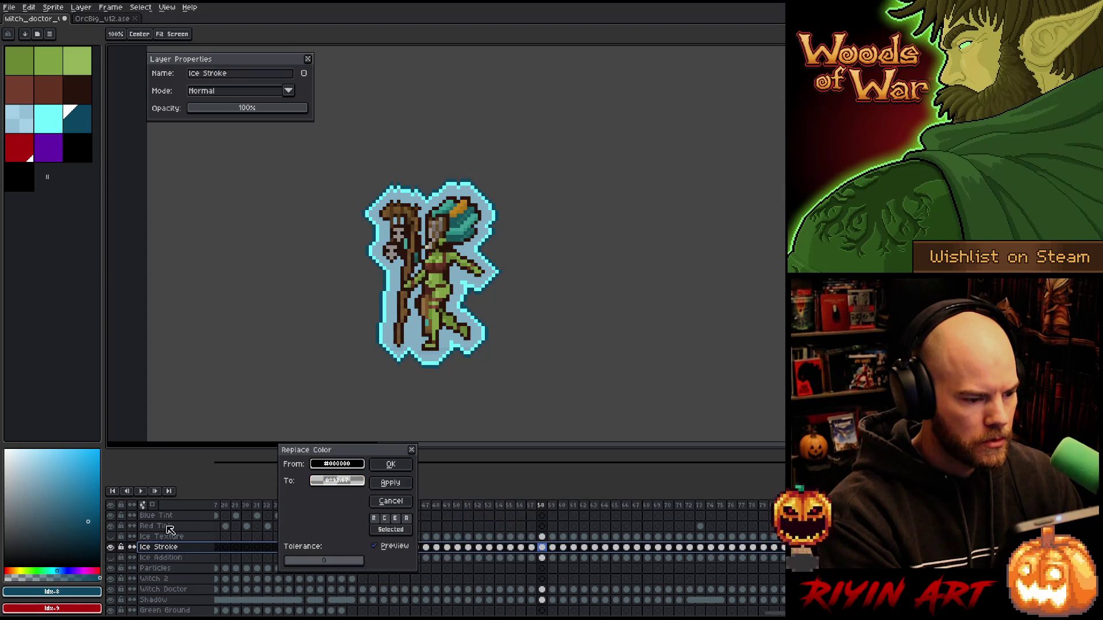
pyautogui.click(390, 464)
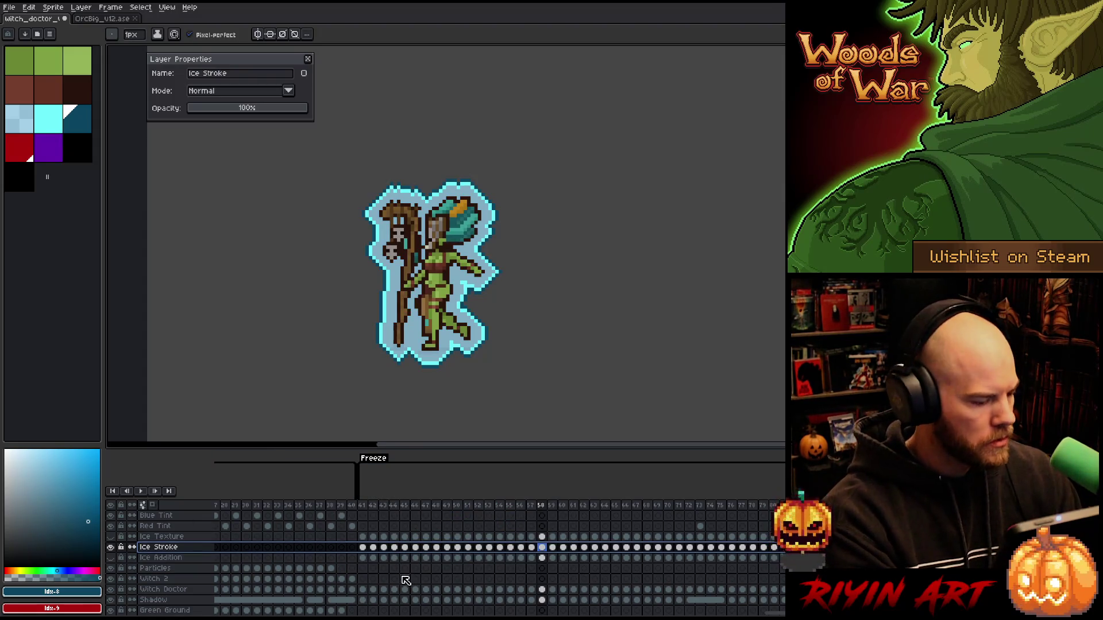
# Step: Show and select Ice Addition, then switch to the OrcBig_v12 sprite
pyautogui.click(111, 558)
pyautogui.click(150, 558)
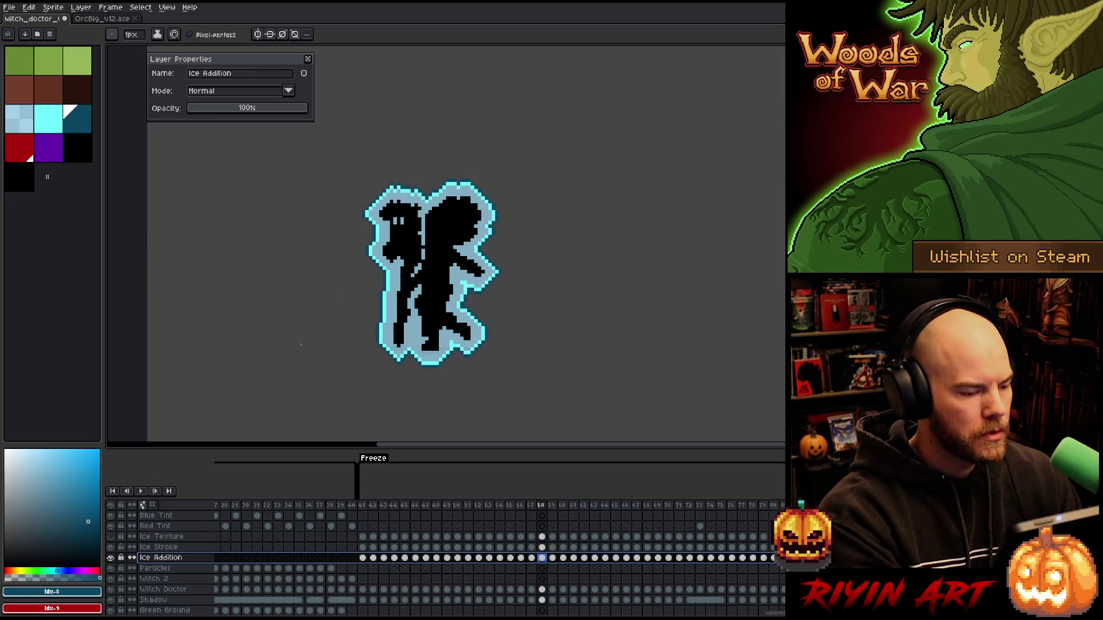
pyautogui.click(98, 18)
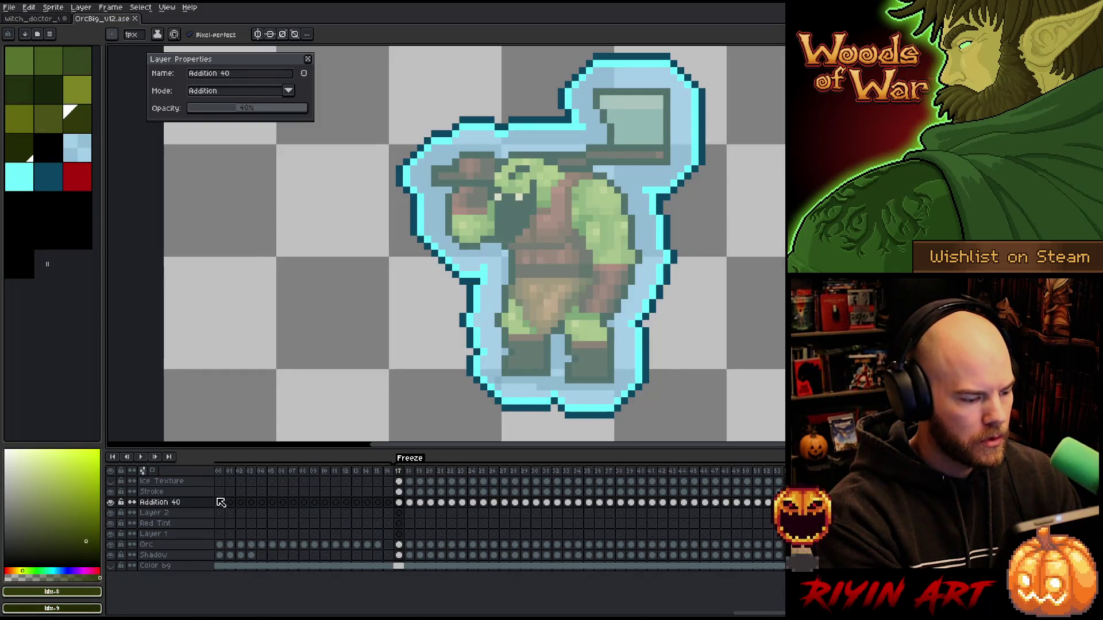
# Step: Set the orc's Addition 40 layer to Normal at full opacity and sample its cyan ice colour
pyautogui.doubleClick(164, 502)
pyautogui.moveTo(233, 109); pyautogui.dragTo(418, 110)
pyautogui.click(277, 90)
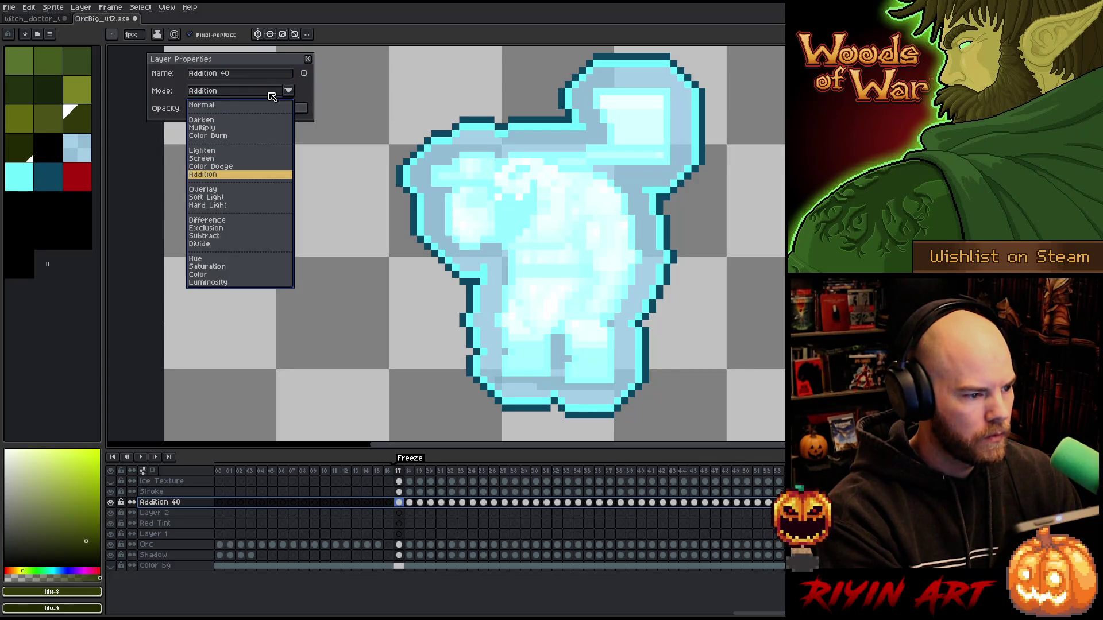
pyautogui.click(232, 106)
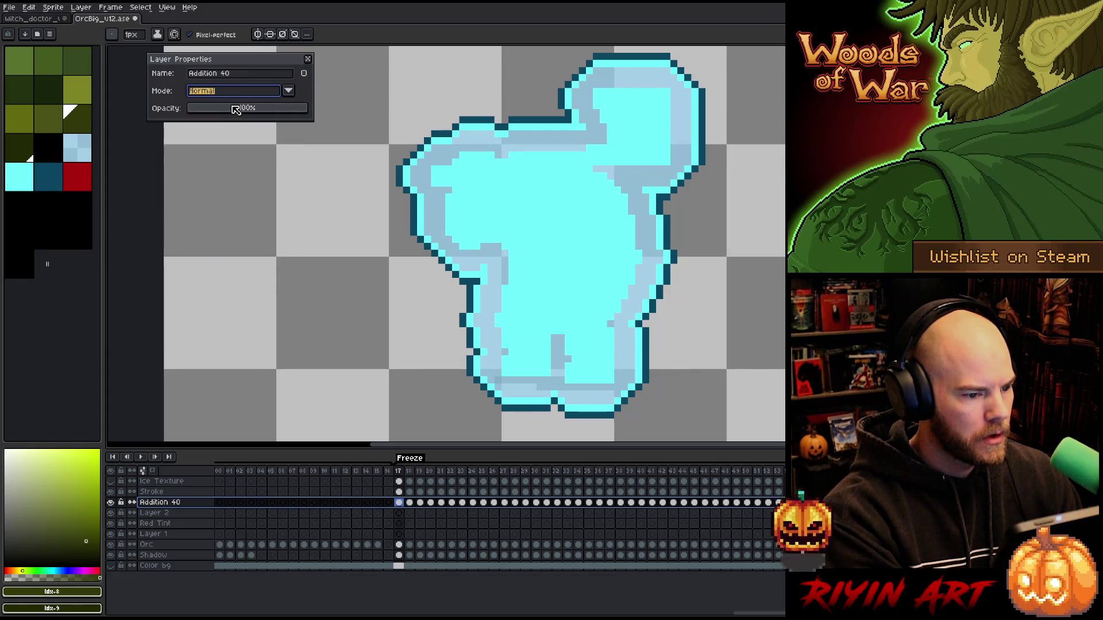
pyautogui.keyDown('alt'); pyautogui.click(541, 223); pyautogui.keyUp('alt')
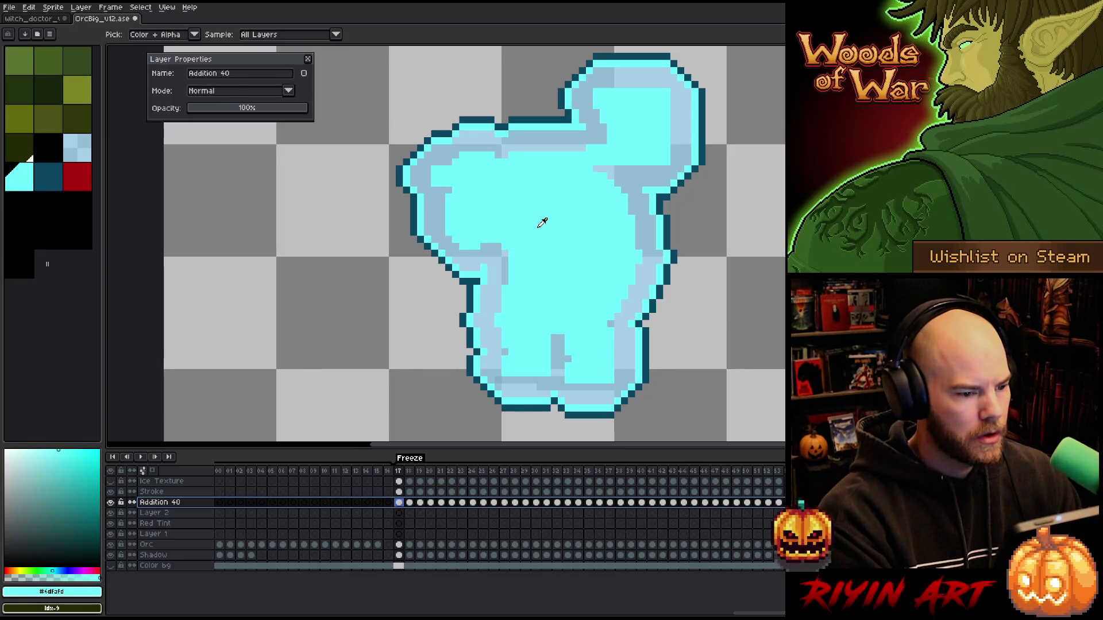
# Step: Back in witch_doctor, replace Ice Addition's black fill with the sampled cyan
pyautogui.click(34, 22)
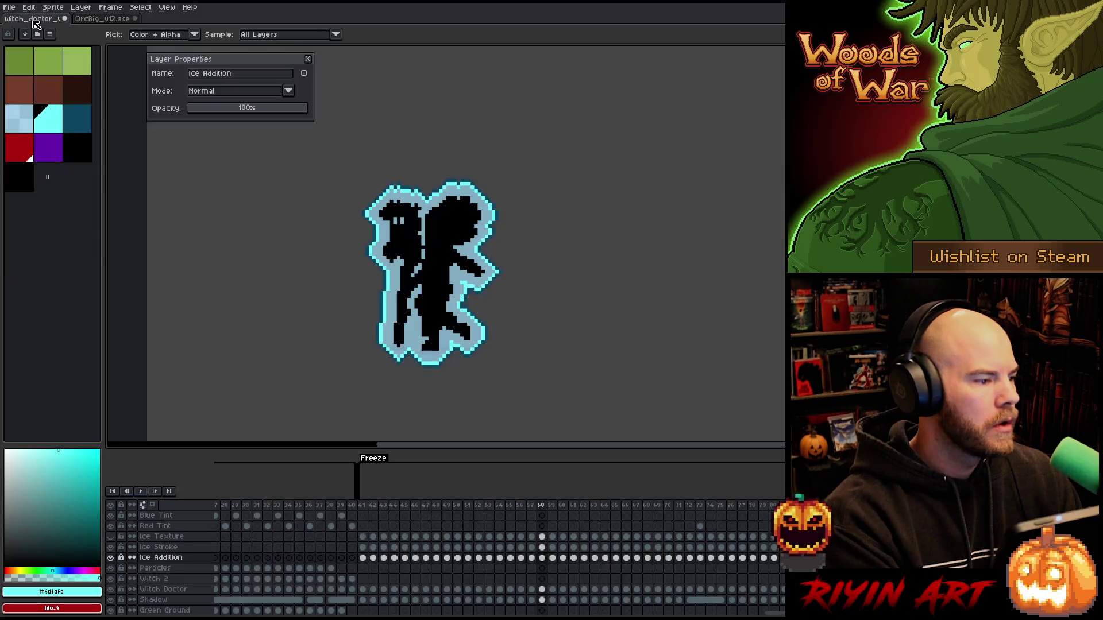
pyautogui.click(185, 560)
pyautogui.hotkey('shift', 'r')
pyautogui.click(459, 259)
pyautogui.scroll(2, 324, 485)
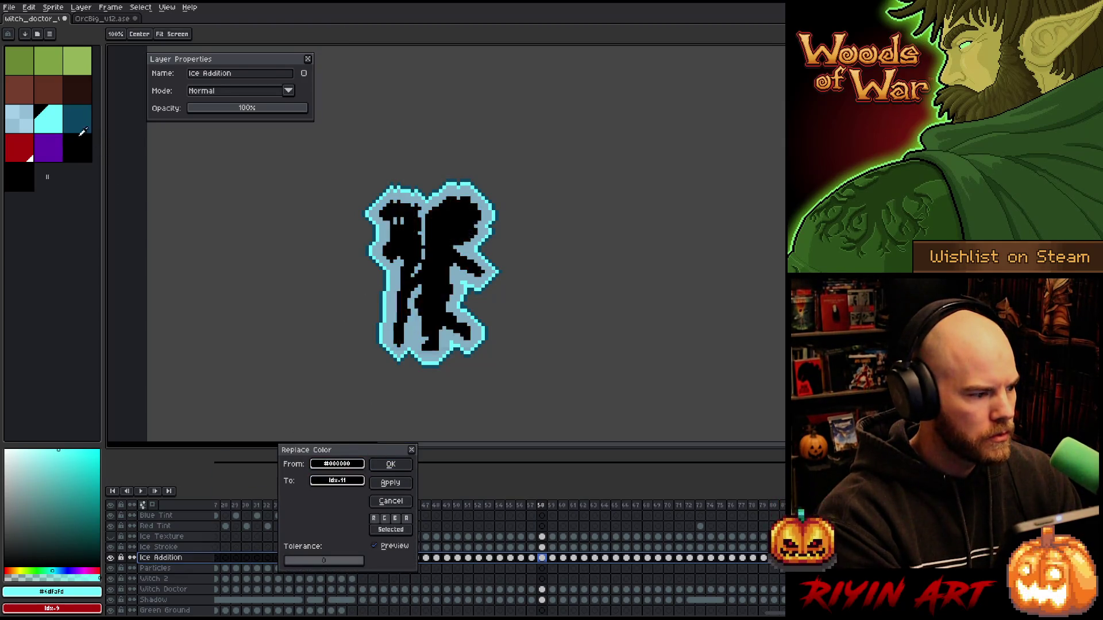
pyautogui.click(388, 473)
# Step: Set the Ice Addition layer to Addition blend mode at about 48% opacity
pyautogui.click(212, 92)
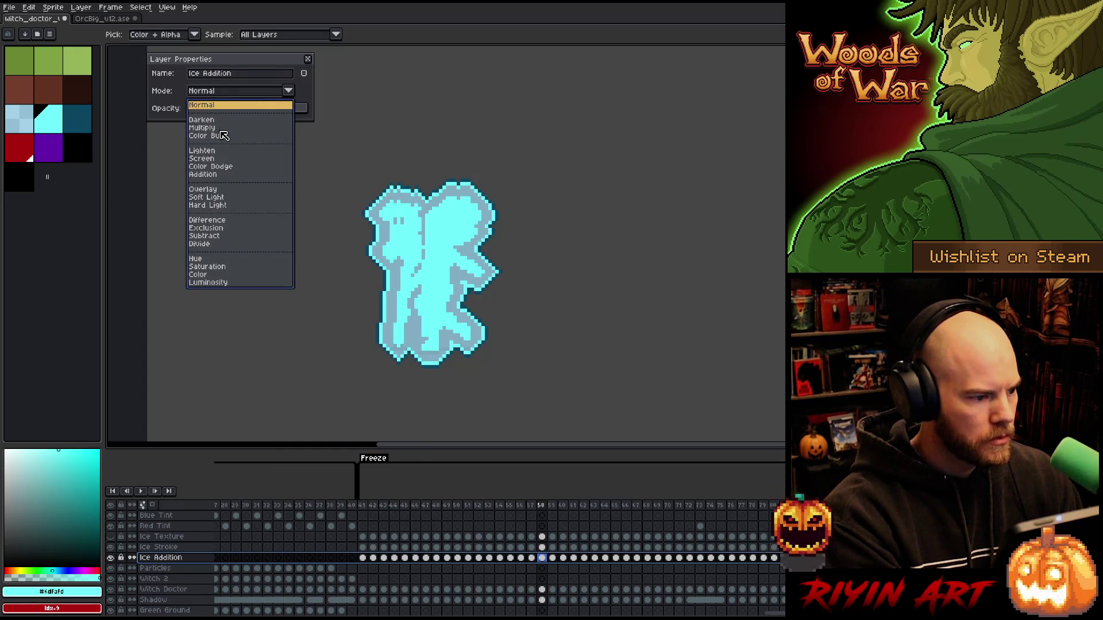
pyautogui.click(210, 174)
pyautogui.moveTo(227, 113); pyautogui.dragTo(246, 122)
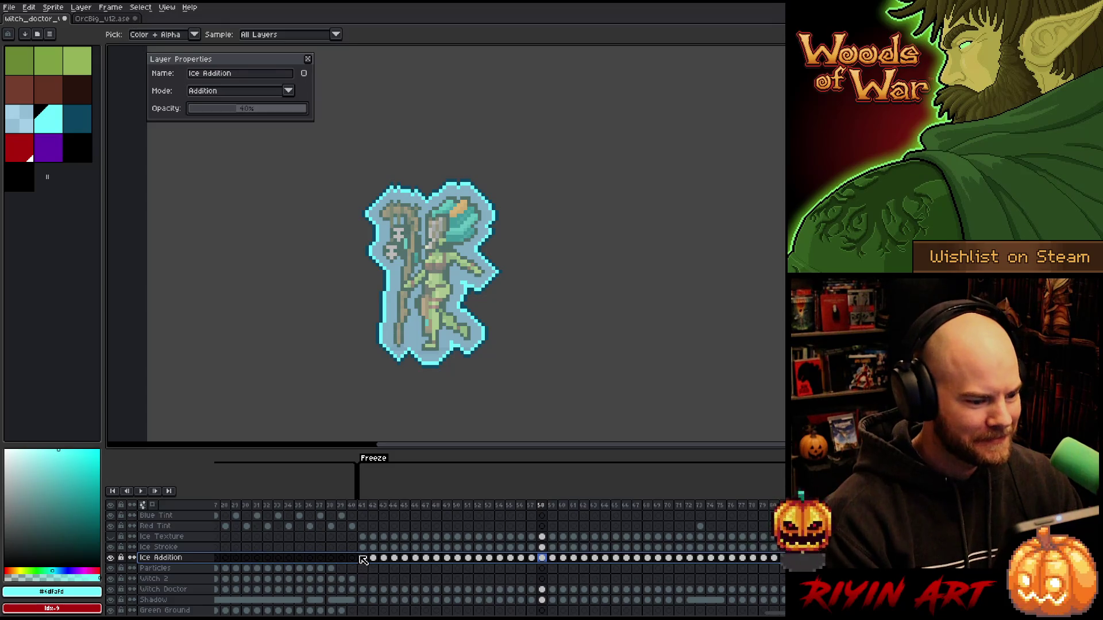
pyautogui.click(363, 537)
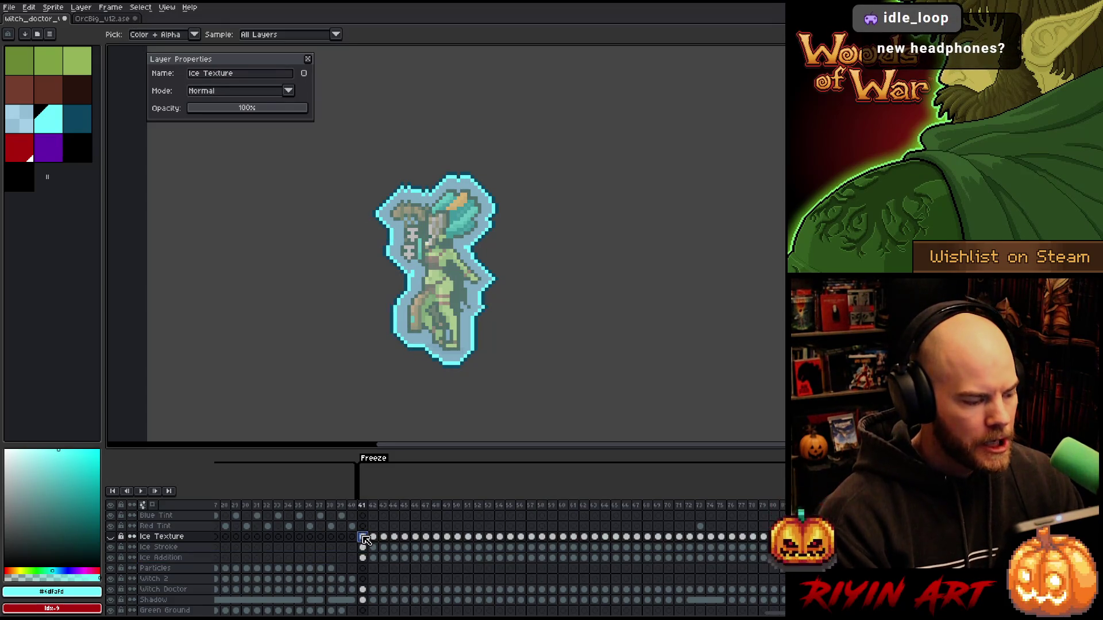
# Step: Preview Ice Texture alone, restore all layers, and save the witch doctor file
pyautogui.keyDown('alt'); pyautogui.click(117, 539); pyautogui.keyUp('alt')
pyautogui.keyDown('alt'); pyautogui.click(117, 539); pyautogui.keyUp('alt')
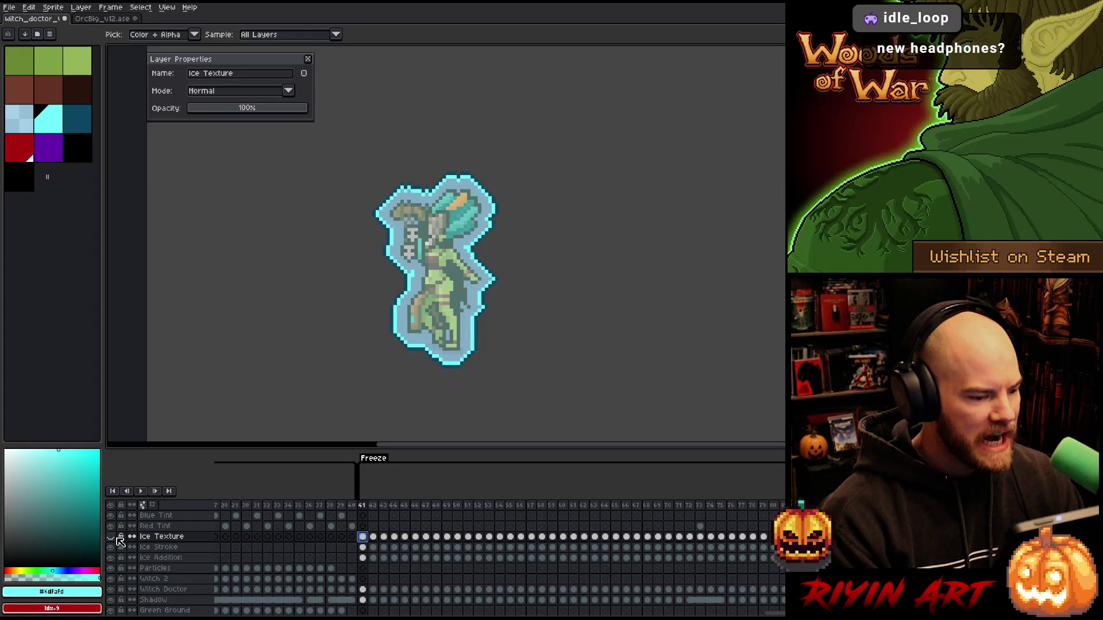
pyautogui.hotkey('ctrl', 's')
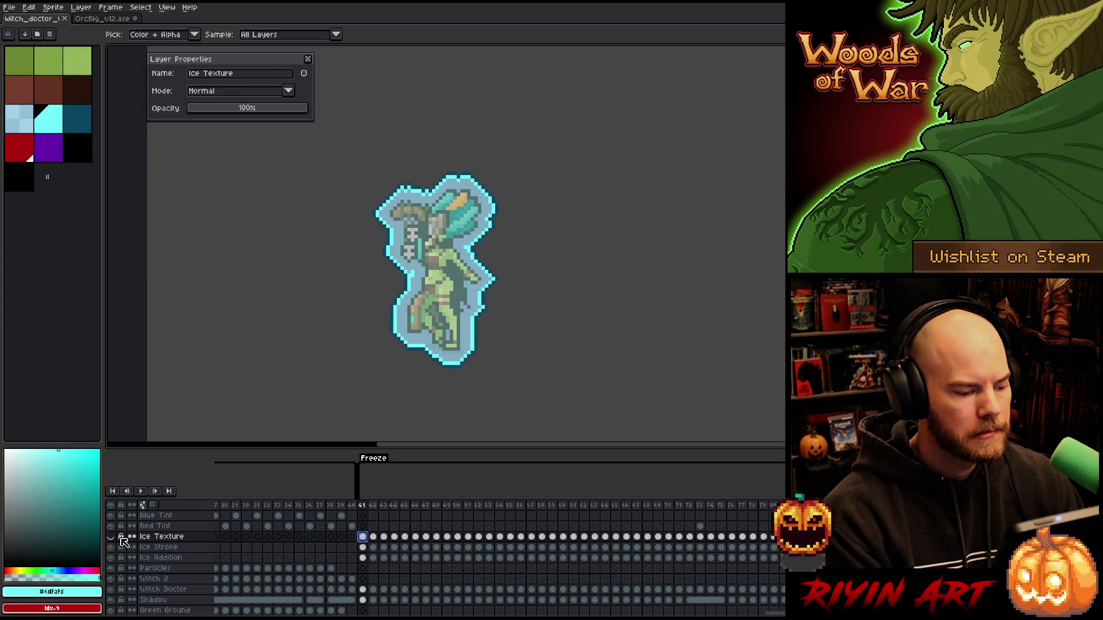
# Step: Open the ice_texture file by searching 'ice', then return to the witch_doctor sprite
pyautogui.scroll(-1, 241, 357)
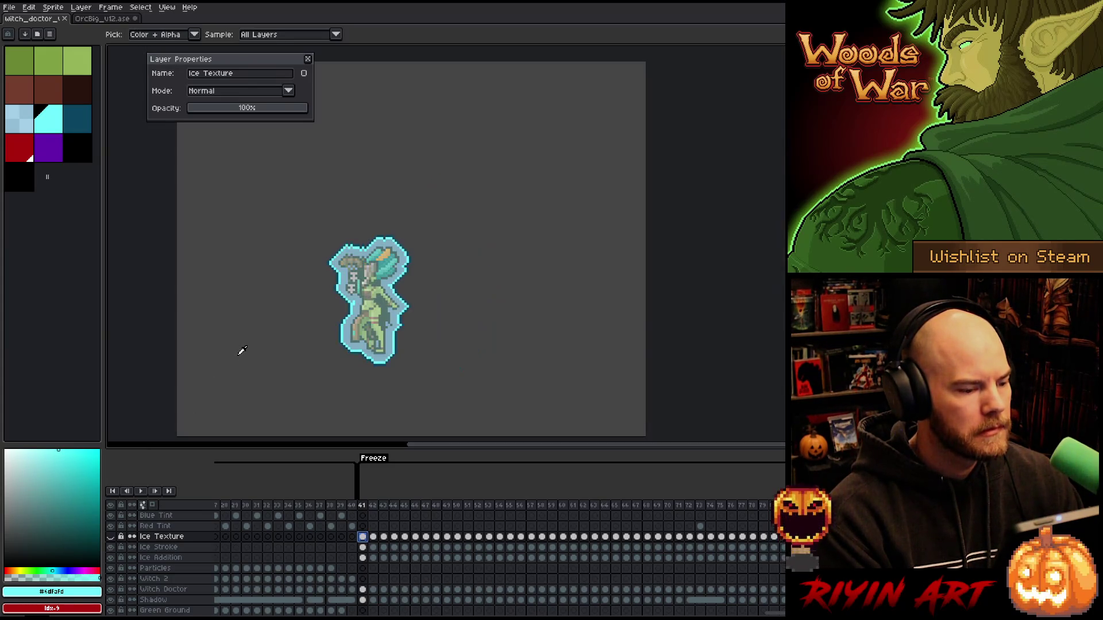
pyautogui.click(9, 7)
pyautogui.click(24, 29)
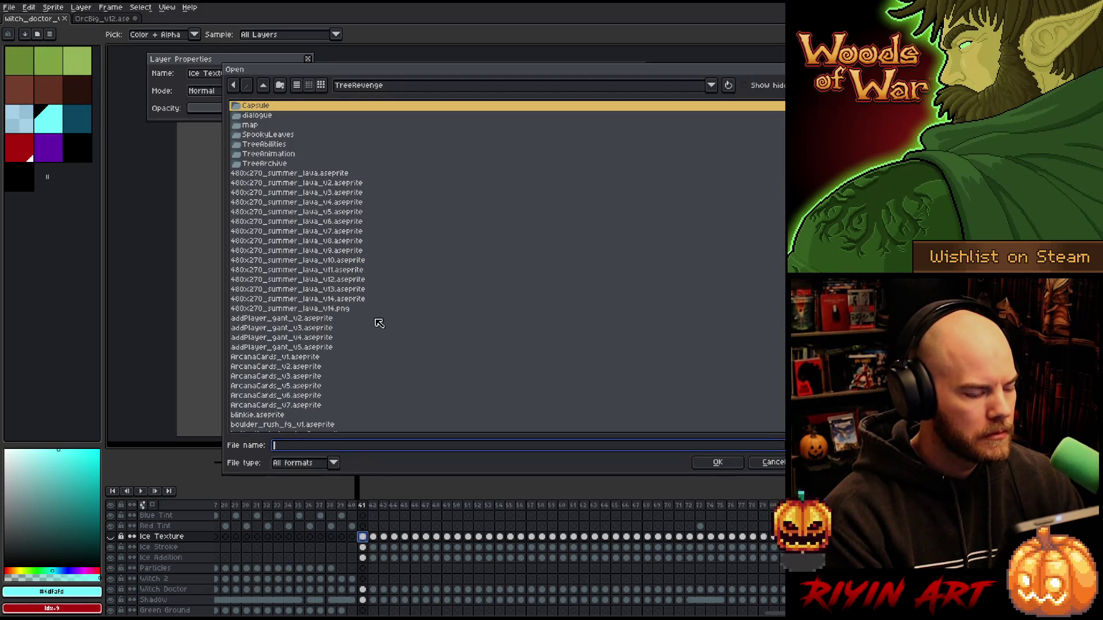
pyautogui.write('ice_shatter.aseprite')
pyautogui.scroll(-3, 318, 344)
pyautogui.doubleClick(281, 292)
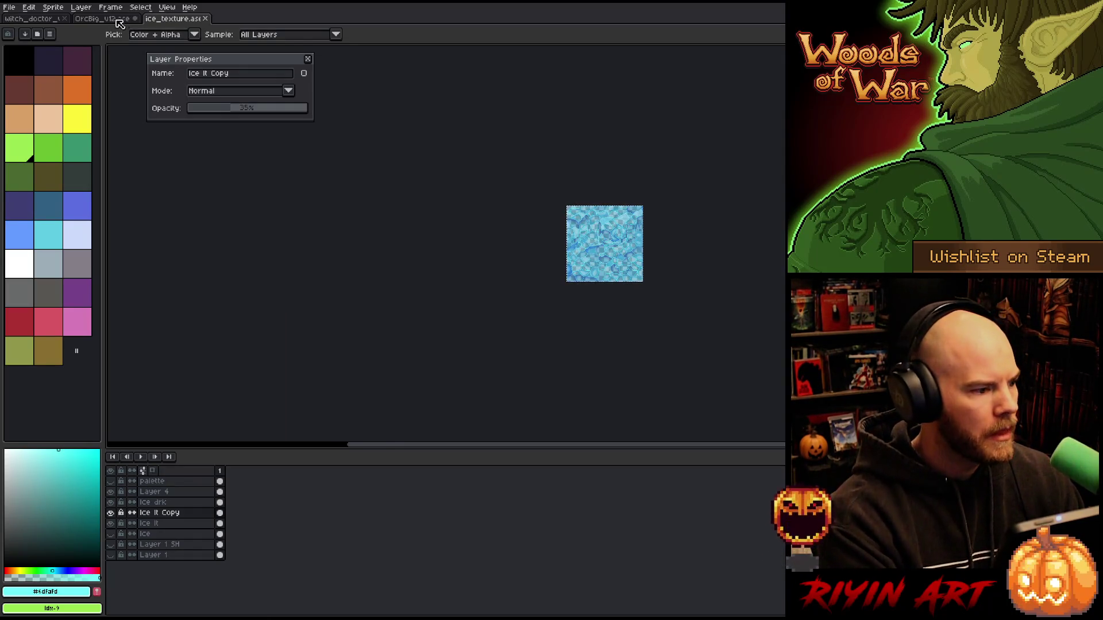
pyautogui.click(44, 19)
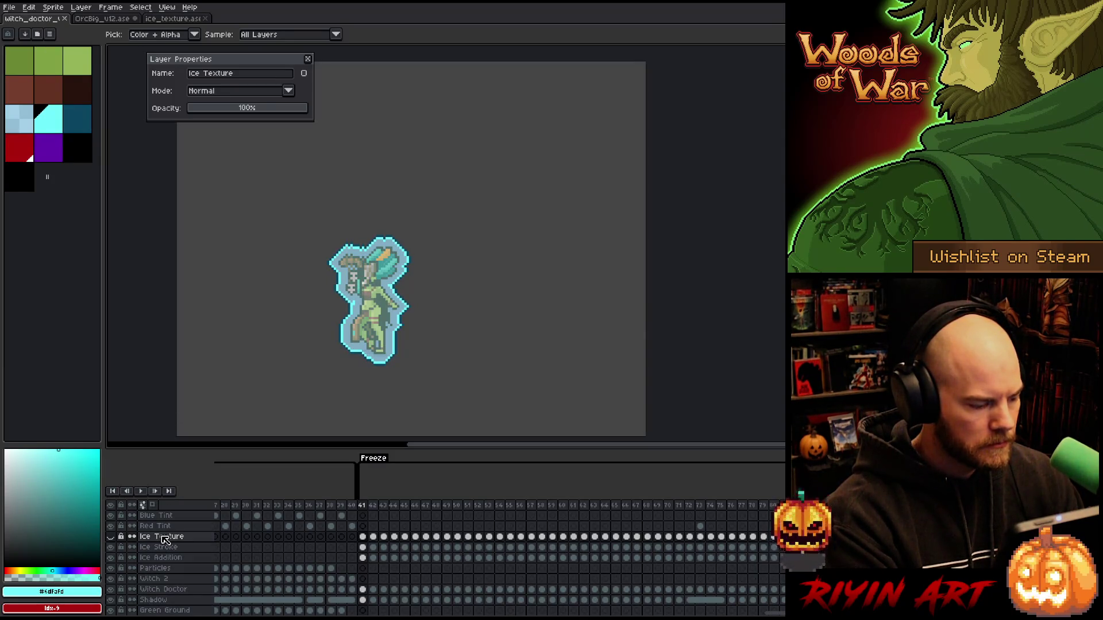
# Step: Add a new empty layer above Ice Stroke, below Ice Texture
pyautogui.click(160, 547)
pyautogui.hotkey('shift', 'n')
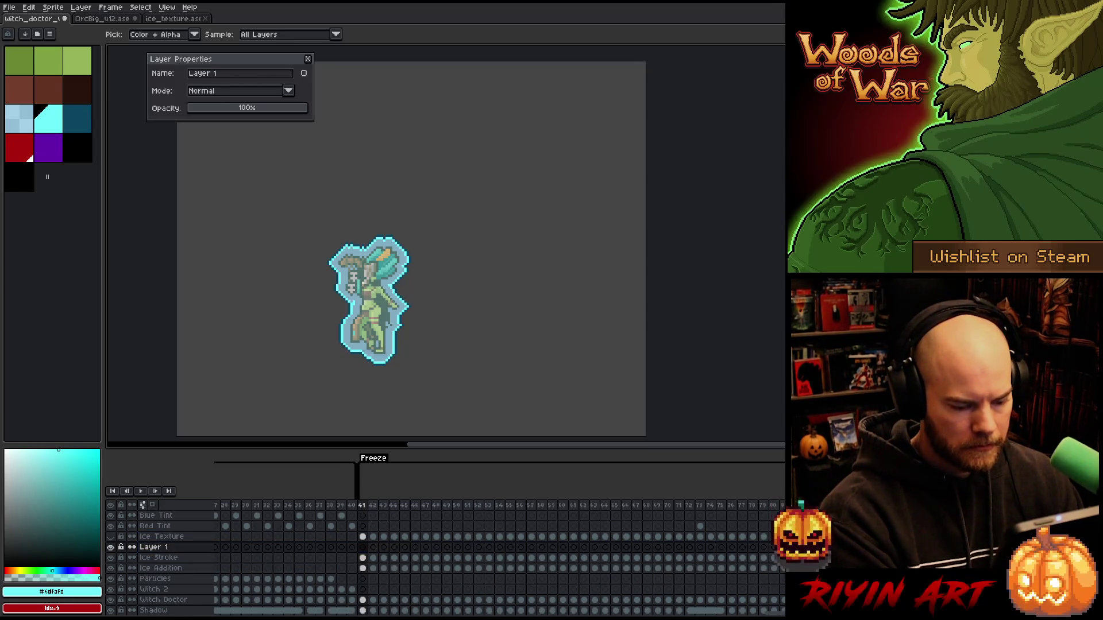
pyautogui.hscroll(-3, 494, 552)
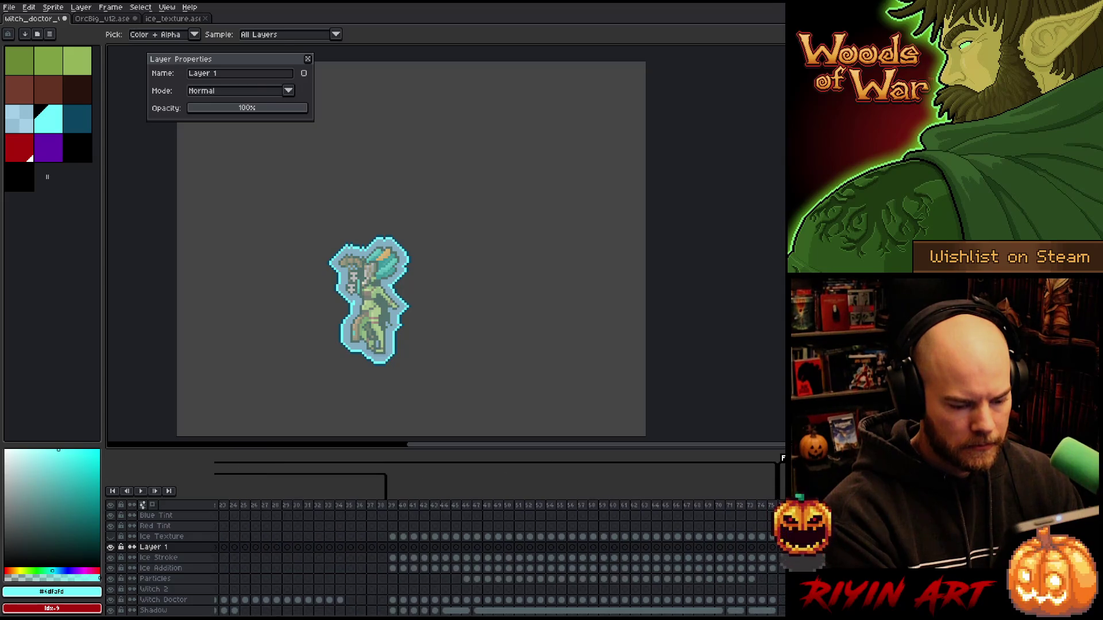
pyautogui.click(217, 536)
pyautogui.click(635, 559)
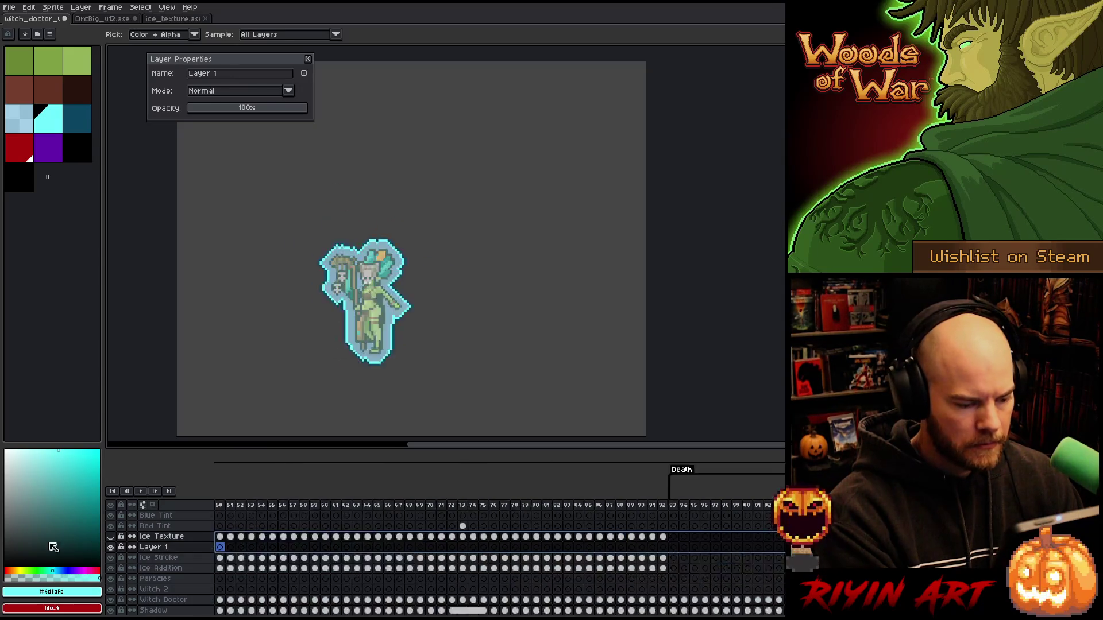
pyautogui.click(155, 526)
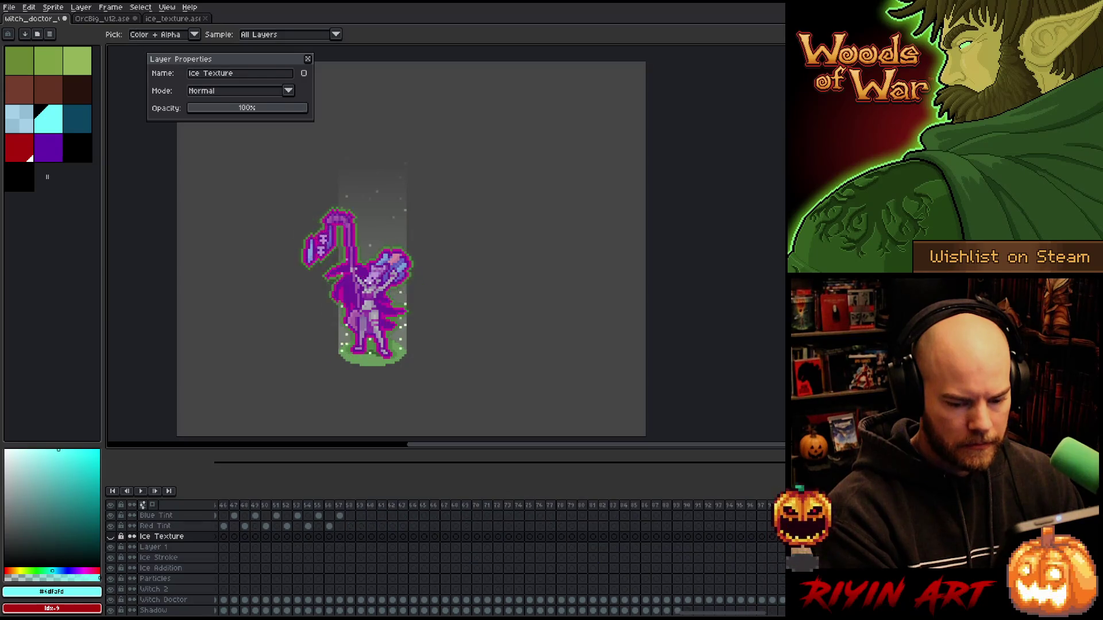
pyautogui.click(162, 536)
pyautogui.click(720, 537)
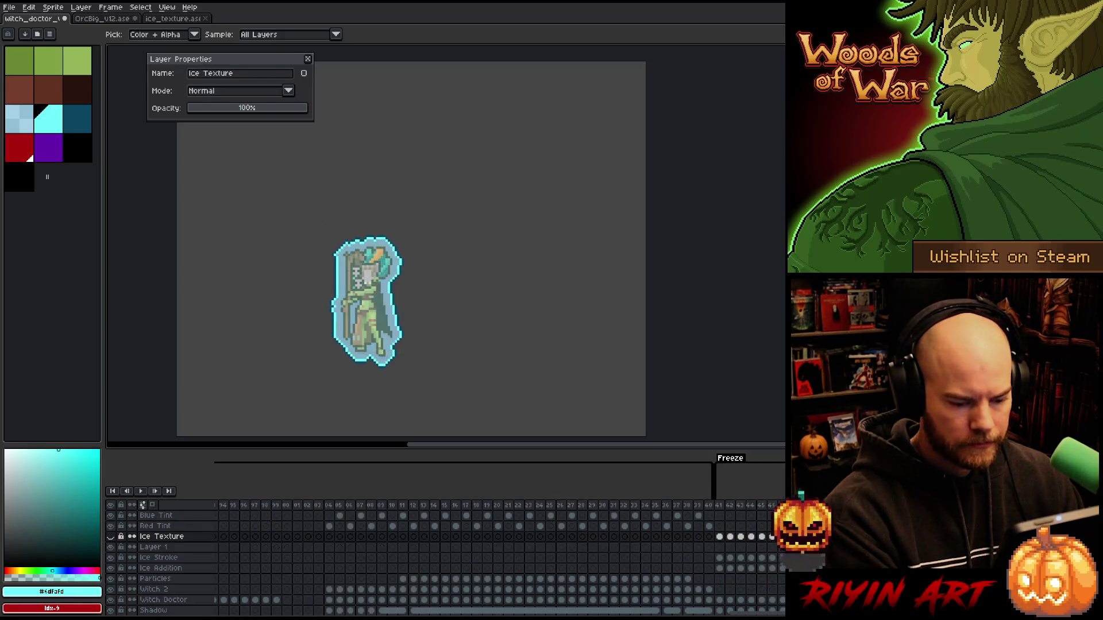
pyautogui.click(730, 552)
pyautogui.click(720, 538)
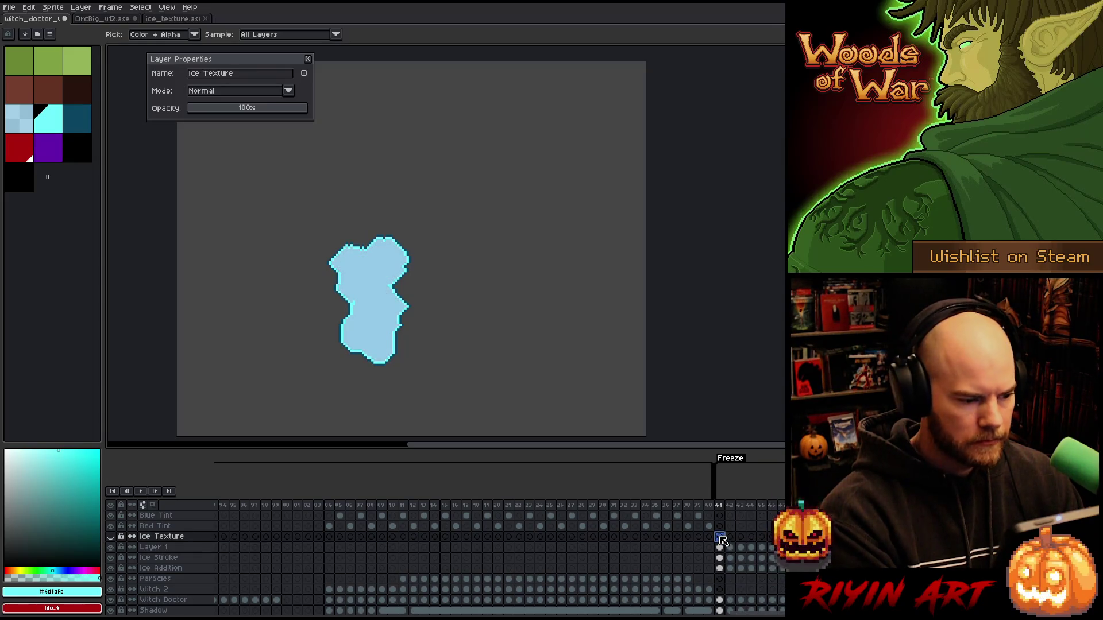
# Step: Rename the new layer 'ice mask' and hide it
pyautogui.click(151, 548)
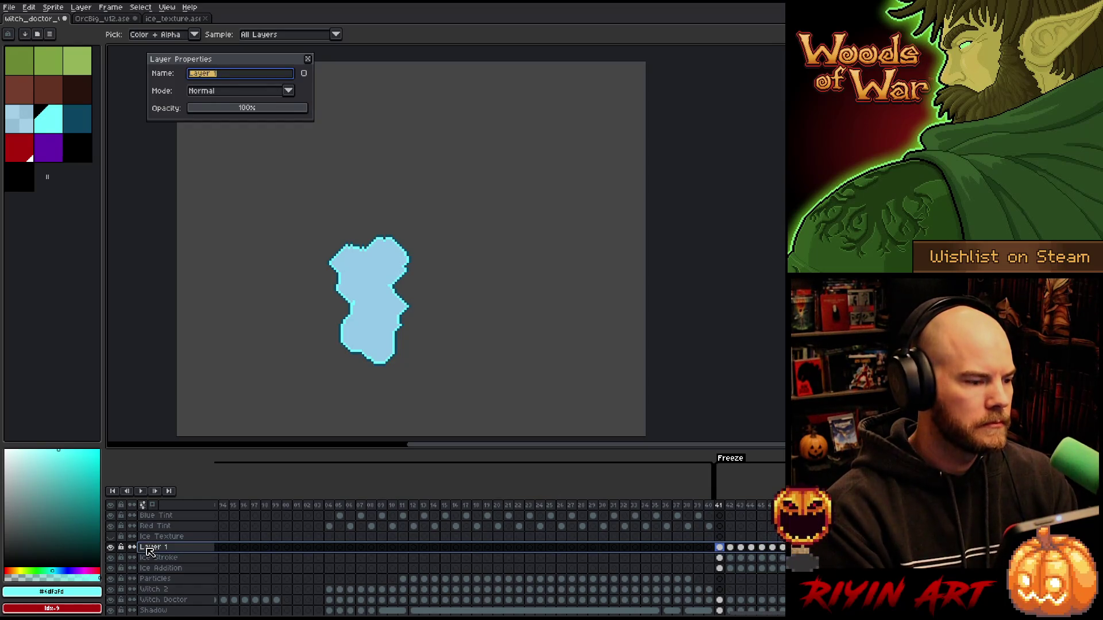
pyautogui.write('Ice mask')
pyautogui.press('Return')
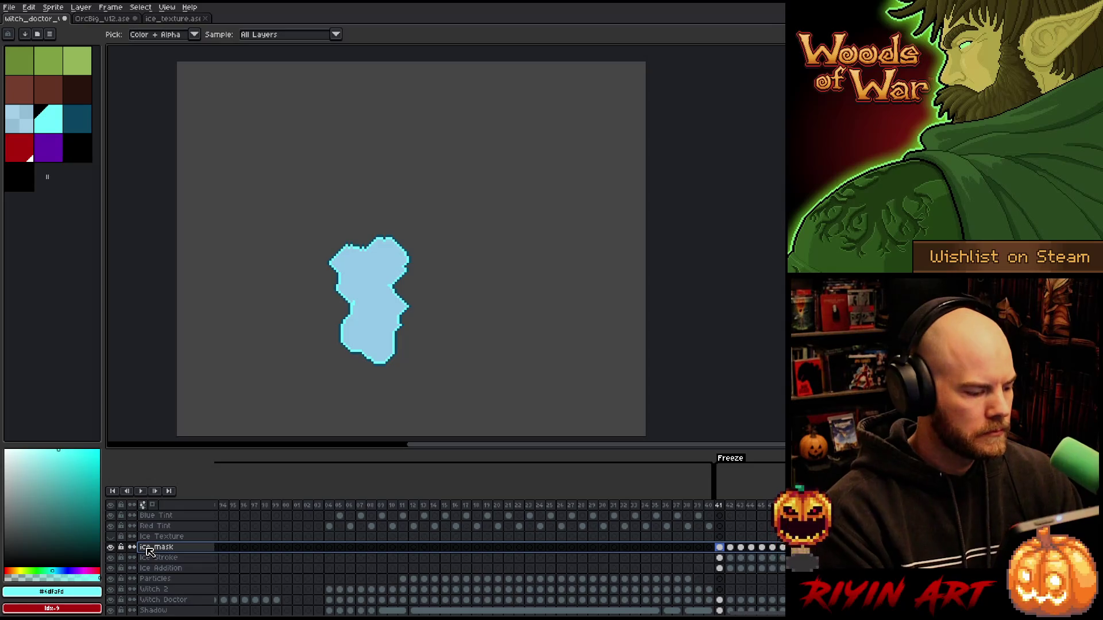
pyautogui.click(111, 548)
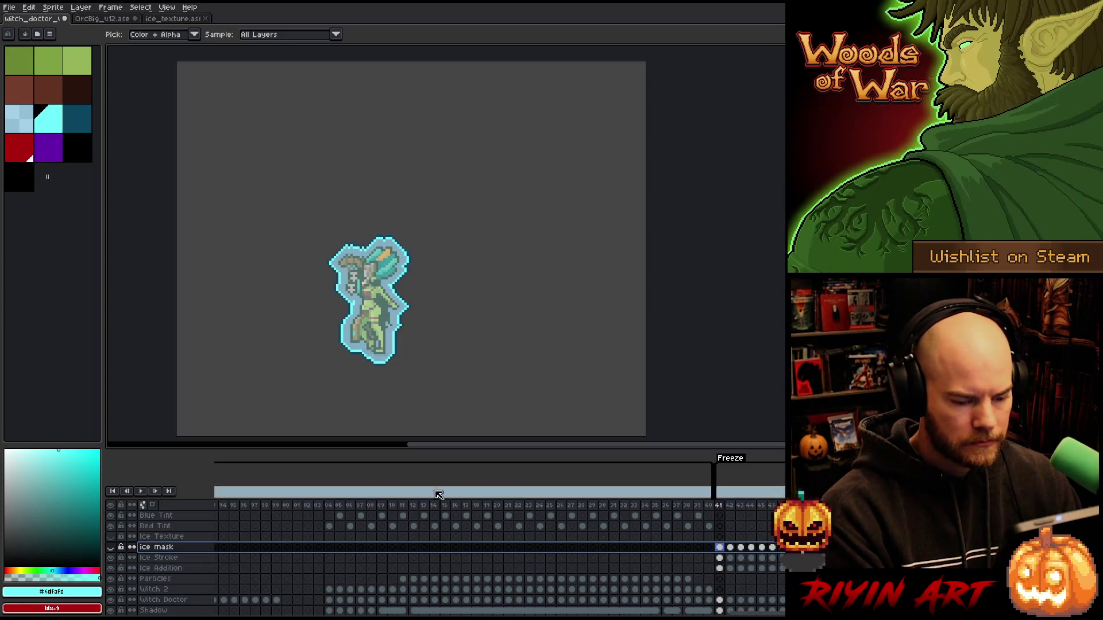
pyautogui.click(720, 537)
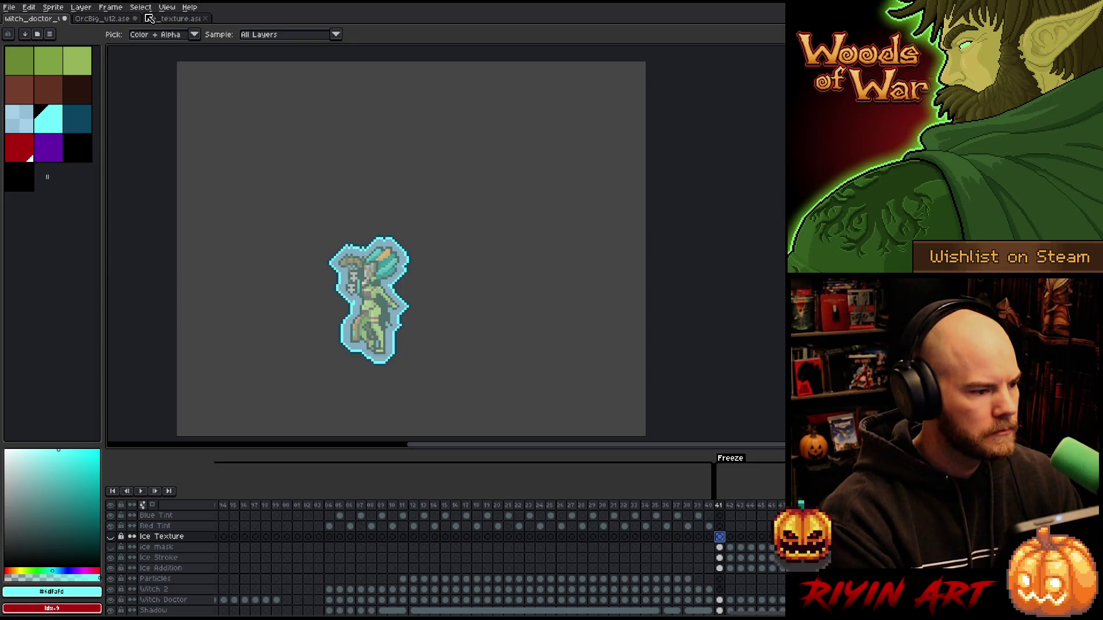
# Step: Paste the ice-crystal texture onto visible Ice Texture, centred over the witch doctor at frame 41
pyautogui.click(169, 19)
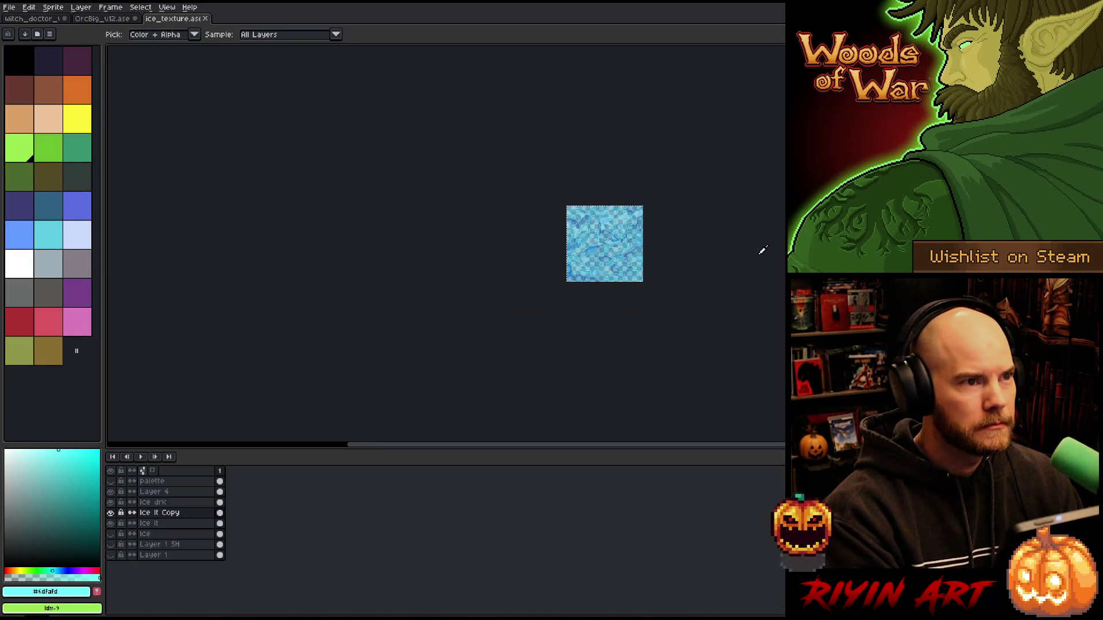
pyautogui.scroll(4, 643, 253)
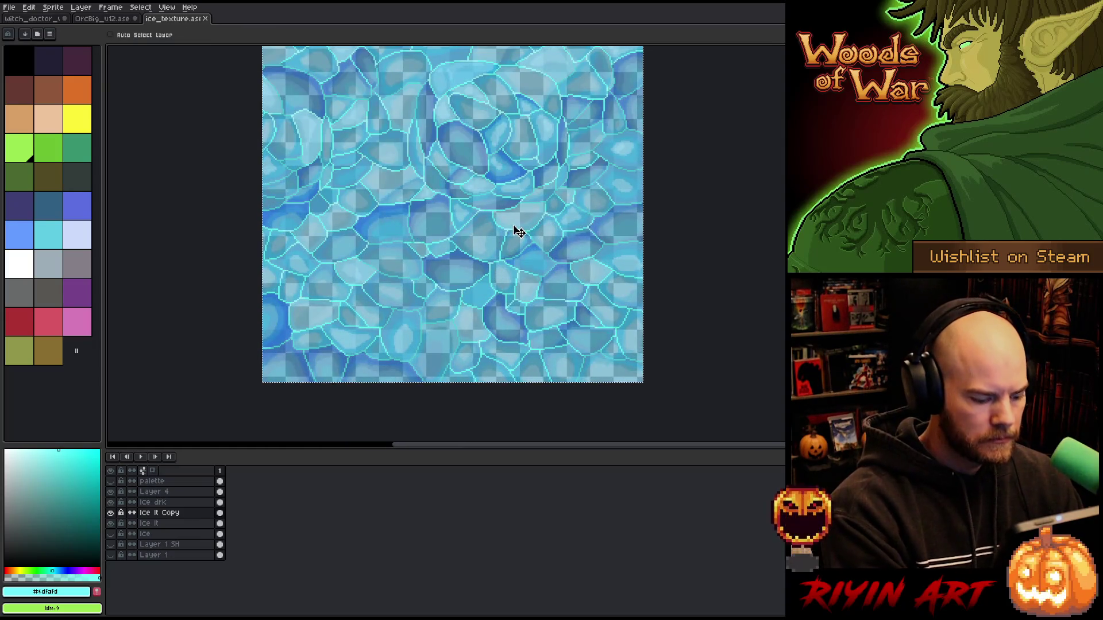
pyautogui.click(32, 19)
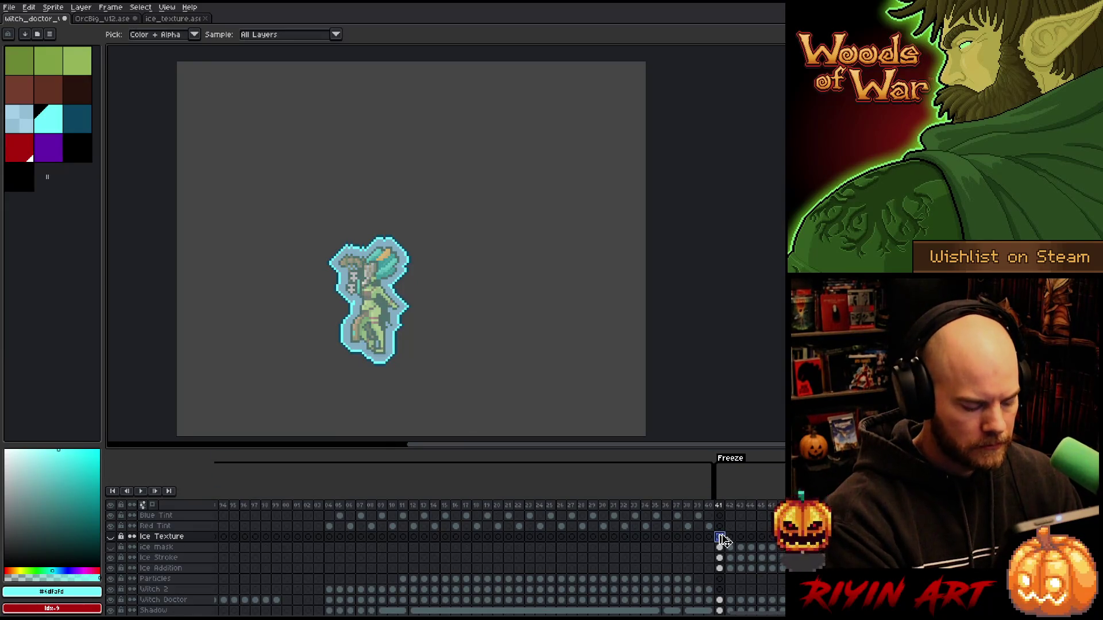
pyautogui.click(111, 537)
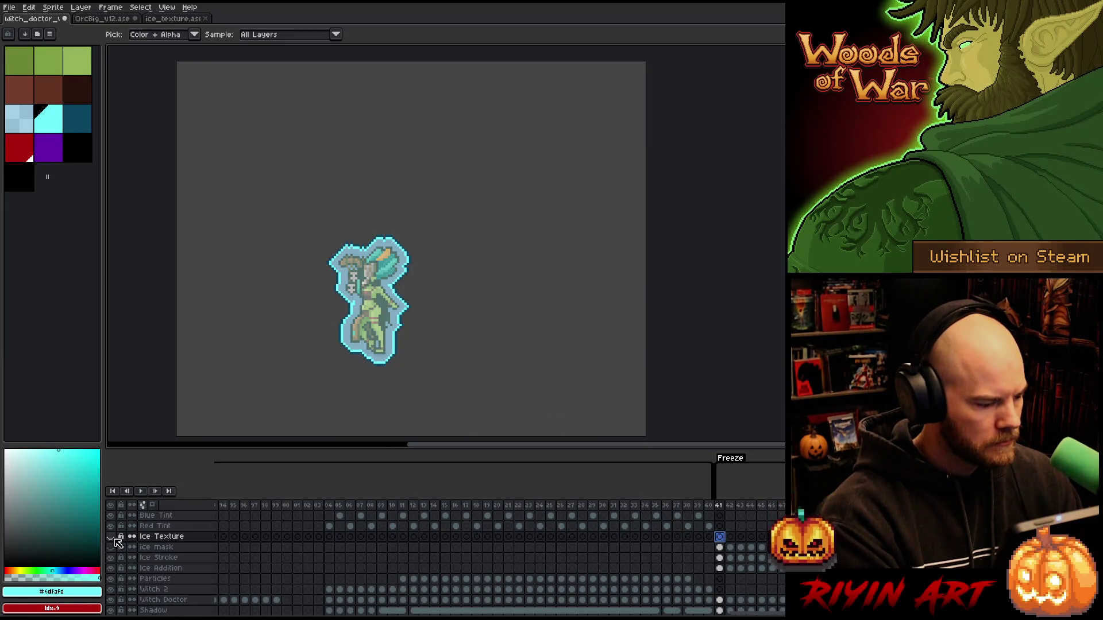
pyautogui.hotkey('ctrl', 'v')
pyautogui.moveTo(468, 367)
pyautogui.mouseDown()
pyautogui.moveTo(373, 346)
pyautogui.moveTo(295, 379)
pyautogui.mouseUp()
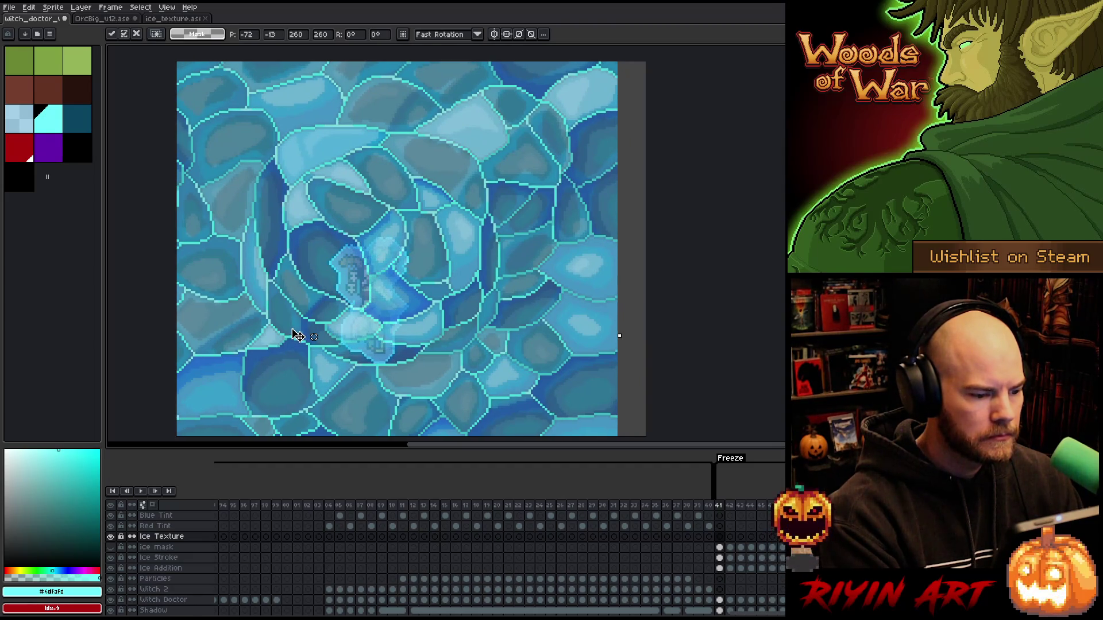
pyautogui.moveTo(298, 336)
pyautogui.mouseDown()
pyautogui.moveTo(202, 251)
pyautogui.moveTo(147, 273)
pyautogui.moveTo(441, 270)
pyautogui.moveTo(468, 246)
pyautogui.moveTo(460, 229)
pyautogui.moveTo(394, 320)
pyautogui.moveTo(290, 338)
pyautogui.moveTo(310, 346)
pyautogui.mouseUp()
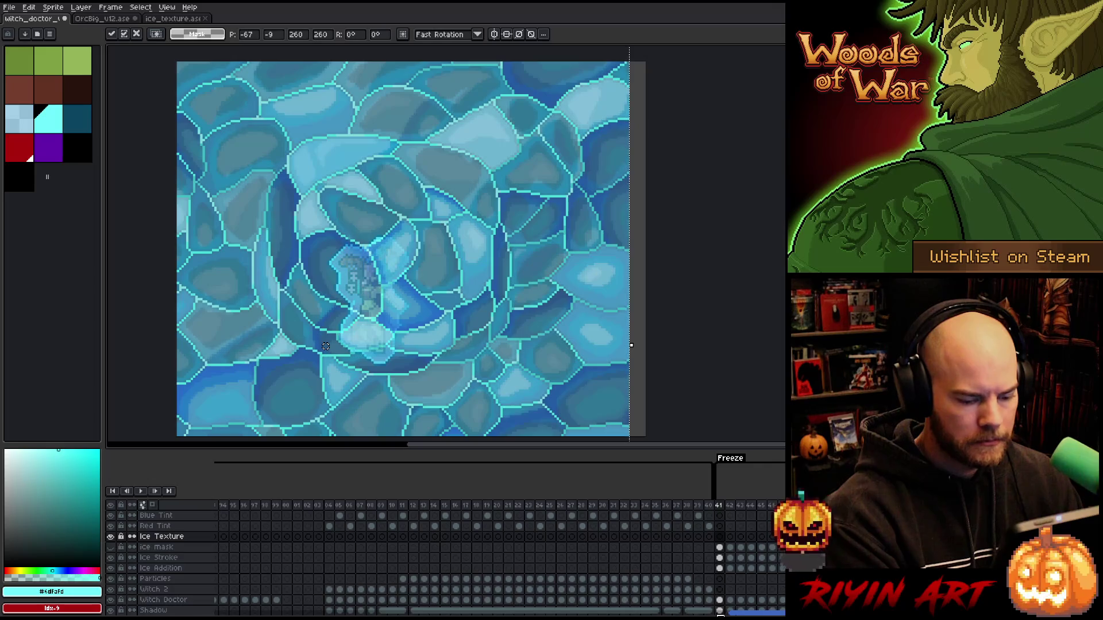
pyautogui.moveTo(761, 614); pyautogui.dragTo(609, 613)
pyautogui.click(378, 537)
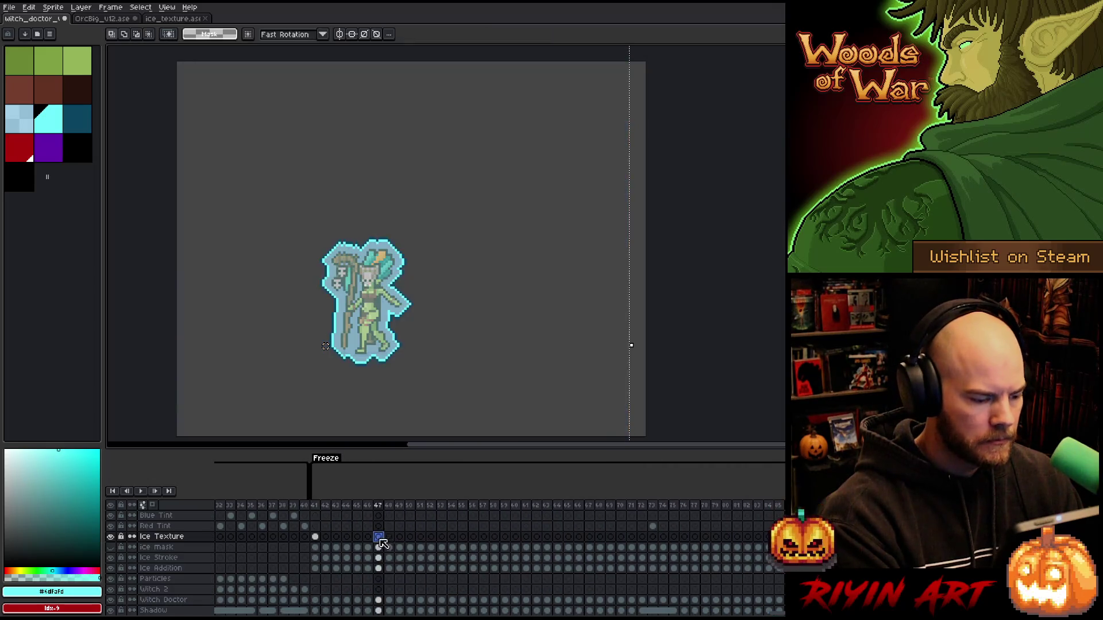
# Step: Paste the ice texture into Ice Texture frames 41–85 and clear it from frame 94 onward
pyautogui.moveTo(315, 536); pyautogui.dragTo(770, 536)
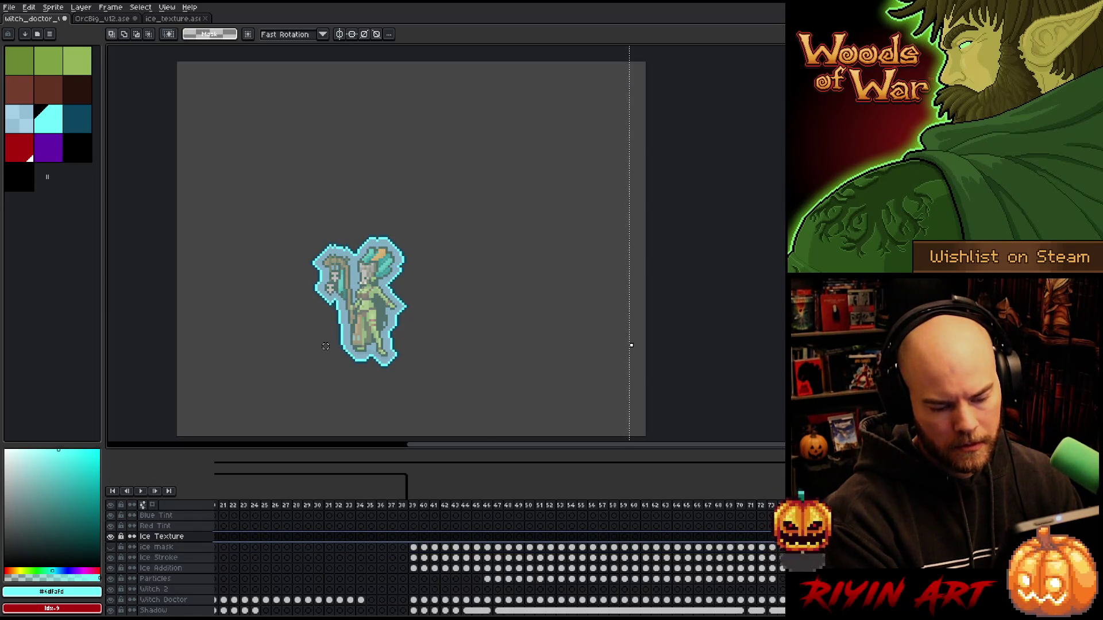
pyautogui.hotkey('ctrl', 'v')
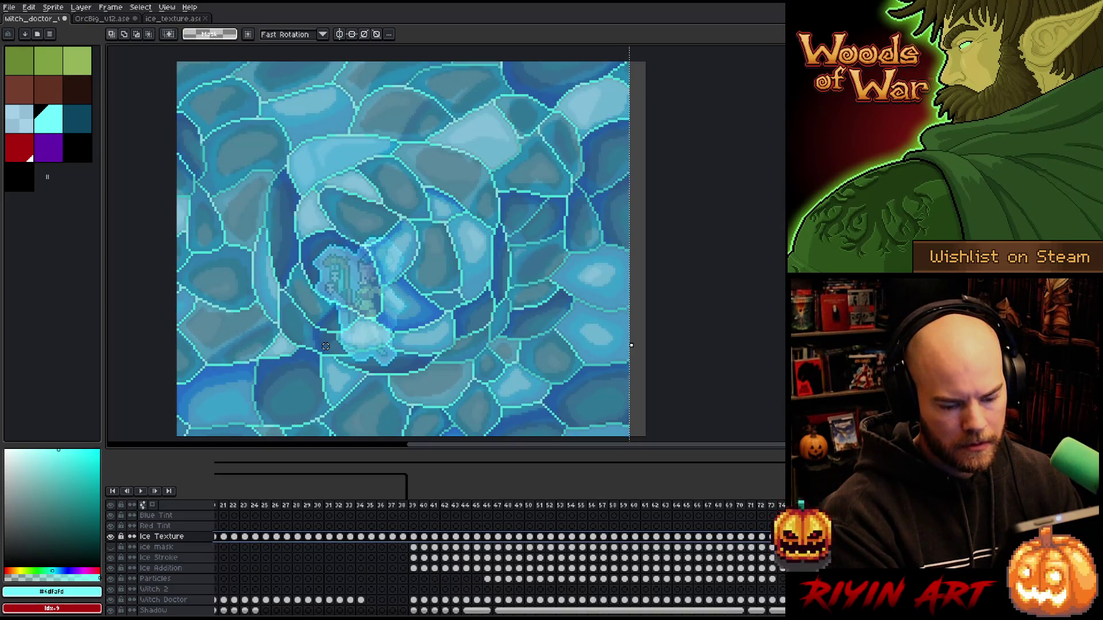
pyautogui.click(368, 537)
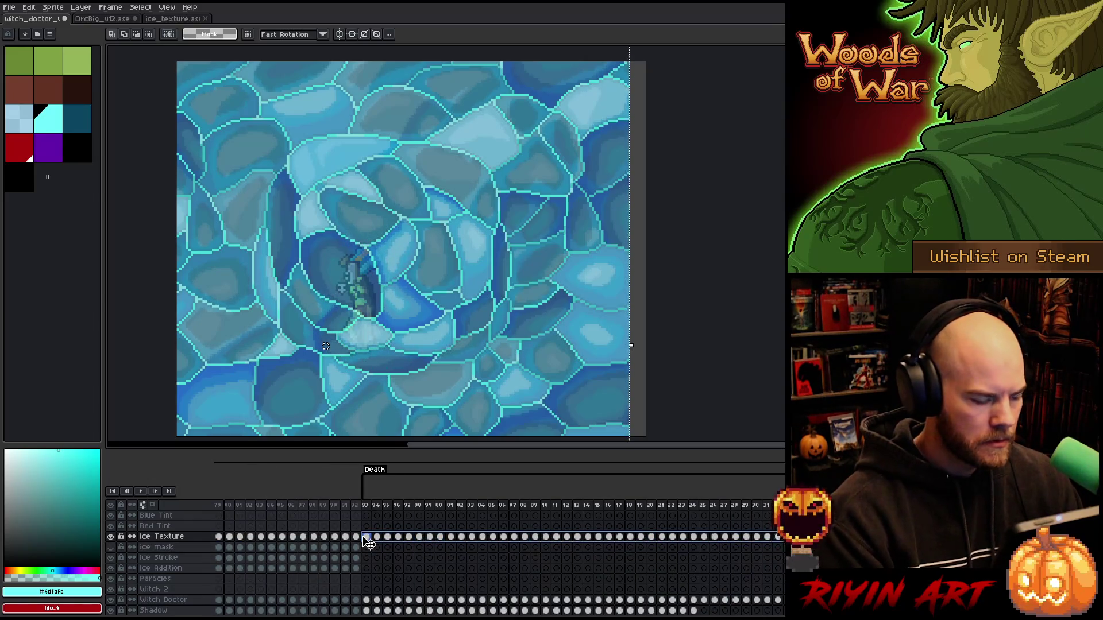
pyautogui.press('Delete')
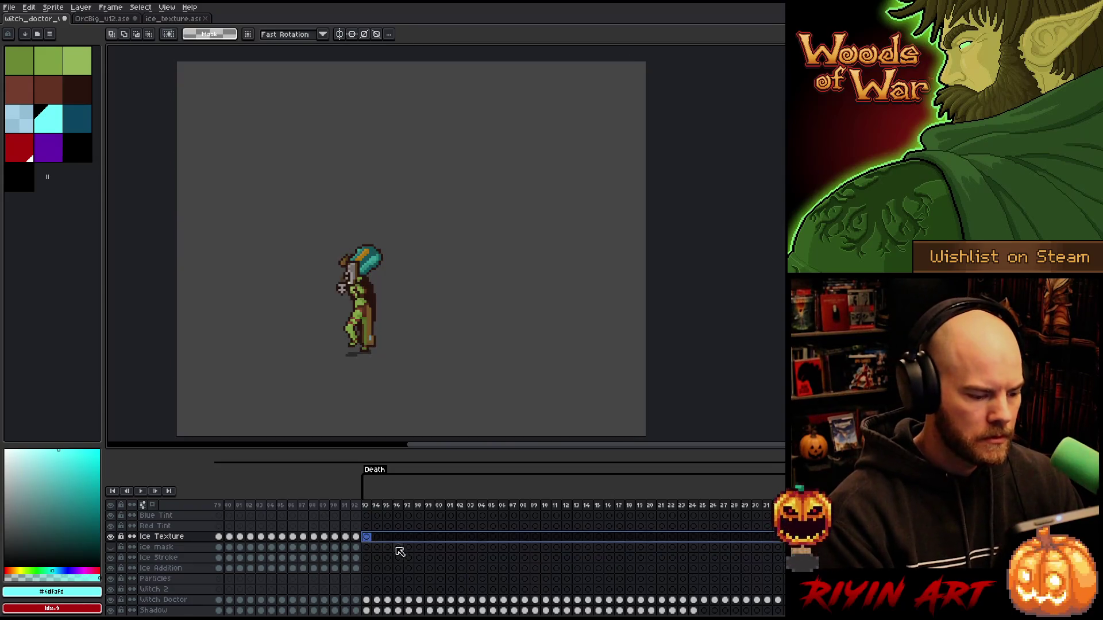
pyautogui.hscroll(-5, 394, 546)
pyautogui.hscroll(-8, 752, 611)
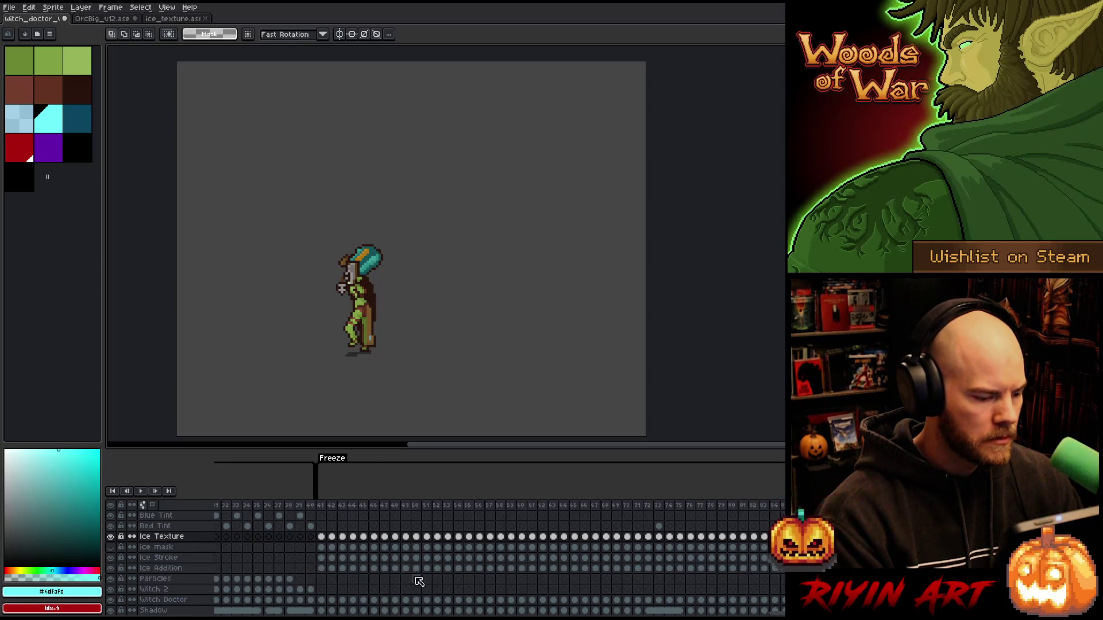
# Step: Show the ice mask layer and magic-wand select the witch silhouette on frame 41
pyautogui.click(321, 548)
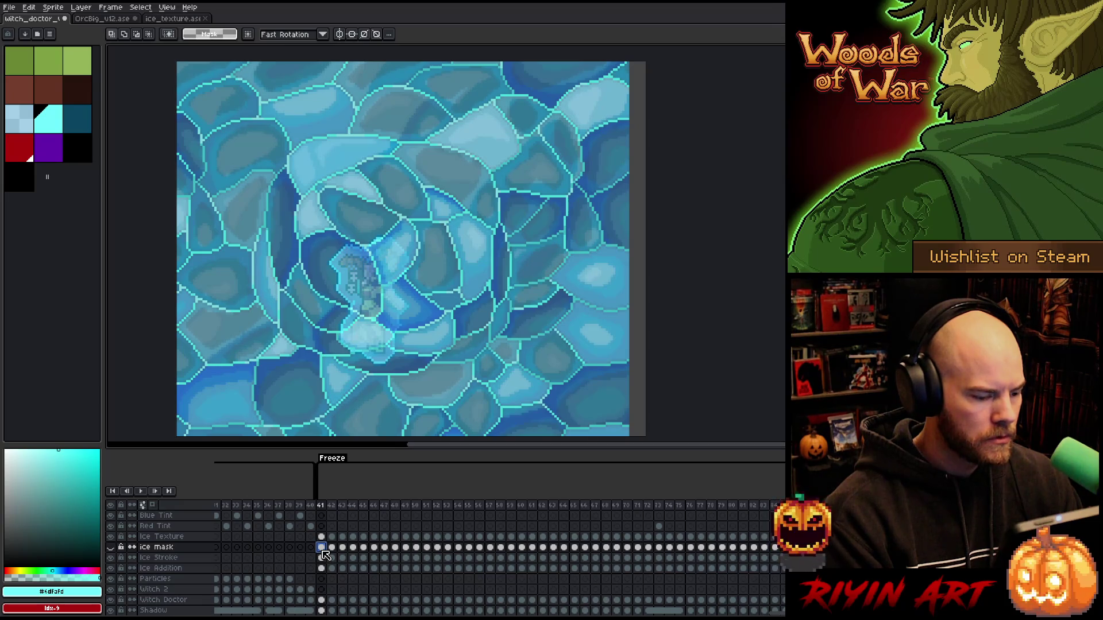
pyautogui.click(112, 548)
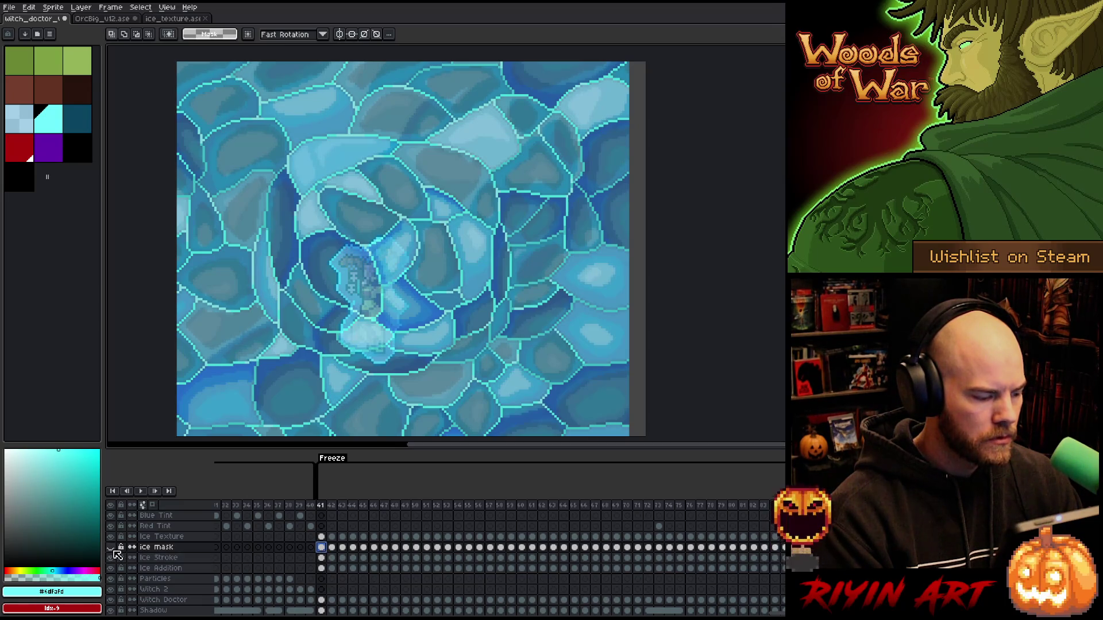
pyautogui.click(112, 548)
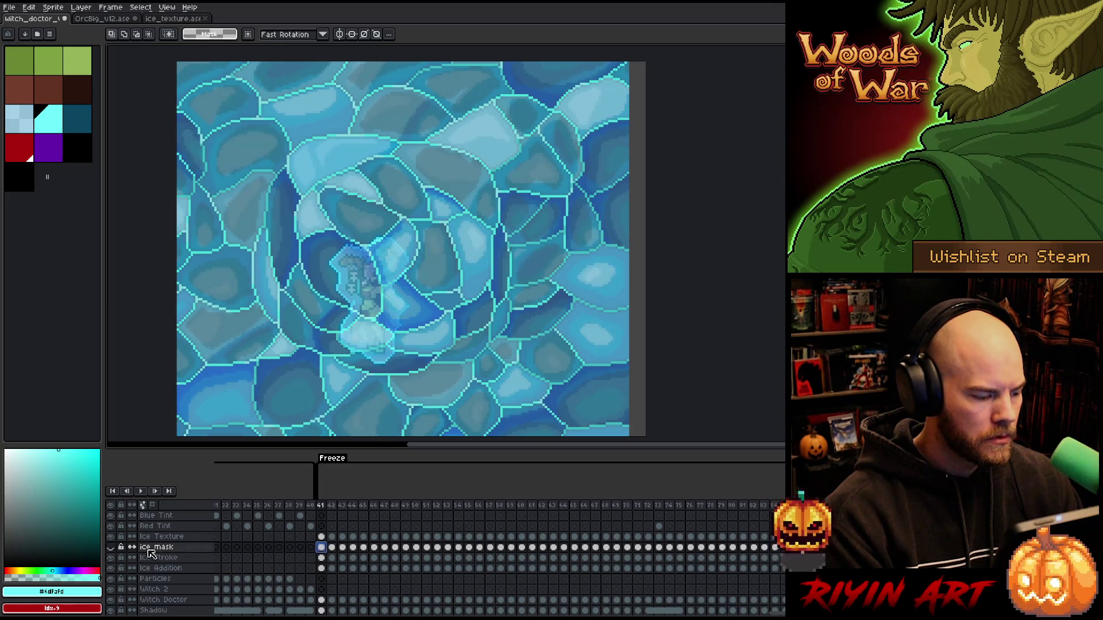
pyautogui.click(112, 548)
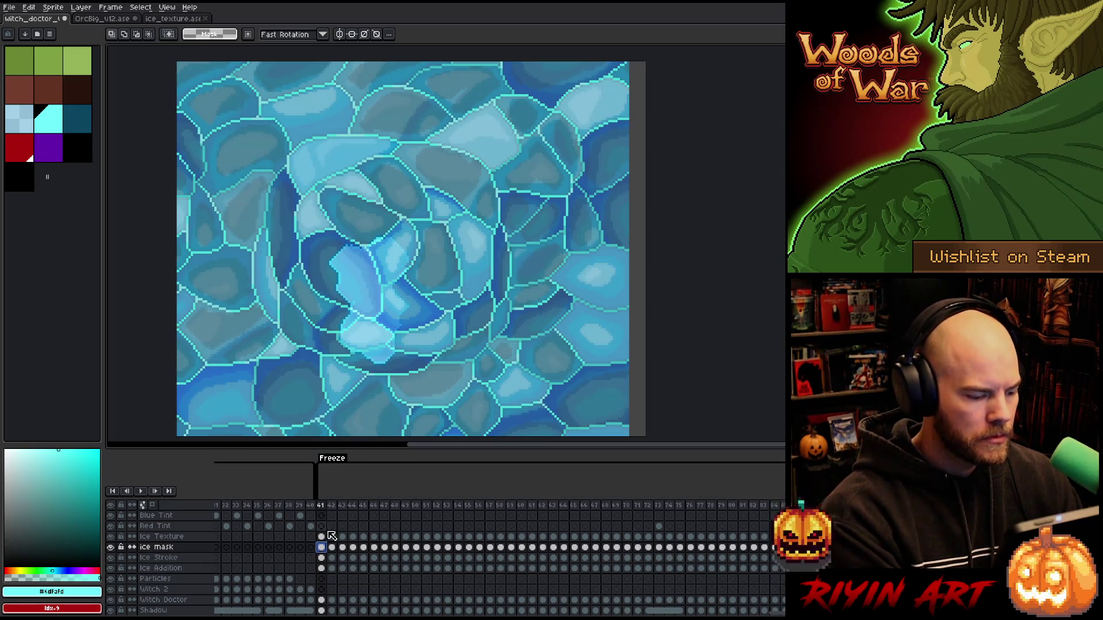
pyautogui.press('w')
pyautogui.click(520, 276)
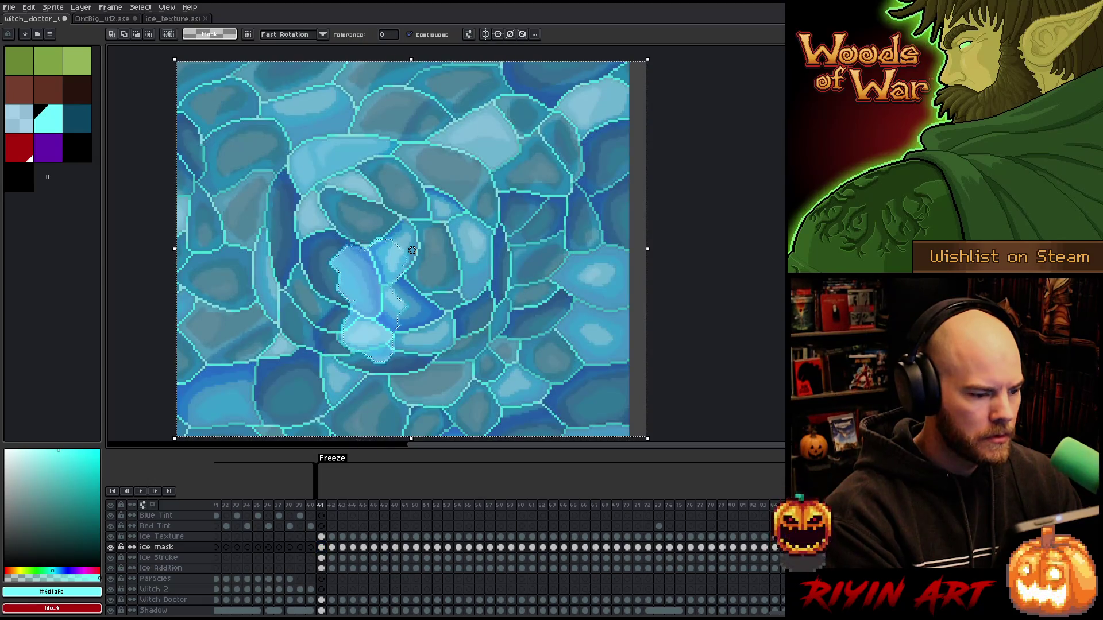
# Step: Clip the ice texture to the ice shape on frames 42 and 43, then switch to OrcBig_v12.ase
pyautogui.click(332, 547)
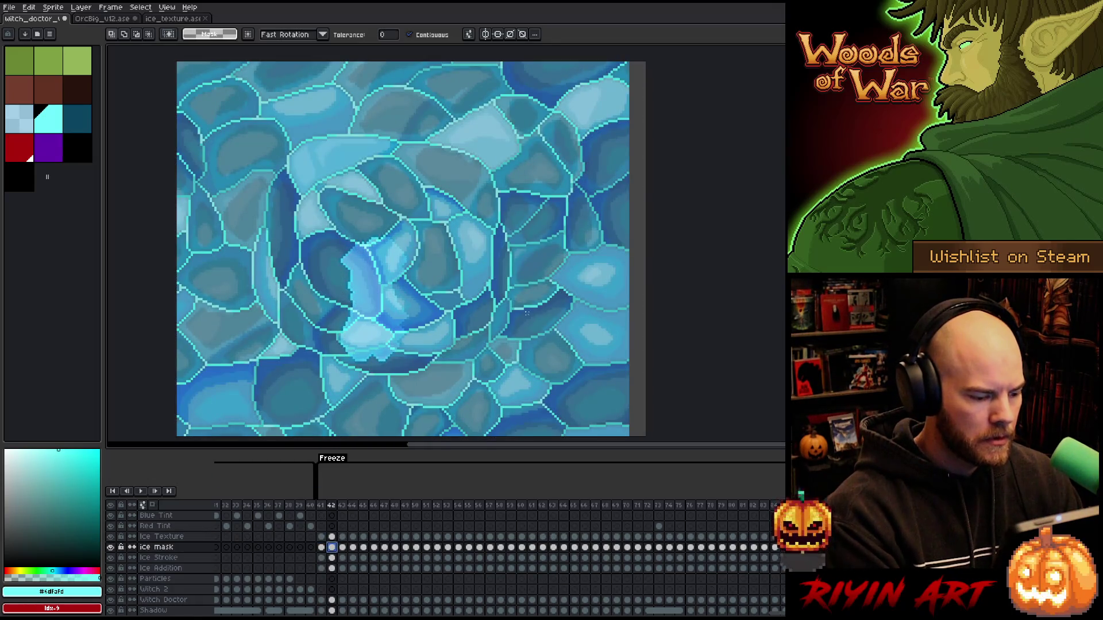
pyautogui.click(332, 536)
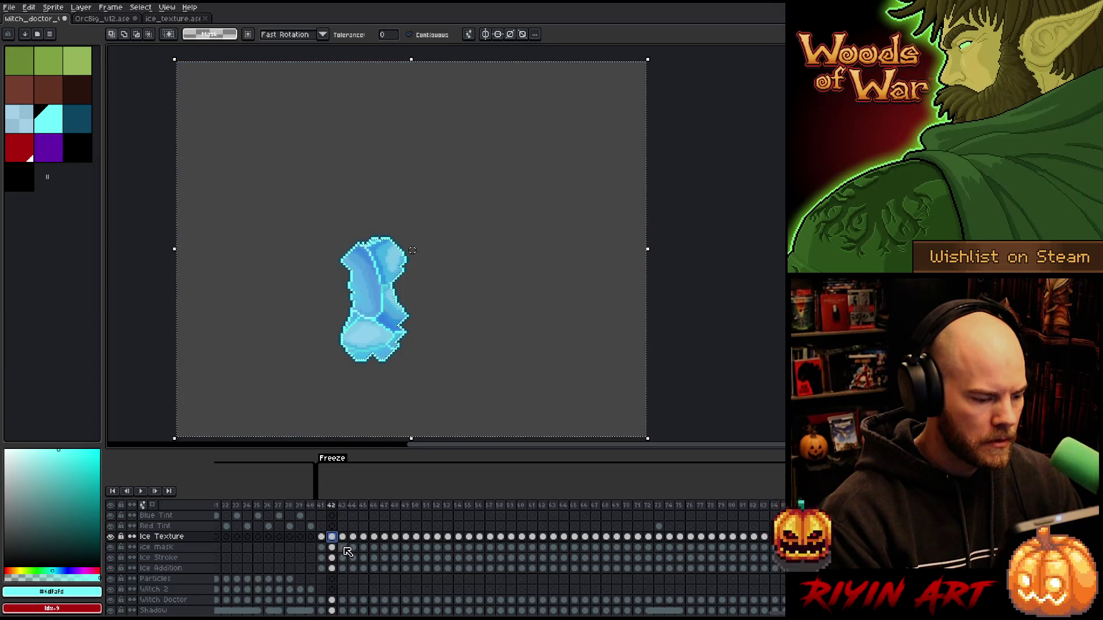
pyautogui.click(343, 547)
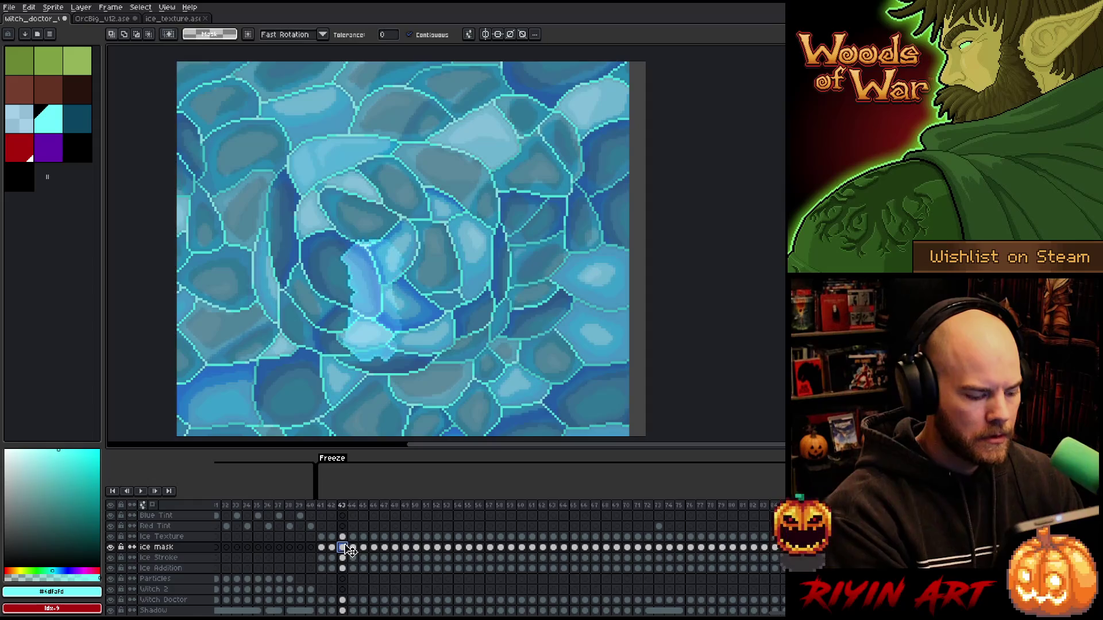
pyautogui.keyDown('ctrl'); pyautogui.click(343, 547); pyautogui.keyUp('ctrl')
pyautogui.click(344, 537)
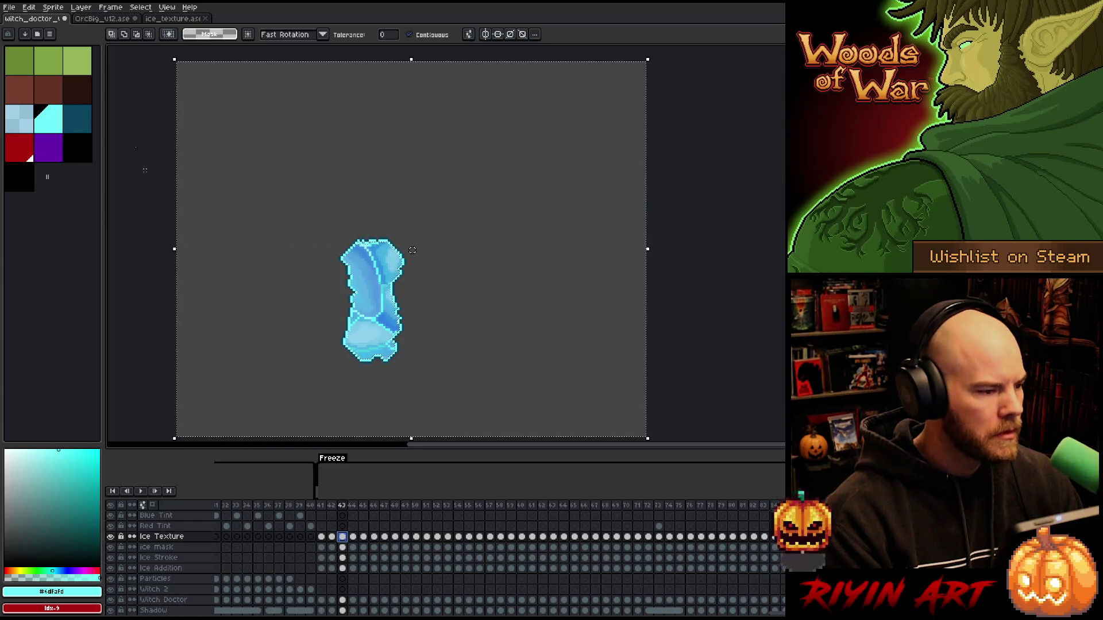
pyautogui.click(115, 20)
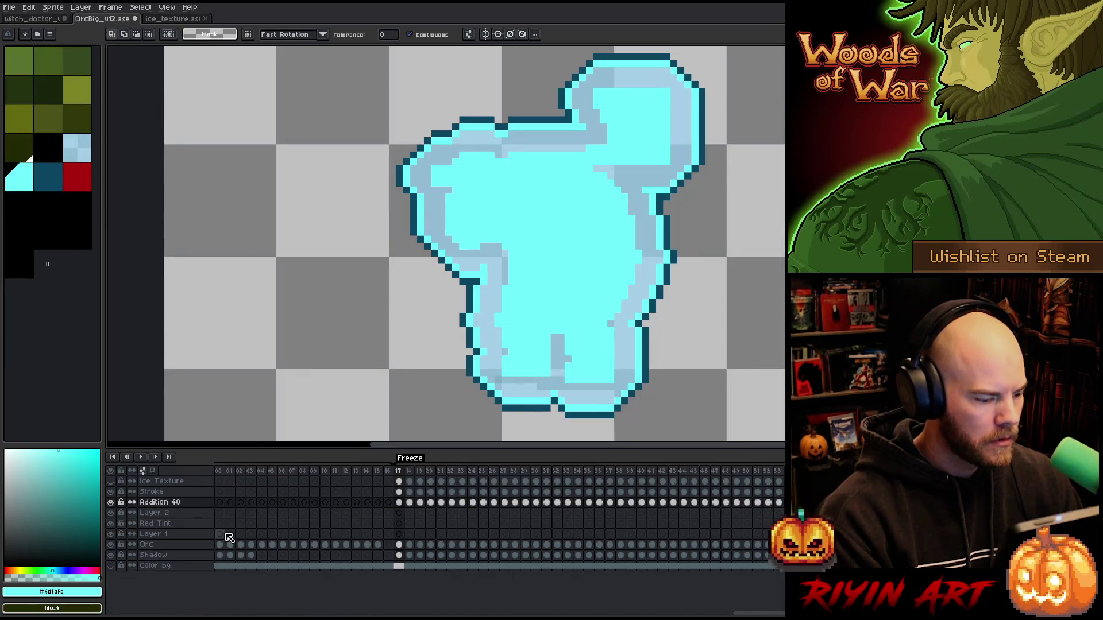
# Step: Show the orc's Ice Texture layer, inspect its properties, and return to the witch_doctor sprite
pyautogui.click(110, 481)
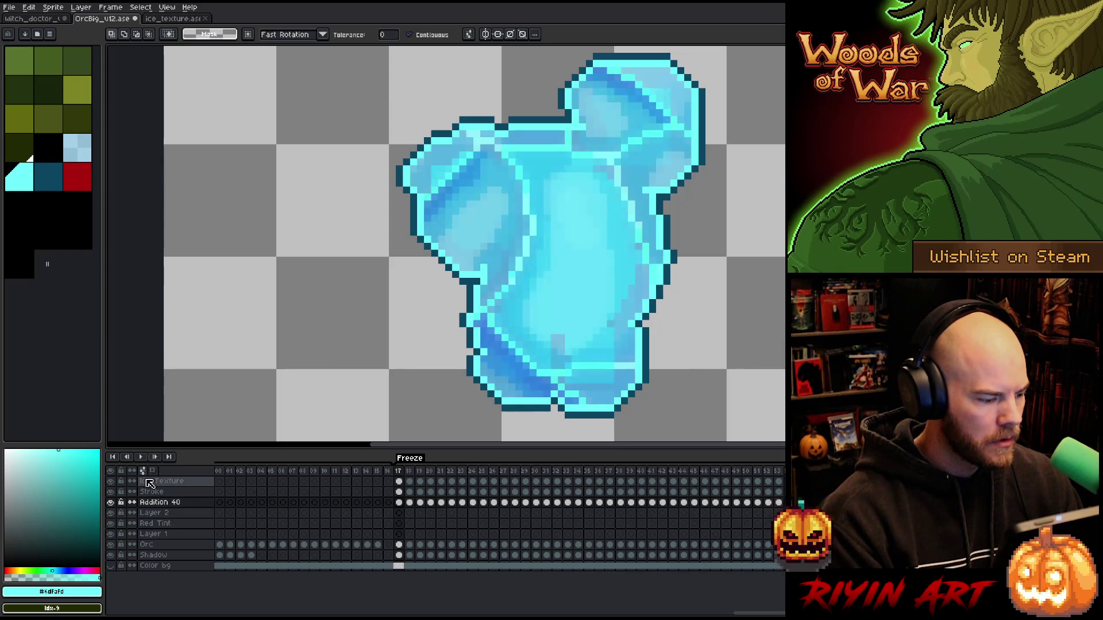
pyautogui.doubleClick(151, 481)
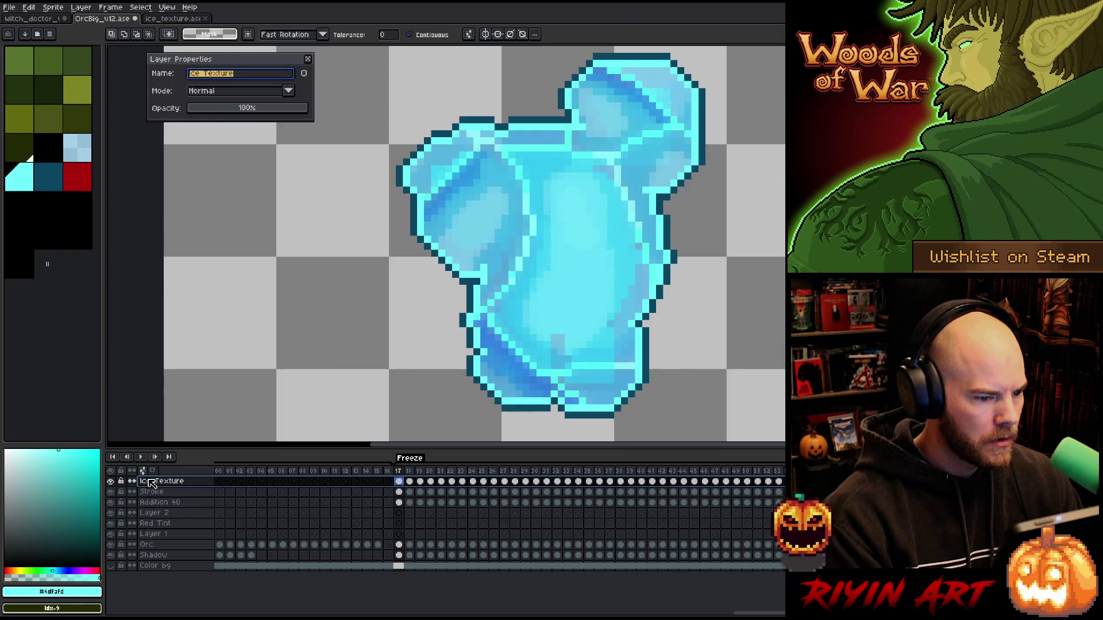
pyautogui.click(46, 21)
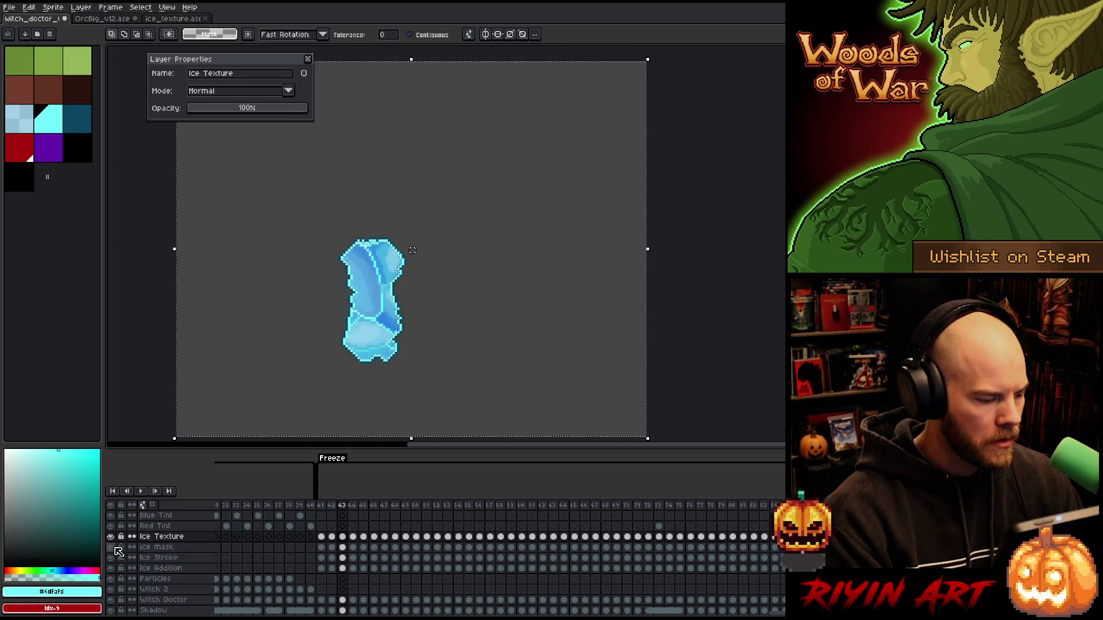
# Step: Hide the ice mask and trim the Ice Texture on frame 44 to the ice shape
pyautogui.click(110, 547)
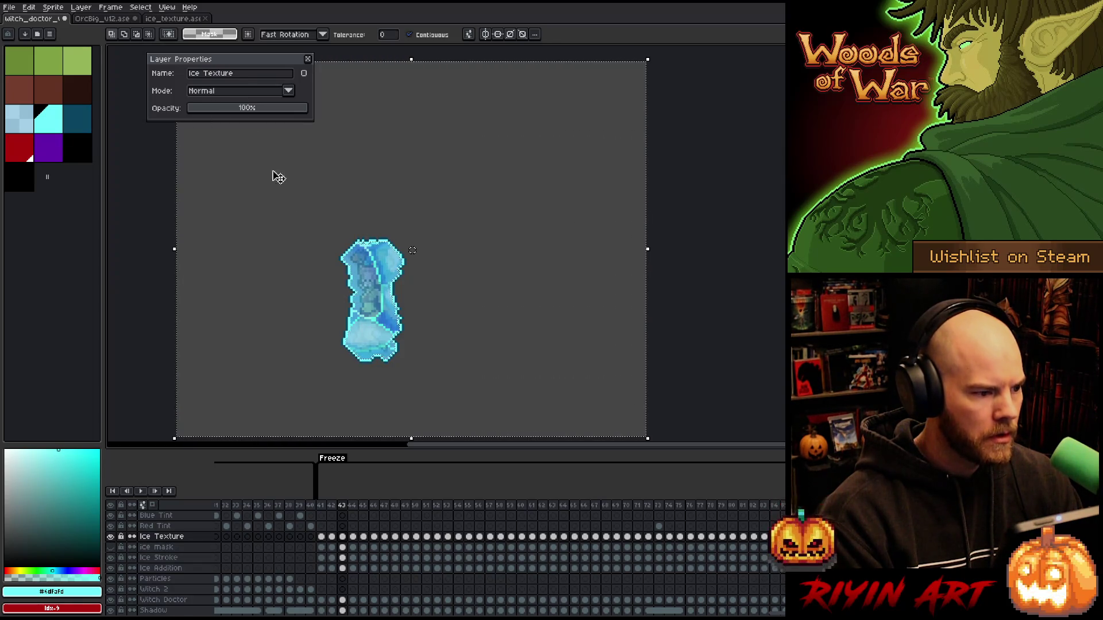
pyautogui.click(354, 538)
pyautogui.press('Delete')
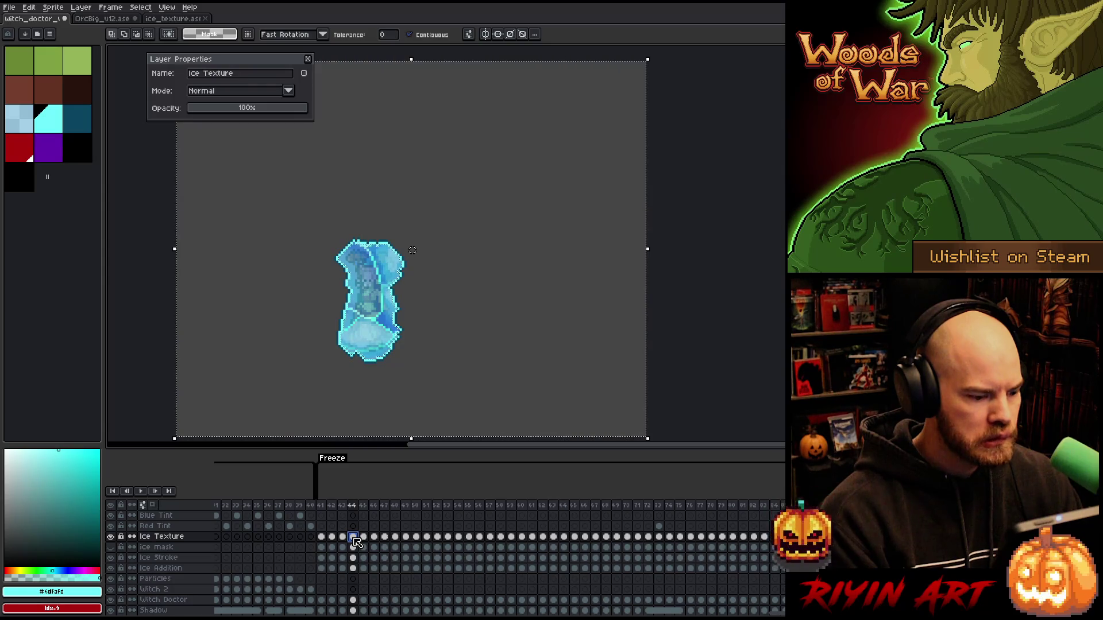
# Step: Deselect on the frame 45 ice mask cel and show only the ice mask layer
pyautogui.click(362, 547)
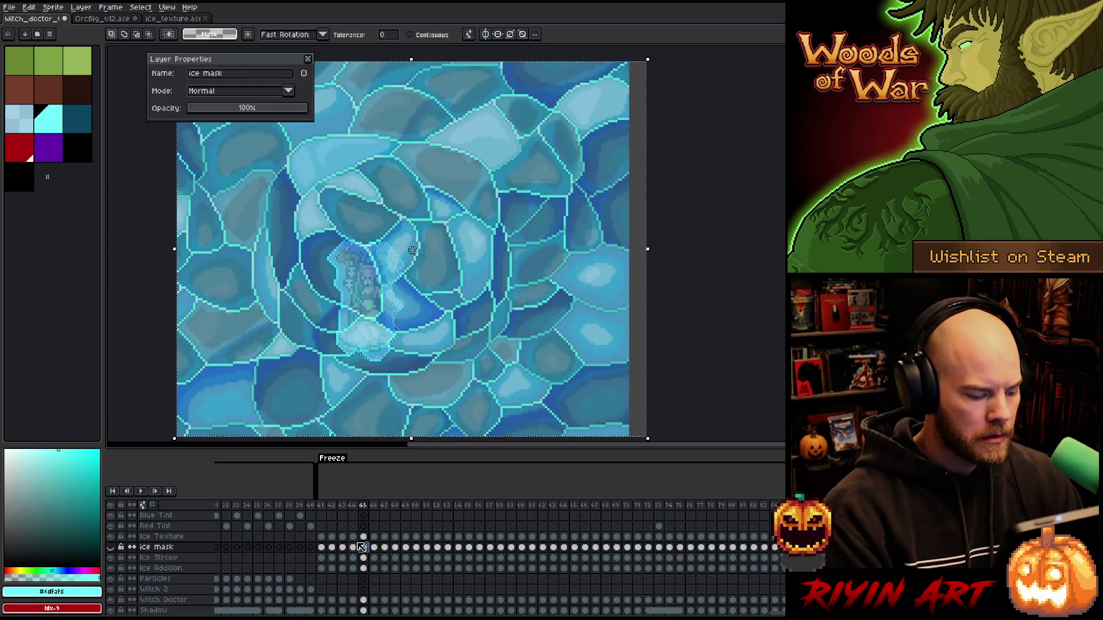
pyautogui.hotkey('ctrl', 'd')
pyautogui.click(111, 547)
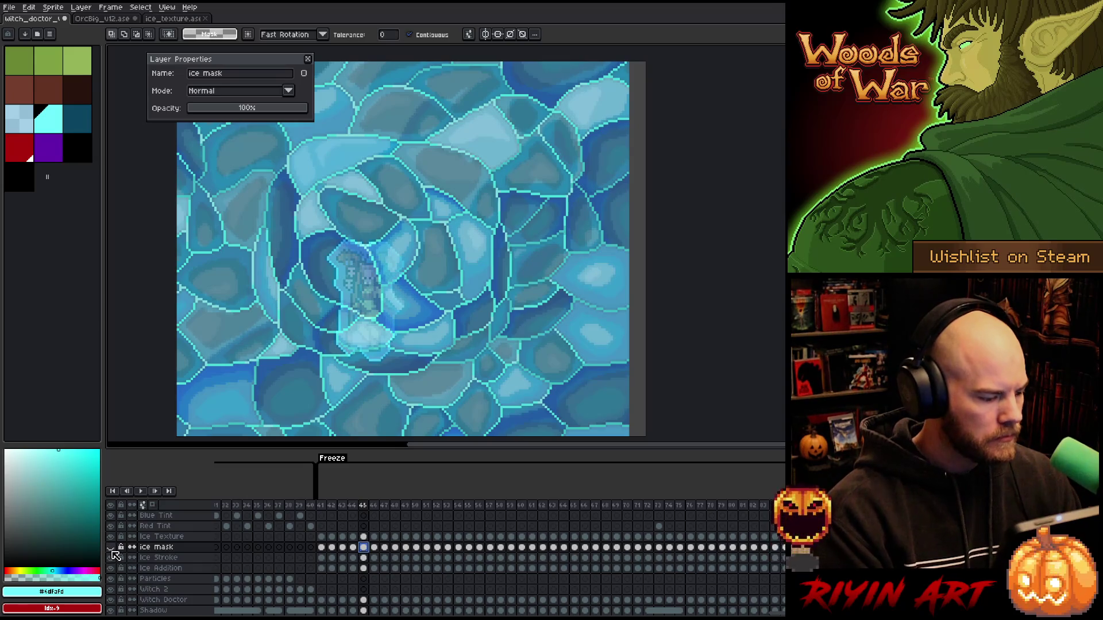
pyautogui.keyDown('alt'); pyautogui.click(111, 548); pyautogui.keyUp('alt')
pyautogui.hotkey('ctrl', 'i')
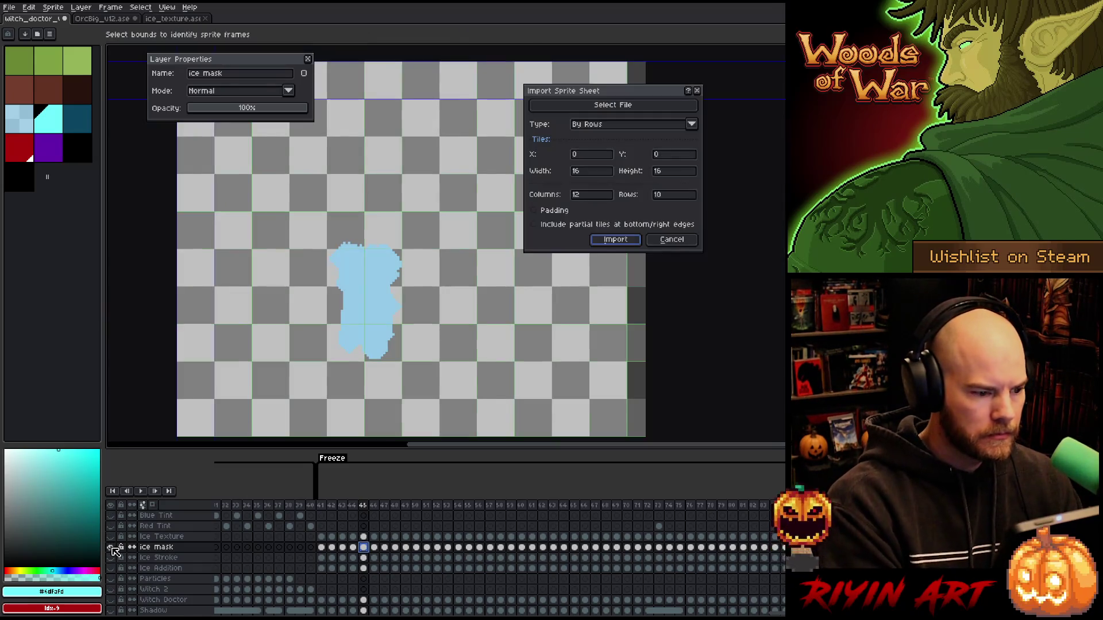
# Step: Cancel the sprite sheet import, then preview Edit > Invert Color on the mask and cancel it
pyautogui.click(671, 239)
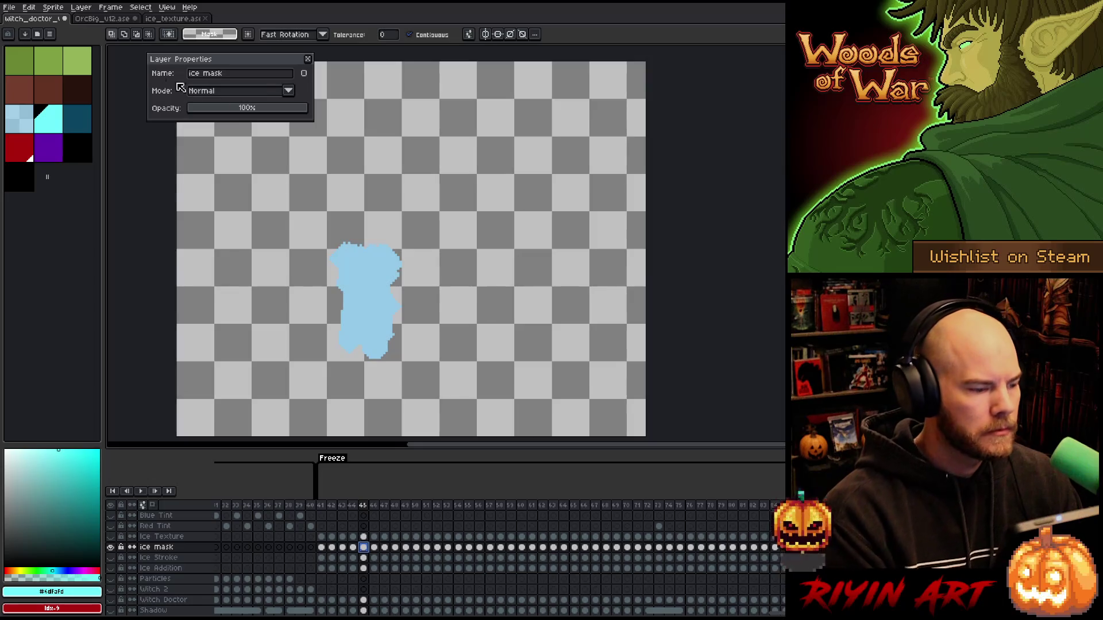
pyautogui.click(81, 9)
pyautogui.click(81, 9)
pyautogui.click(31, 10)
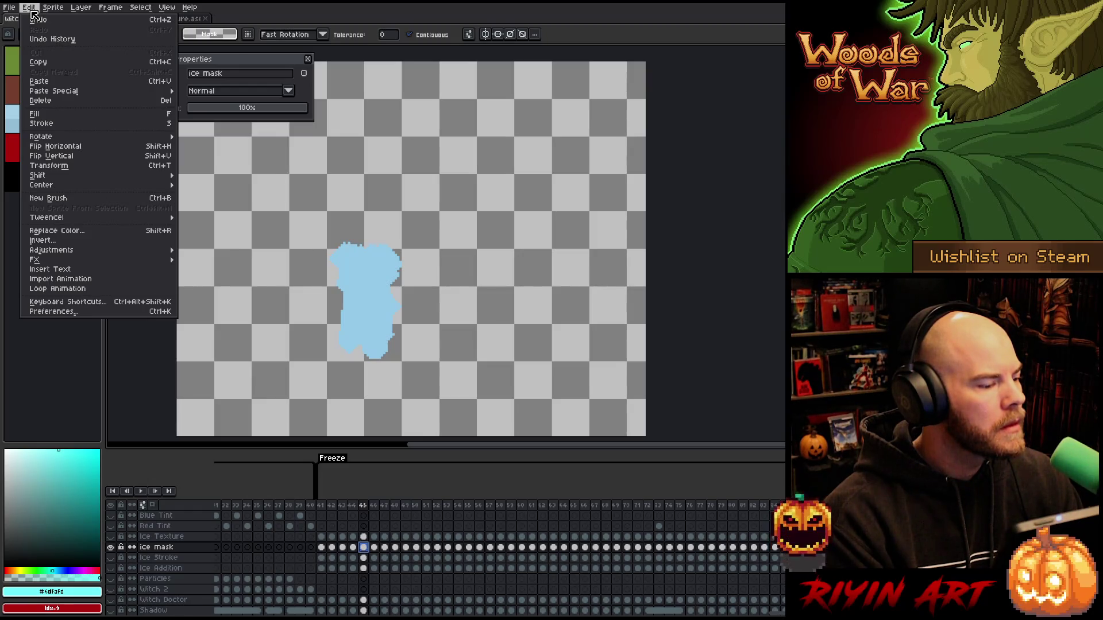
pyautogui.click(42, 241)
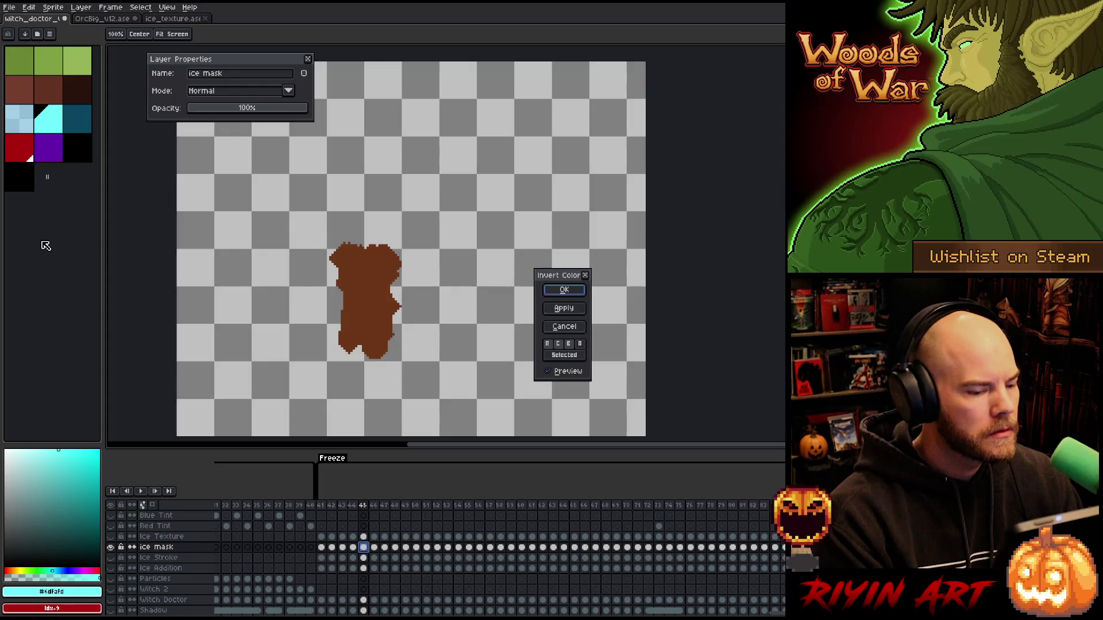
pyautogui.click(586, 276)
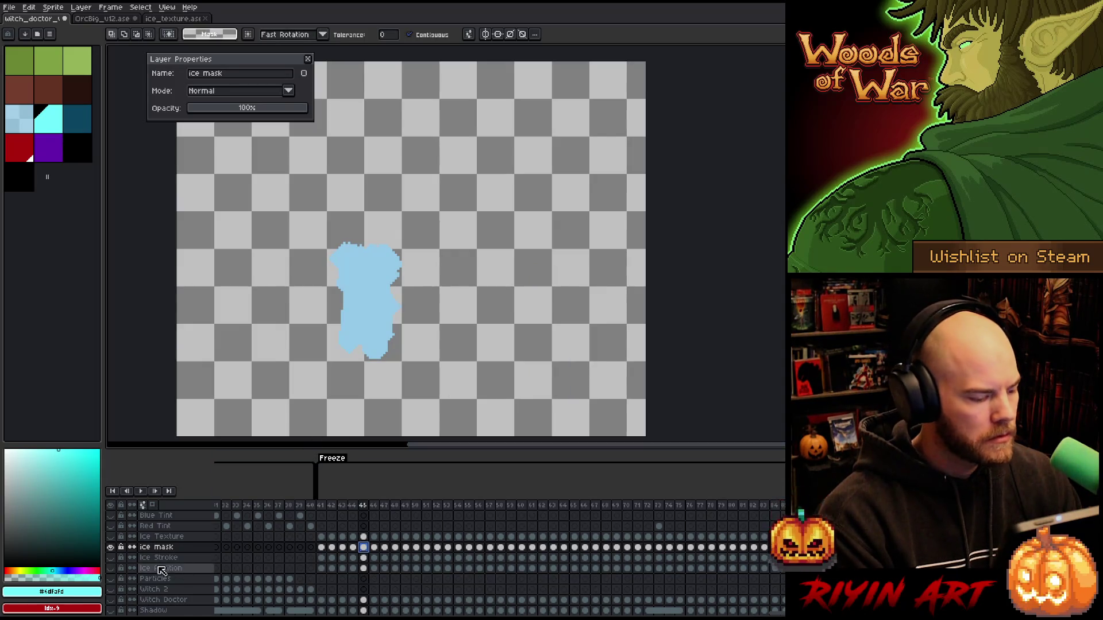
# Step: Restore the other layers and trim the Ice Texture on frame 45 to the ice shape
pyautogui.click(110, 537)
pyautogui.click(111, 548)
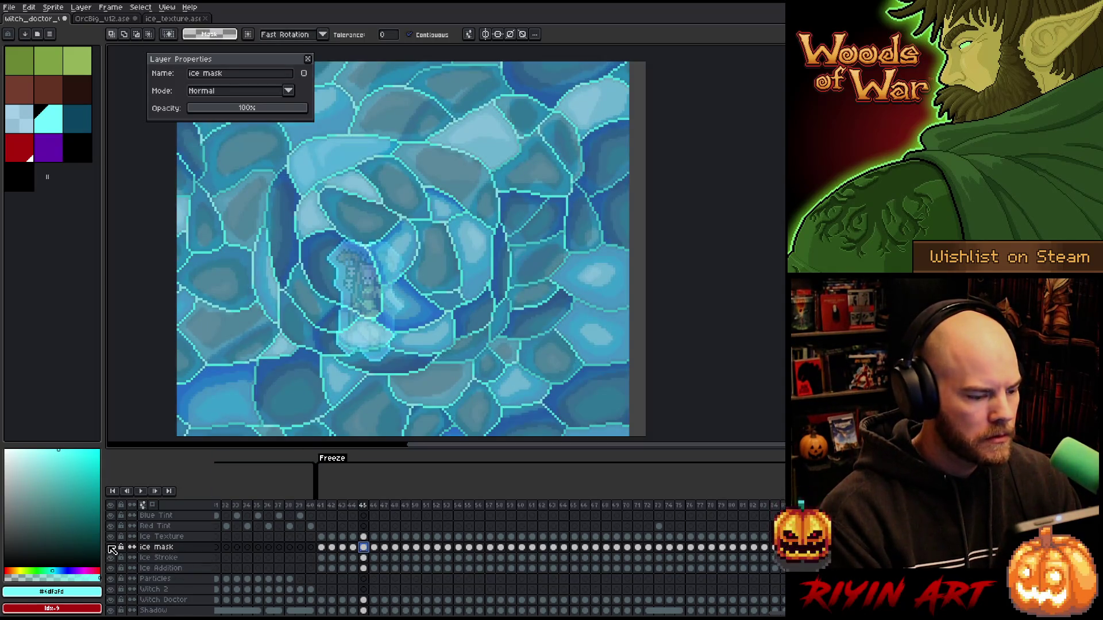
pyautogui.click(353, 548)
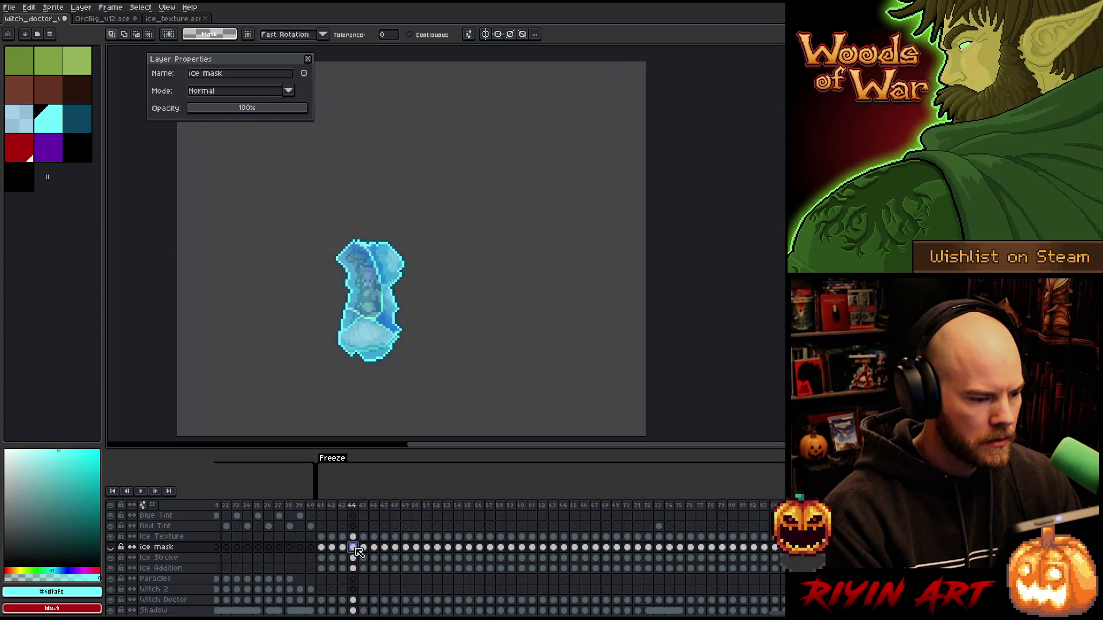
pyautogui.click(364, 547)
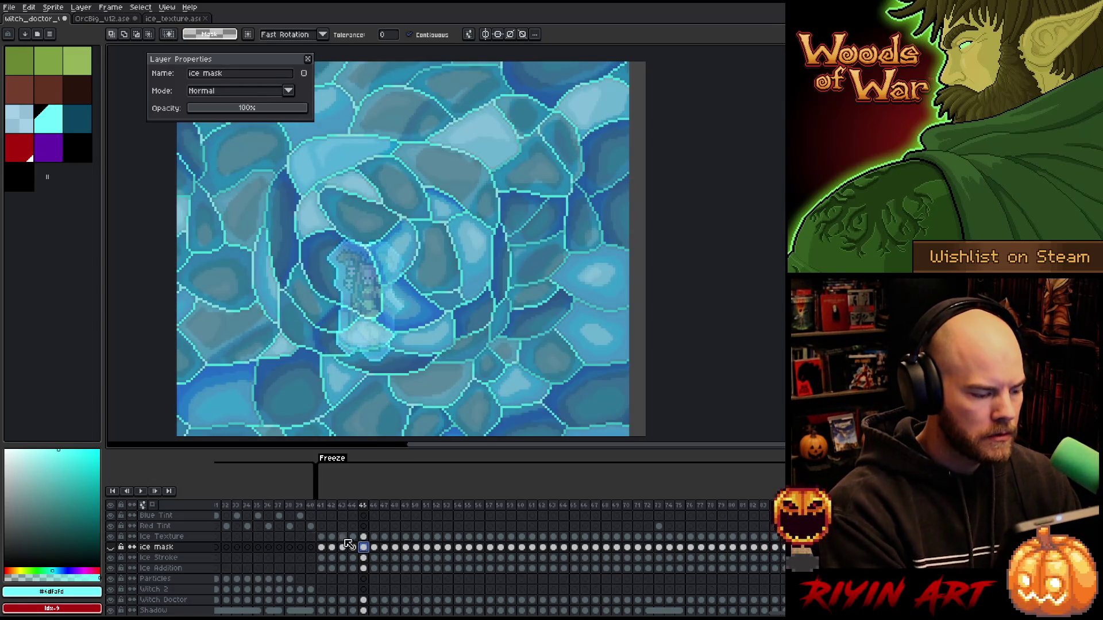
pyautogui.click(462, 333)
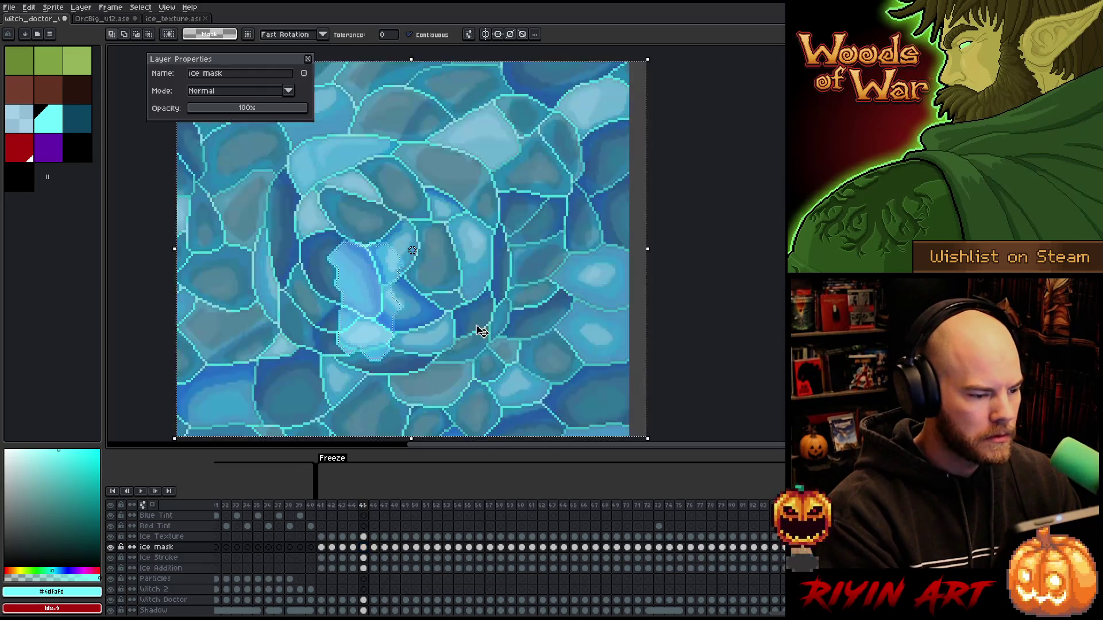
pyautogui.click(364, 536)
pyautogui.press('Delete')
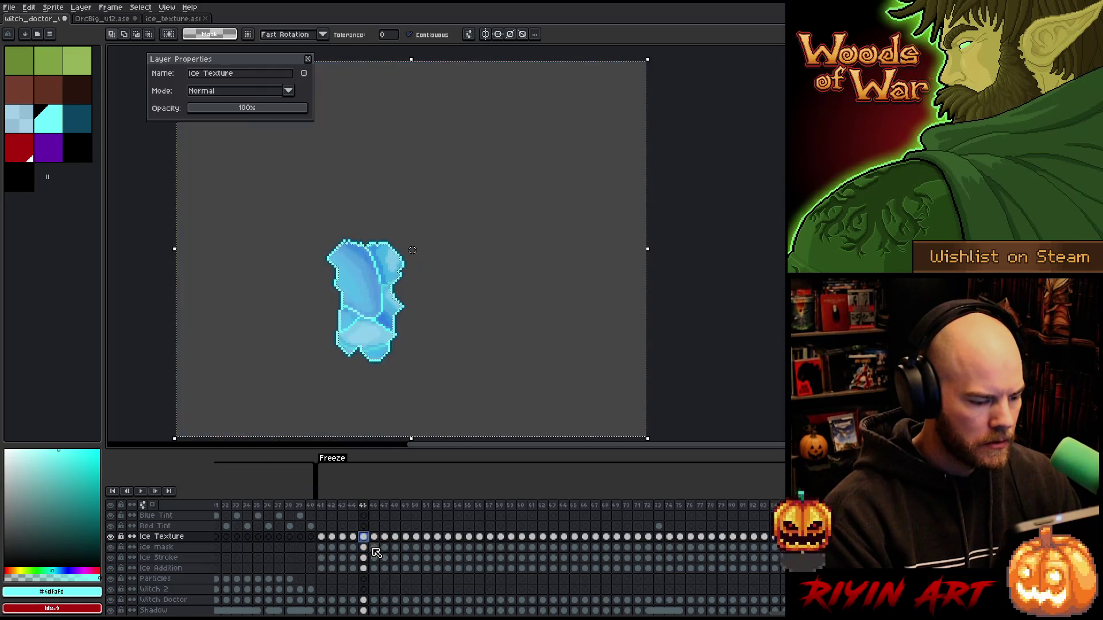
# Step: Clip the ice texture to the ice shape on frames 46, 47 and 48
pyautogui.click(375, 549)
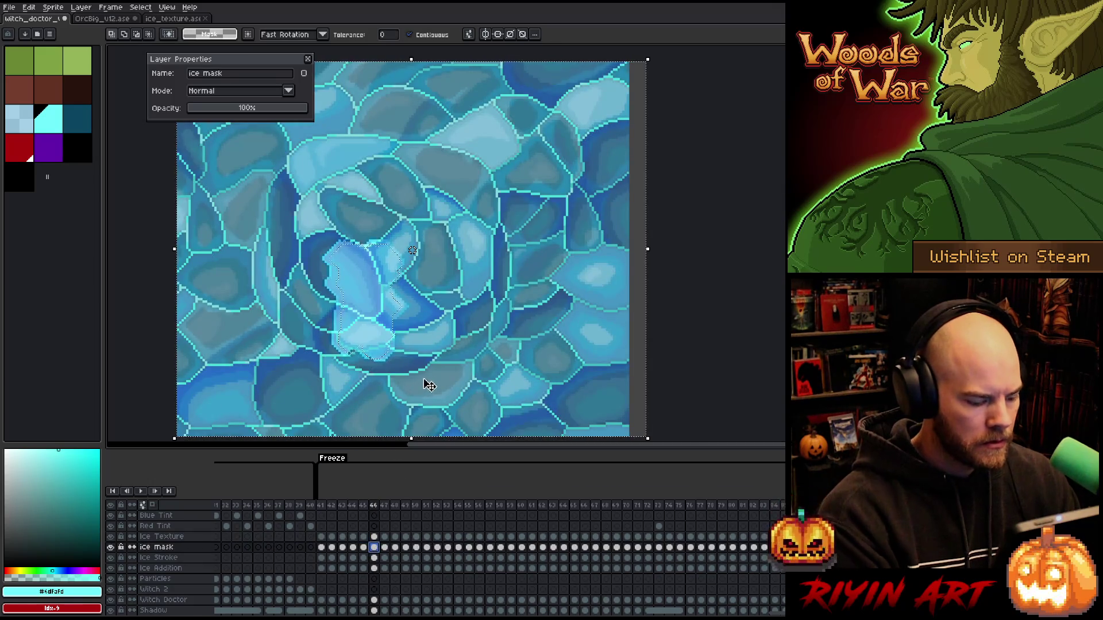
pyautogui.click(374, 536)
pyautogui.click(385, 547)
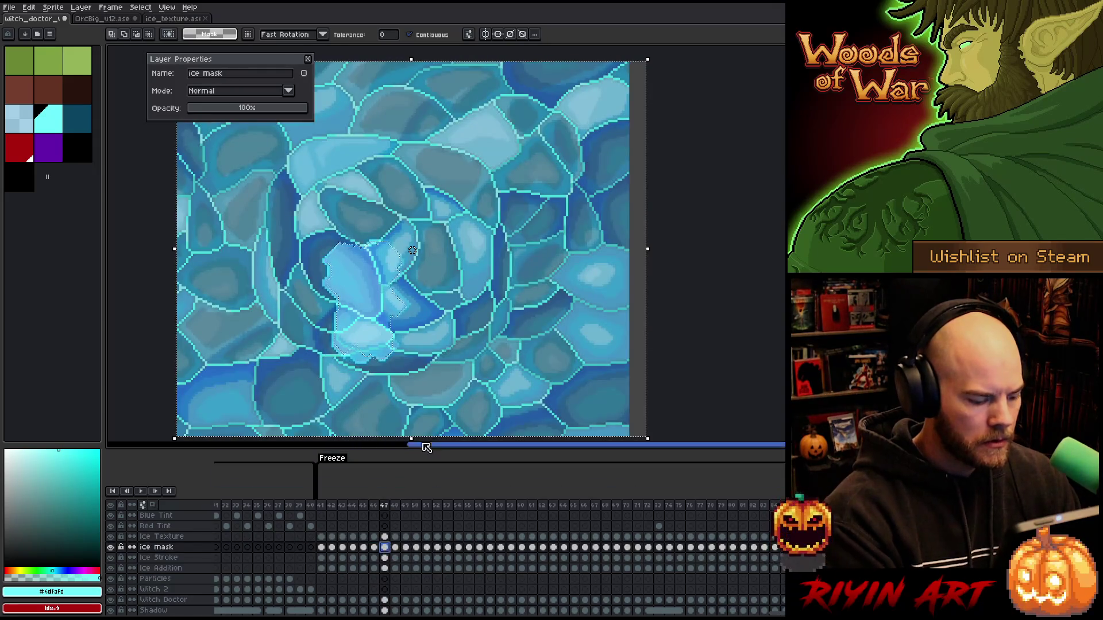
pyautogui.click(395, 536)
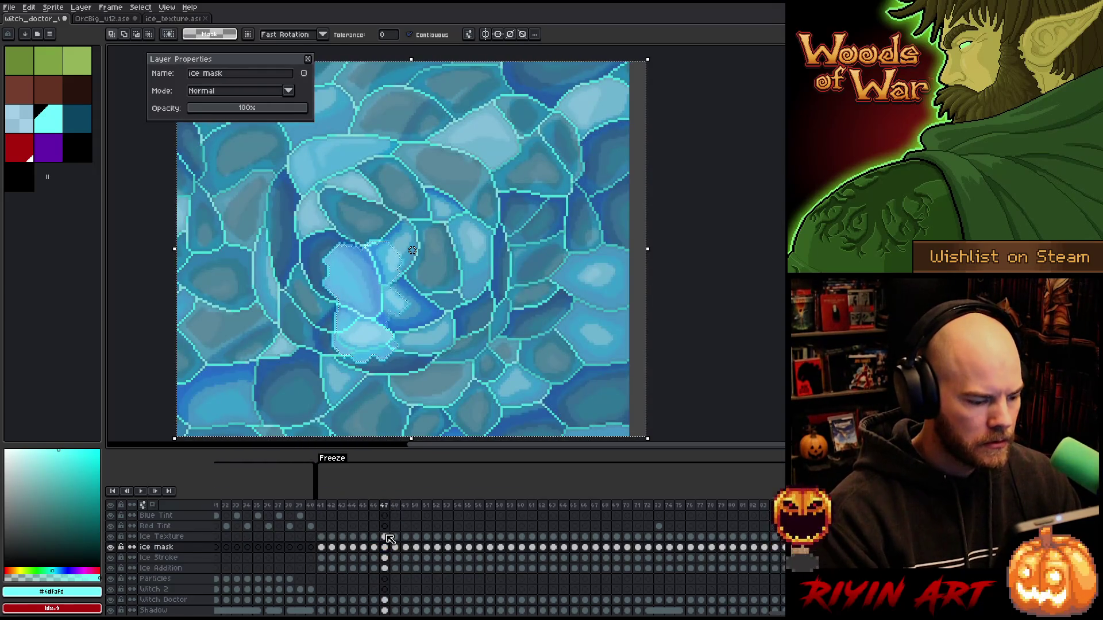
pyautogui.click(397, 548)
pyautogui.click(396, 537)
pyautogui.click(396, 547)
pyautogui.click(395, 537)
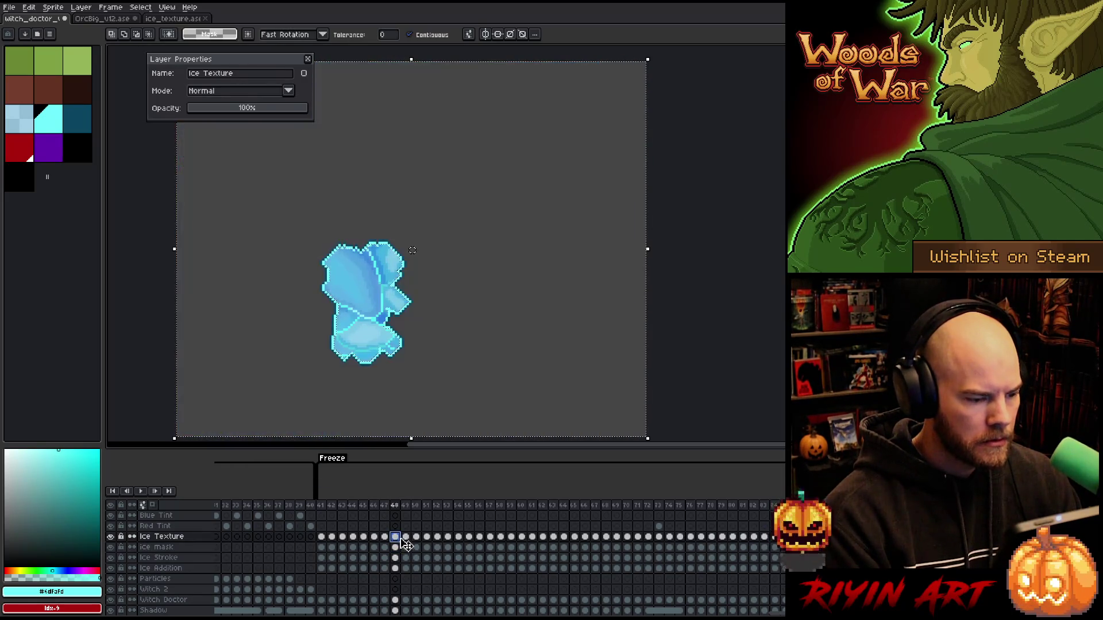
# Step: Clip the ice texture to the ice shape on frames 49 and 50, moving on to frame 51
pyautogui.click(406, 547)
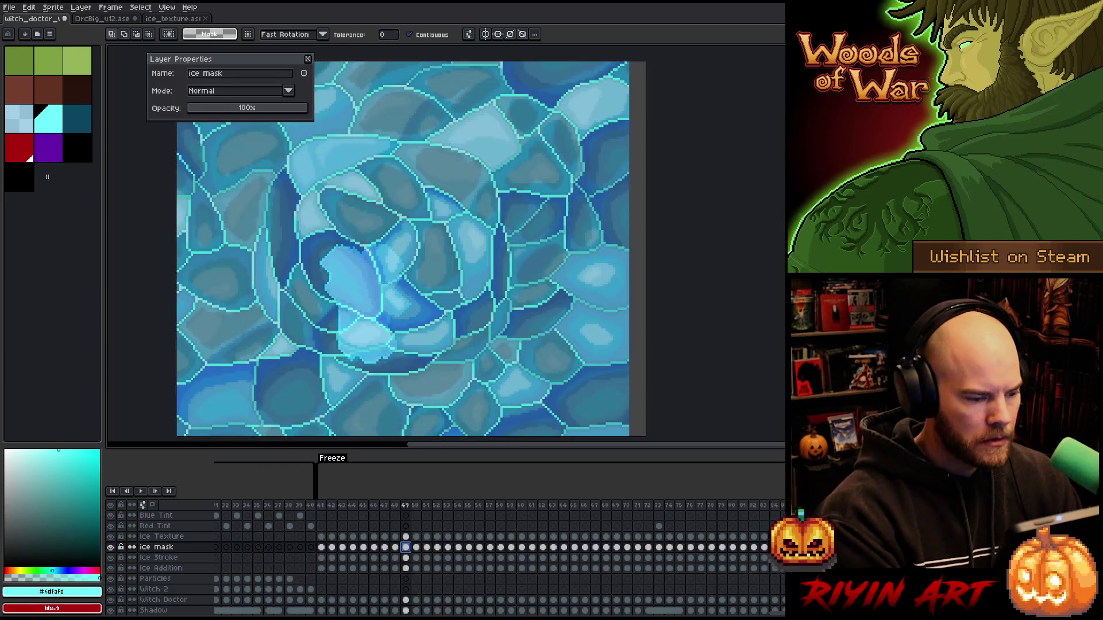
pyautogui.click(406, 537)
pyautogui.click(416, 548)
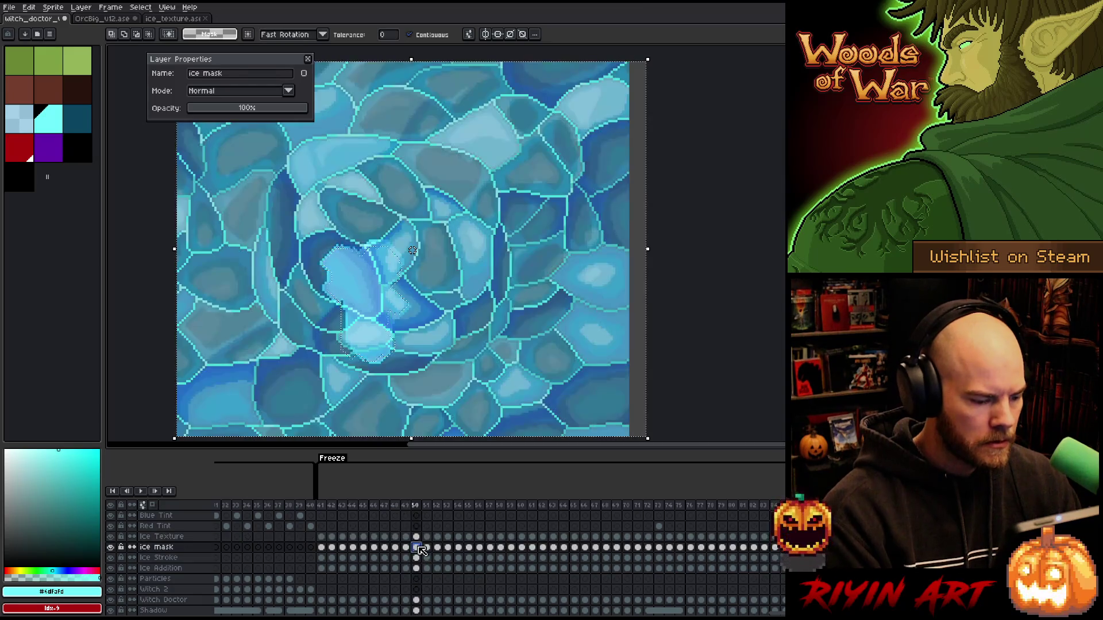
pyautogui.click(416, 537)
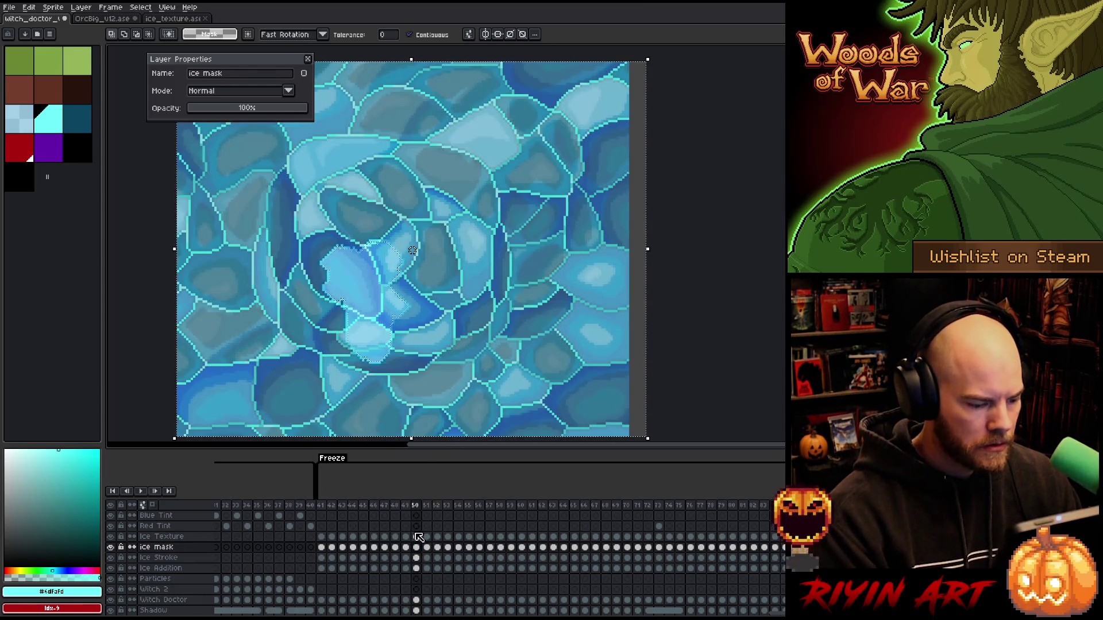
pyautogui.click(427, 547)
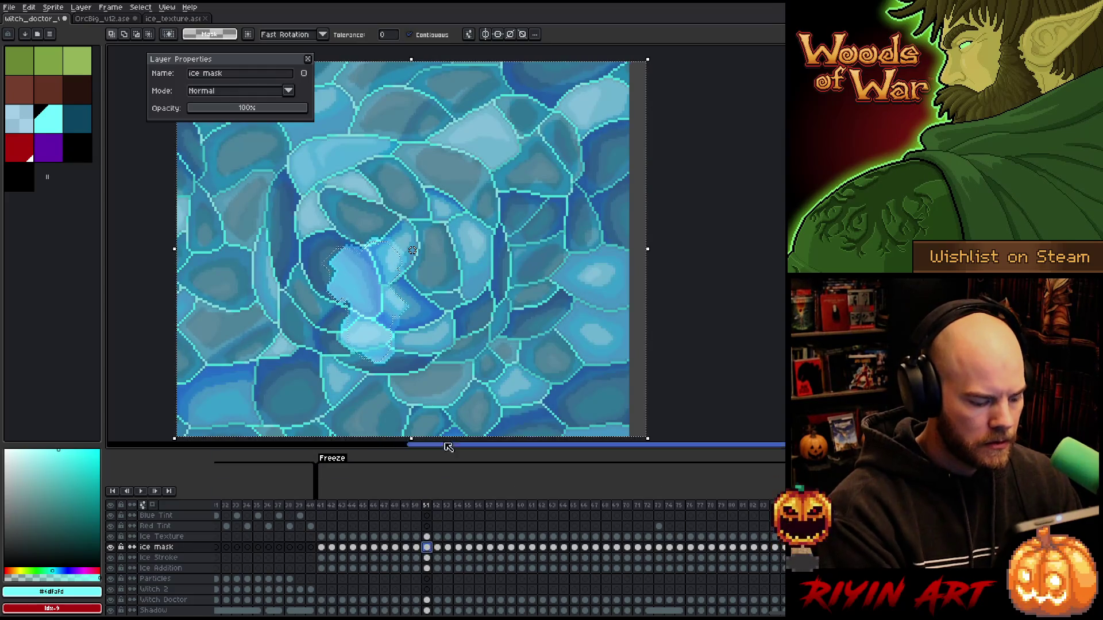
pyautogui.click(427, 536)
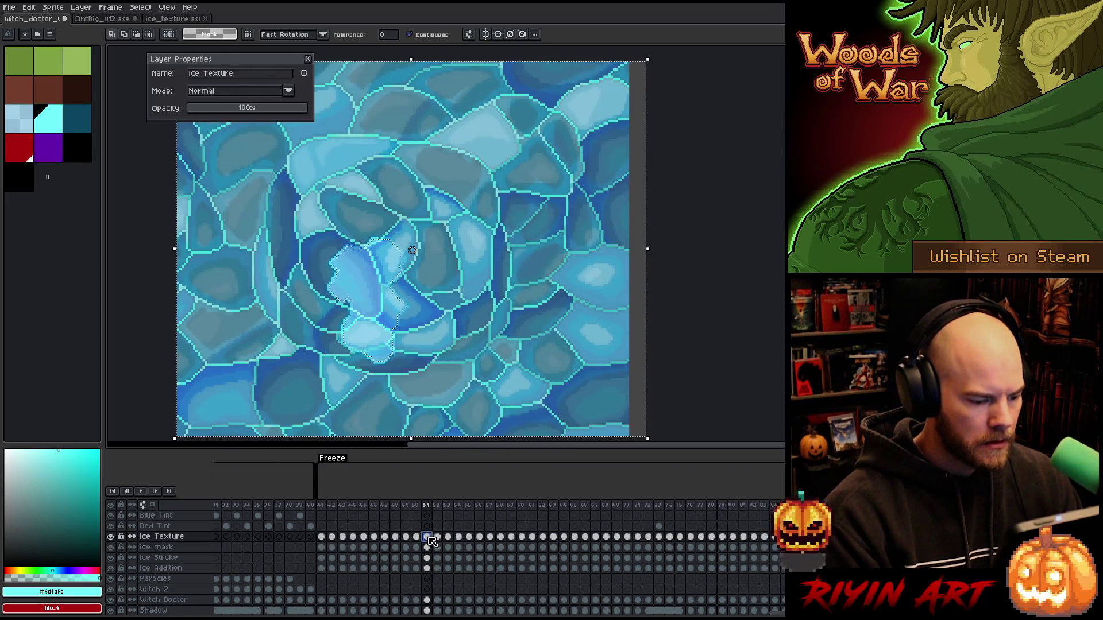
# Step: Clip the ice texture to the ice shape on frames 52 through 55
pyautogui.click(437, 547)
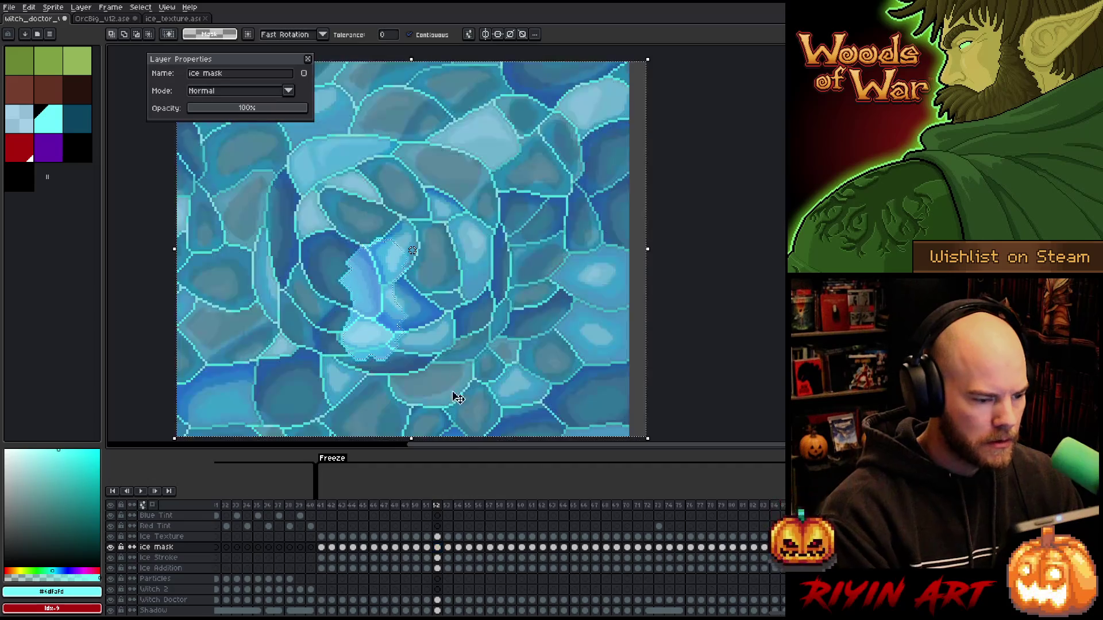
pyautogui.click(439, 537)
pyautogui.click(448, 547)
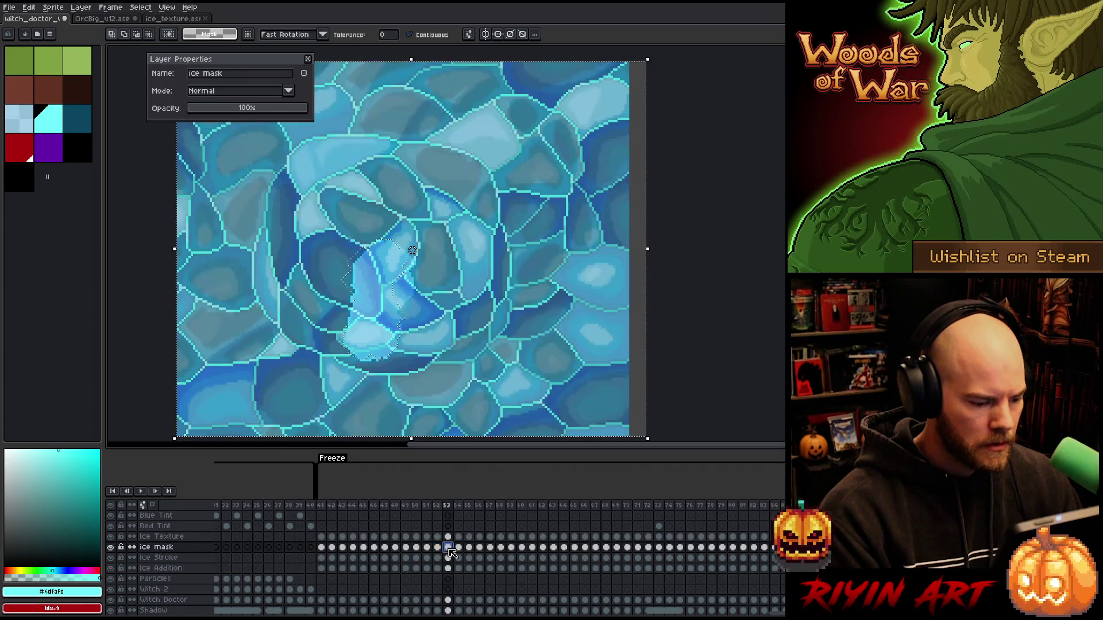
pyautogui.click(447, 536)
pyautogui.click(459, 548)
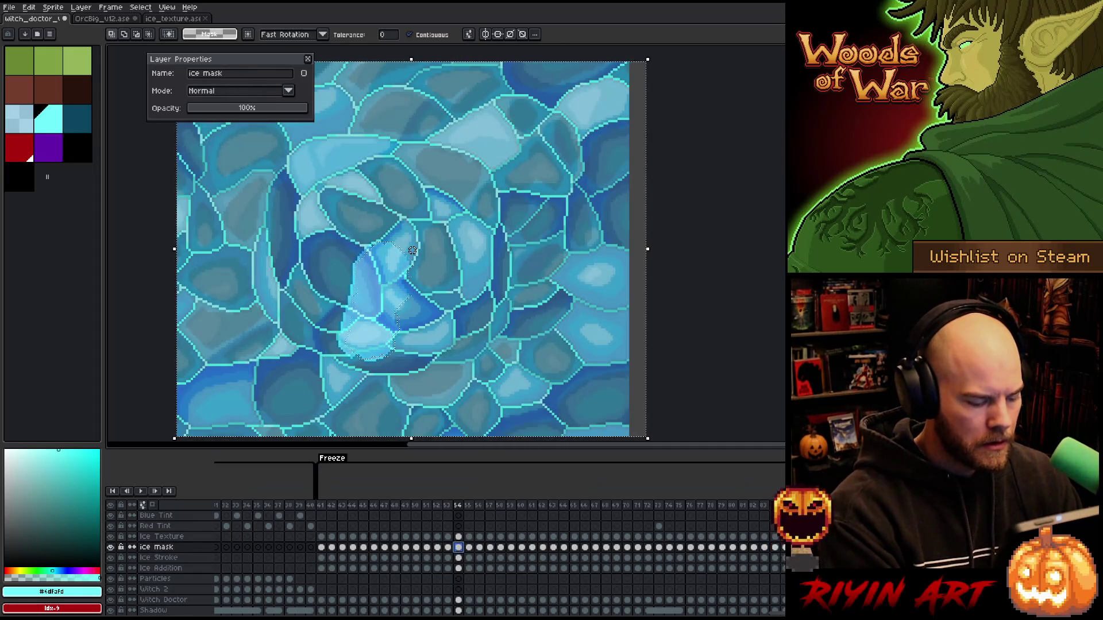
pyautogui.click(469, 537)
pyautogui.click(469, 547)
pyautogui.keyDown('ctrl'); pyautogui.click(476, 547); pyautogui.keyUp('ctrl')
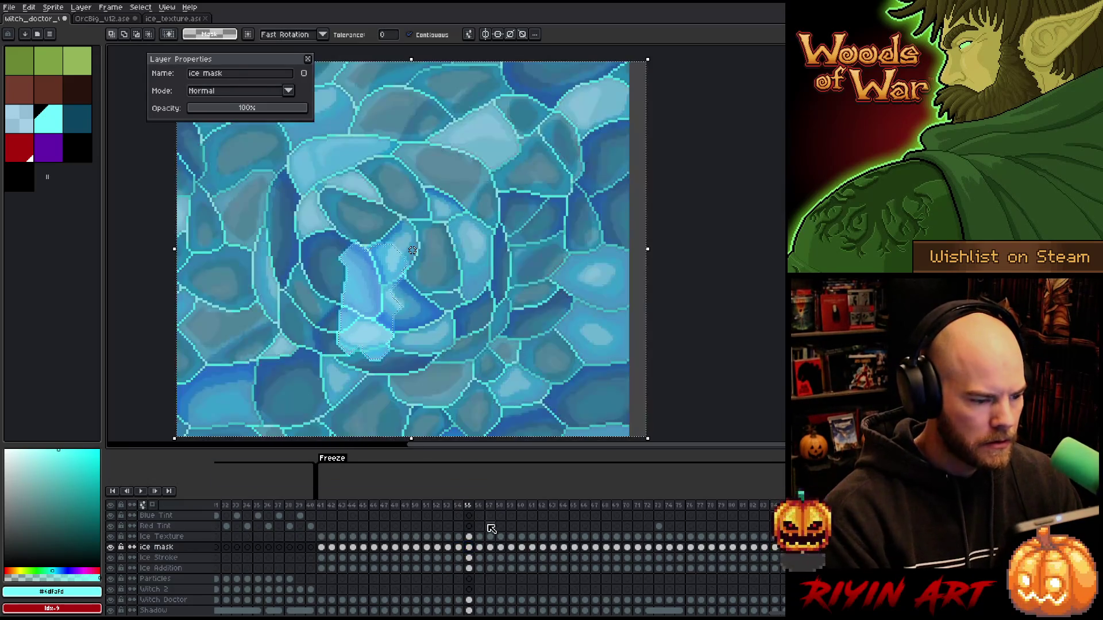
pyautogui.click(471, 536)
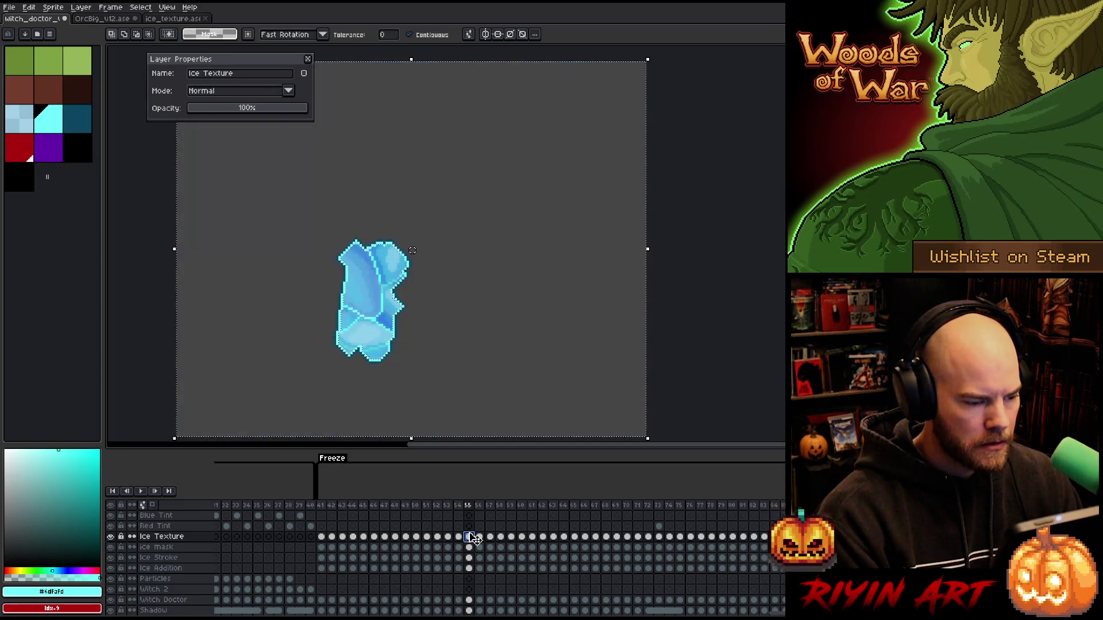
# Step: Clip the ice texture to the ice shape on frames 56, 57 and 58
pyautogui.click(479, 547)
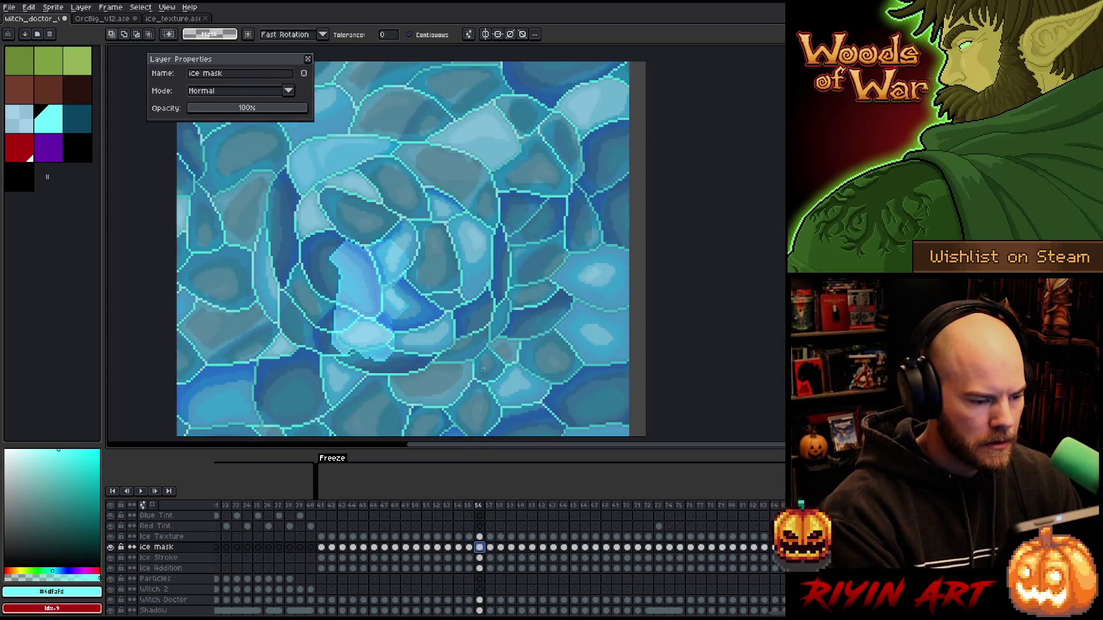
pyautogui.click(480, 537)
pyautogui.click(491, 547)
pyautogui.click(467, 343)
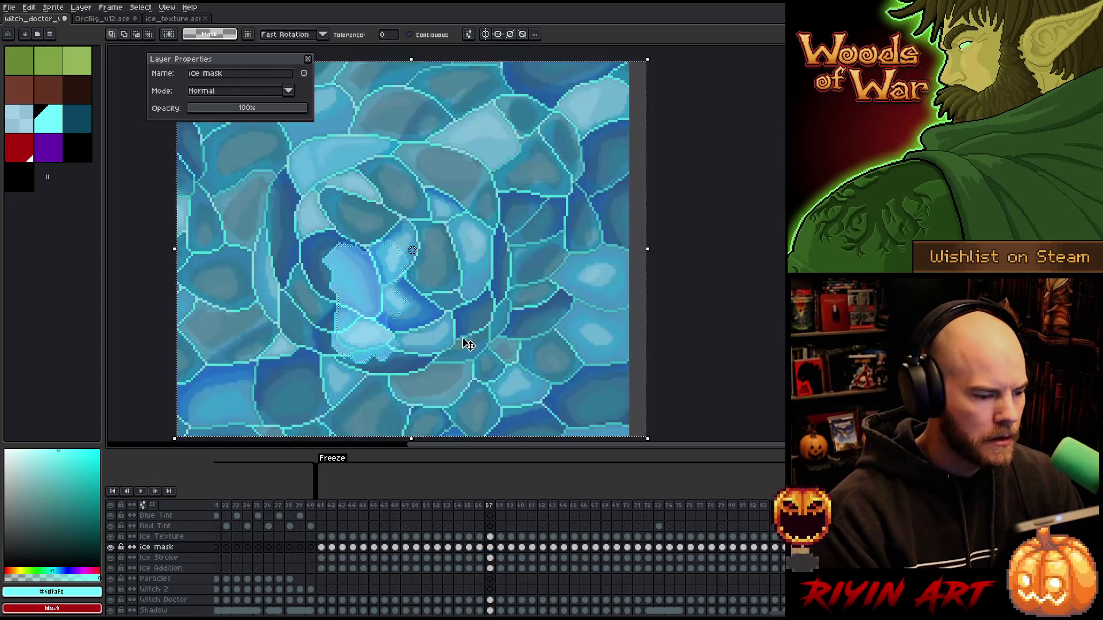
pyautogui.click(490, 536)
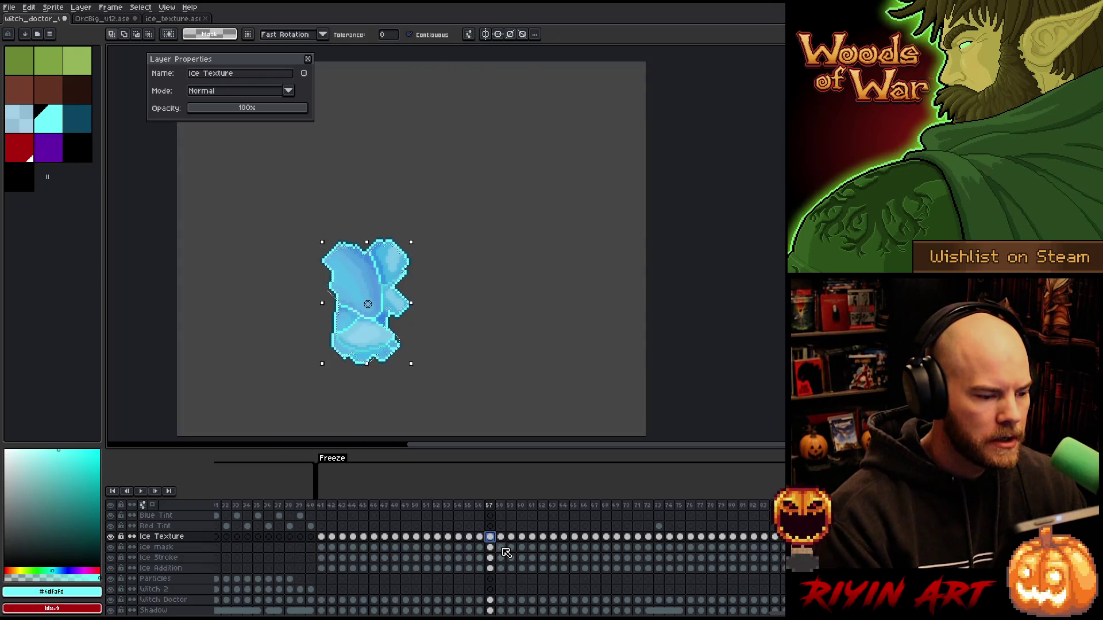
pyautogui.click(502, 548)
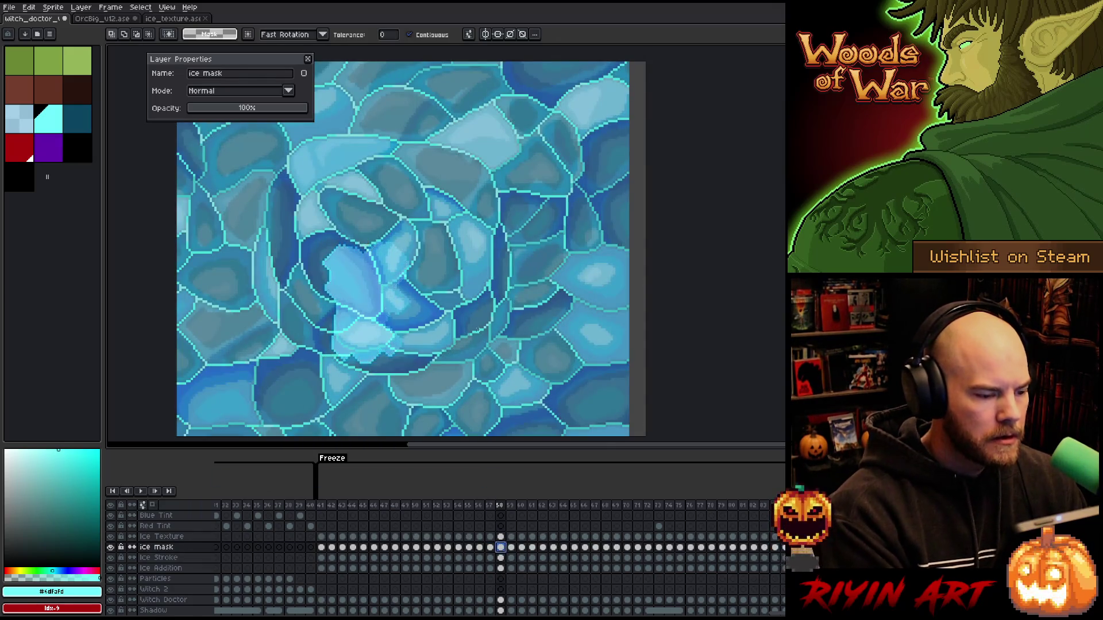
pyautogui.hotkey('ctrl', 'a')
pyautogui.click(502, 537)
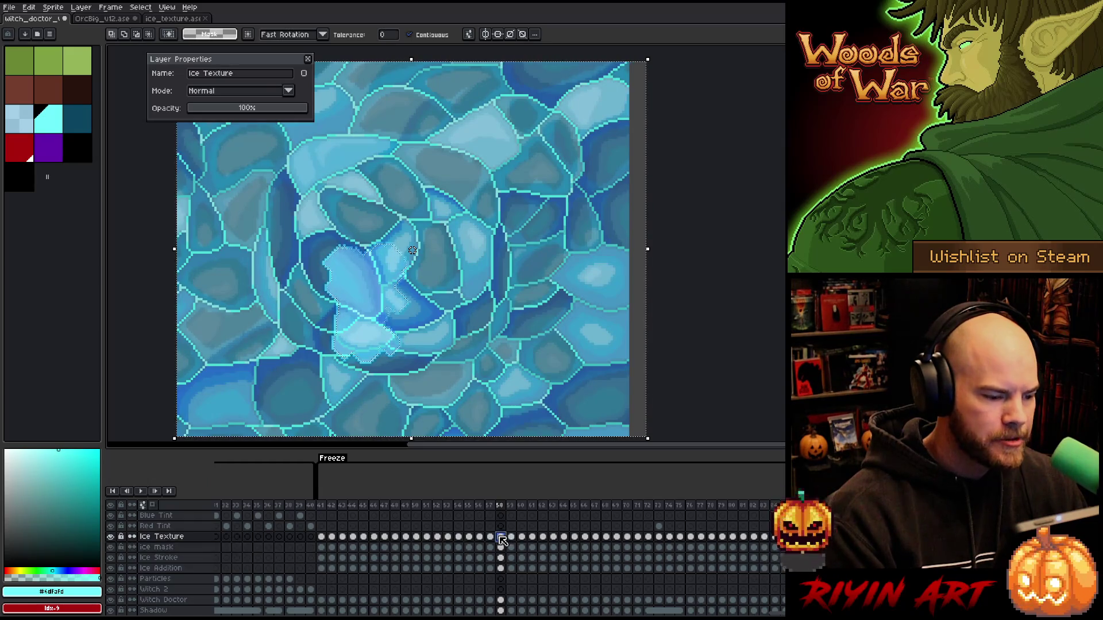
pyautogui.press('Delete')
# Step: Clip the ice texture to the ice shape on frames 59 through 64
pyautogui.click(511, 547)
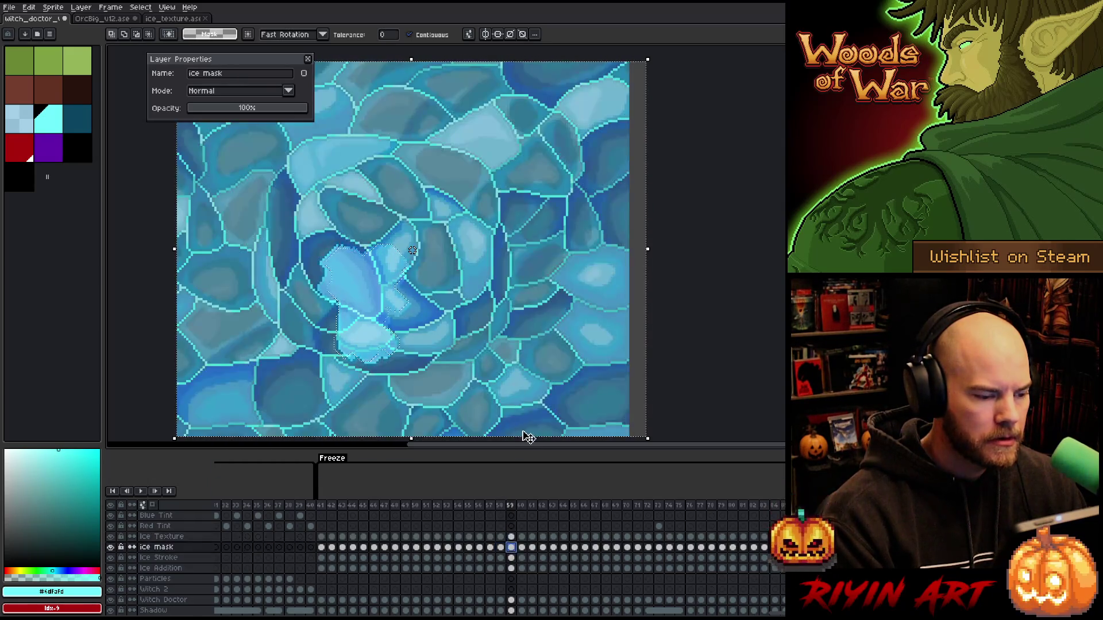
pyautogui.click(512, 538)
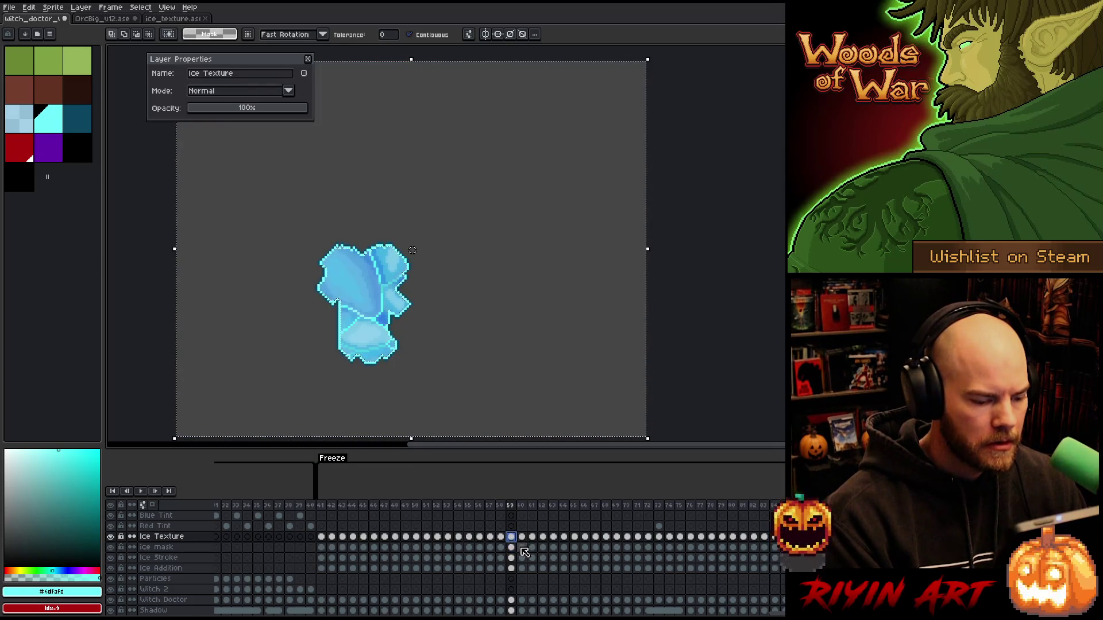
pyautogui.click(522, 547)
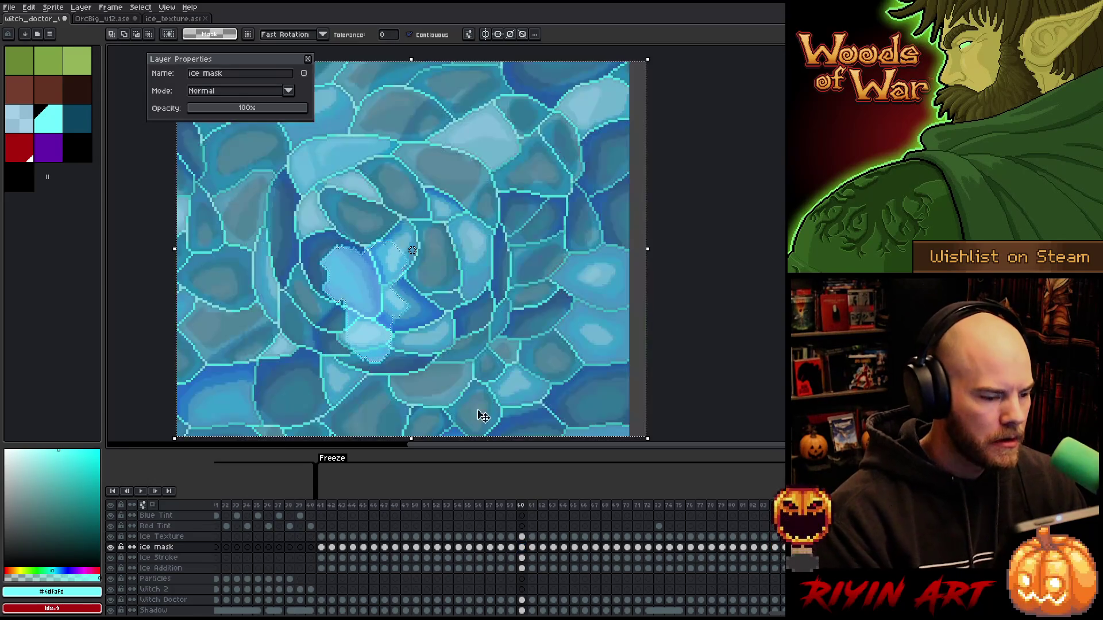
pyautogui.click(523, 537)
pyautogui.click(532, 548)
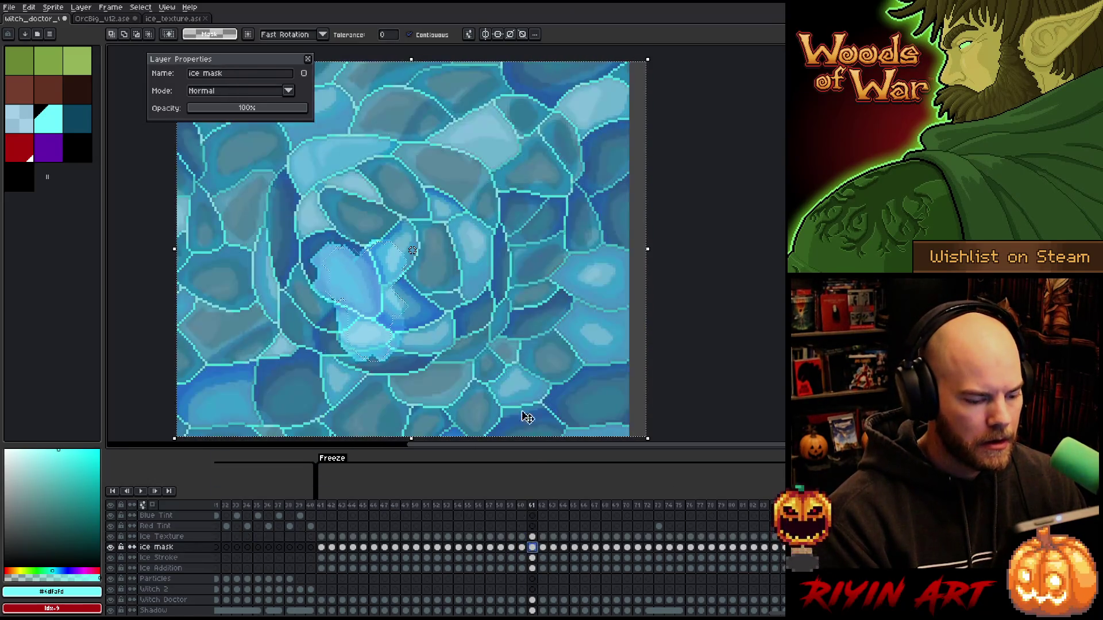
pyautogui.click(532, 537)
pyautogui.click(543, 537)
pyautogui.click(542, 547)
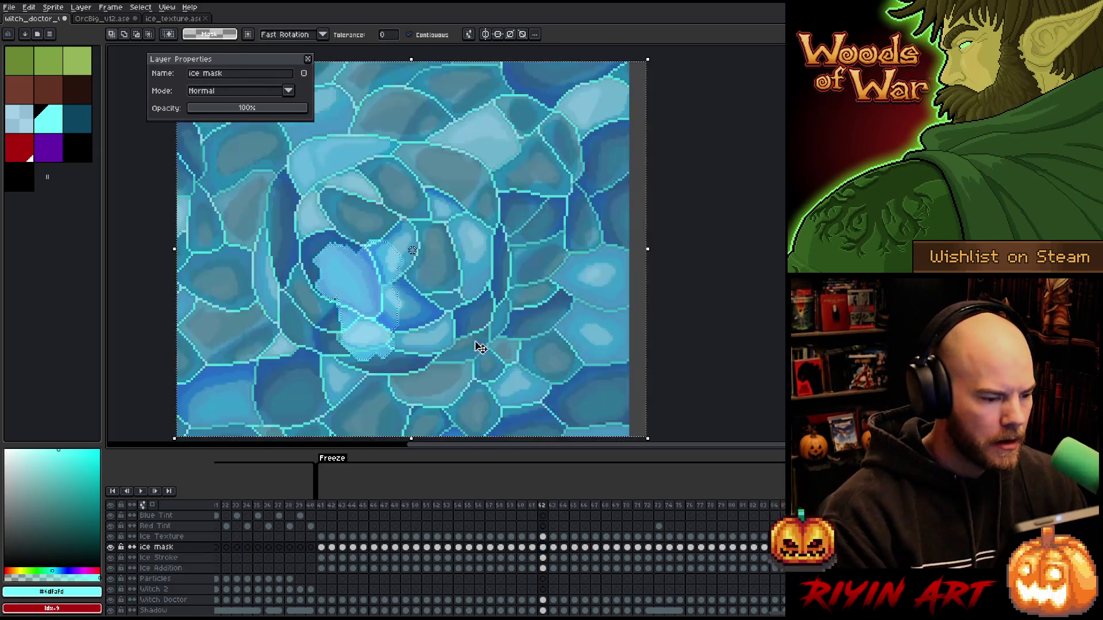
pyautogui.click(543, 537)
pyautogui.click(554, 548)
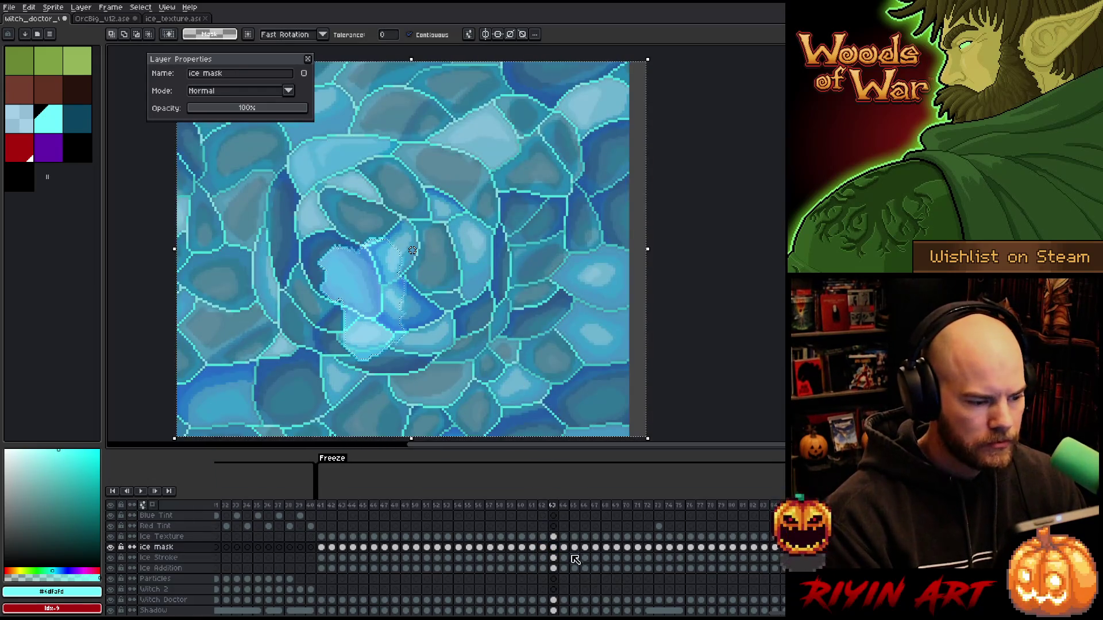
pyautogui.click(563, 547)
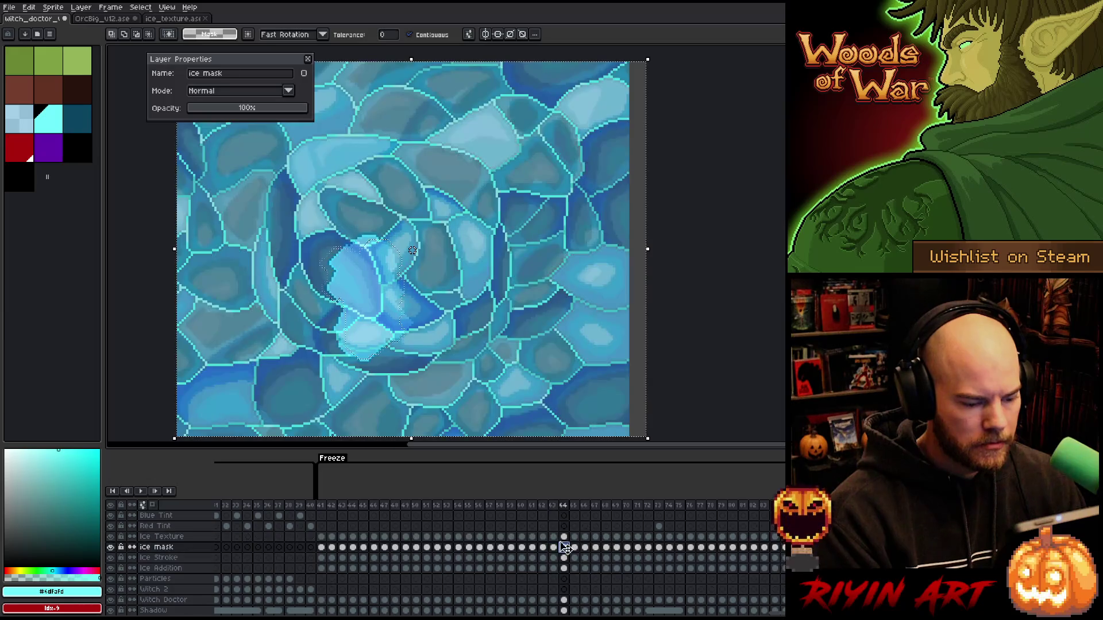
pyautogui.click(563, 537)
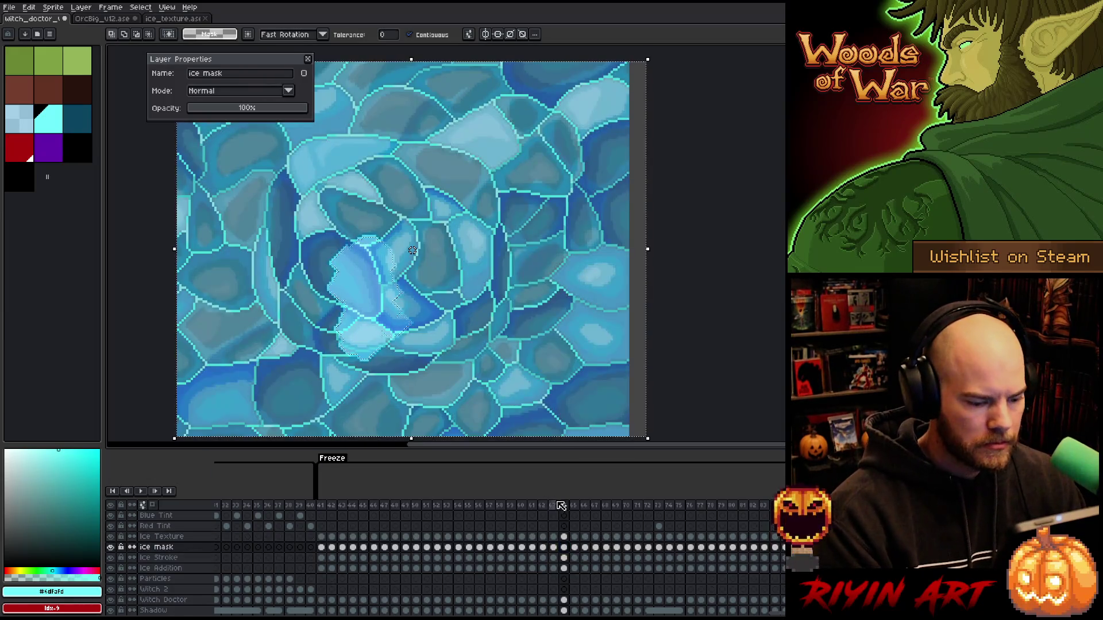
# Step: Paste the ice texture onto the ice mask cels of frames 65 through 68
pyautogui.click(575, 538)
pyautogui.click(574, 547)
pyautogui.hotkey('ctrl', 'v')
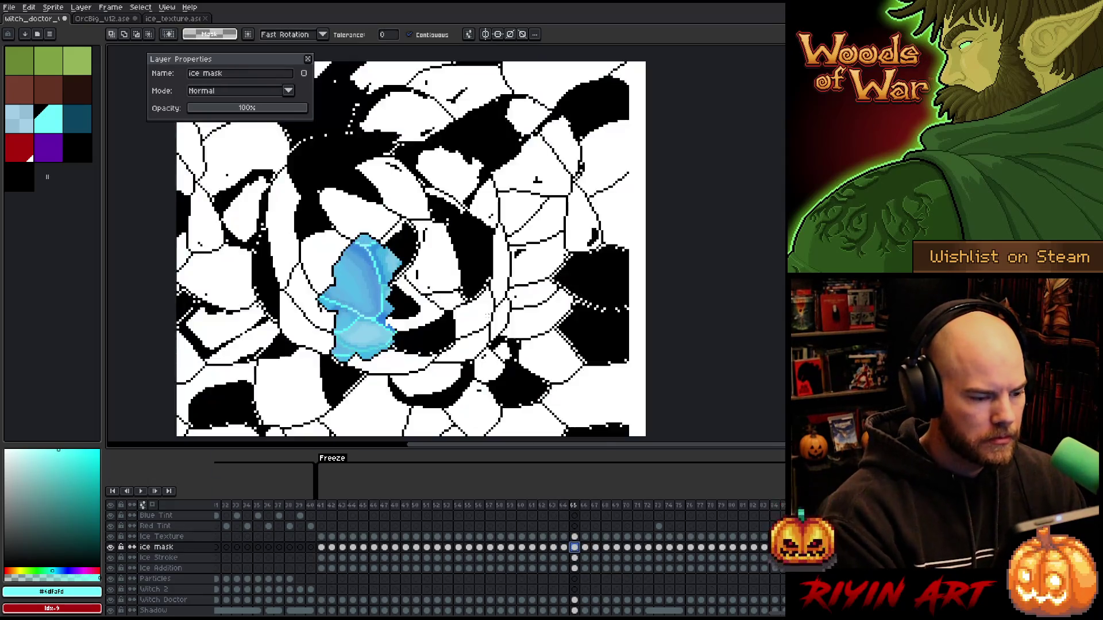
pyautogui.click(574, 537)
pyautogui.click(585, 547)
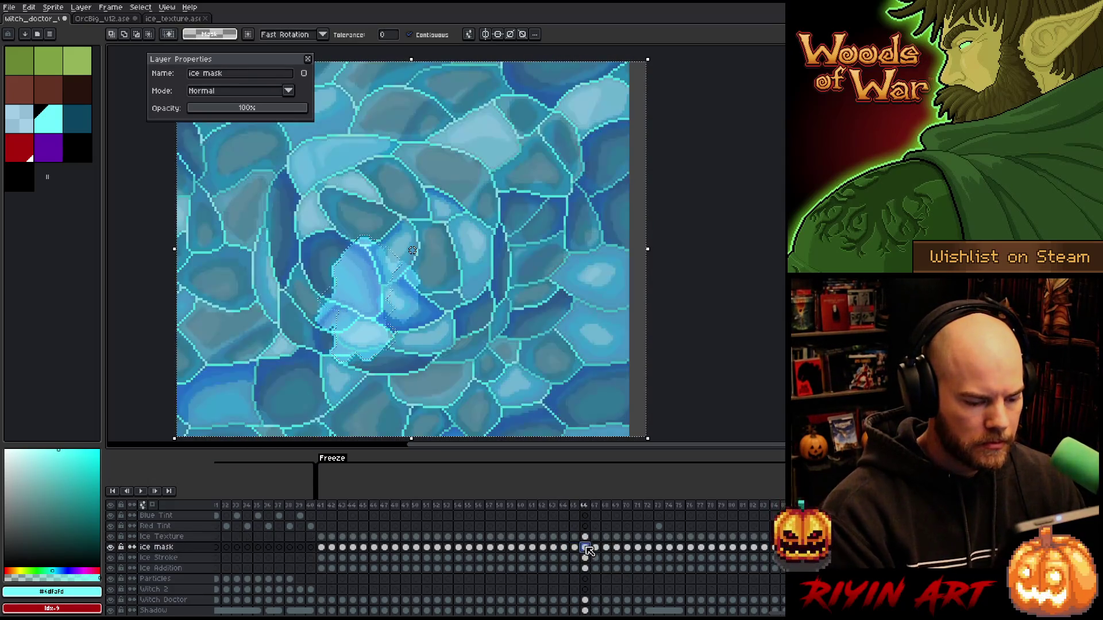
pyautogui.hotkey('ctrl', 'v')
pyautogui.click(596, 537)
pyautogui.click(596, 548)
pyautogui.hotkey('ctrl', 'v')
pyautogui.press('Escape')
pyautogui.hotkey('ctrl', 'v')
pyautogui.click(606, 537)
pyautogui.click(606, 547)
pyautogui.hotkey('ctrl', 'v')
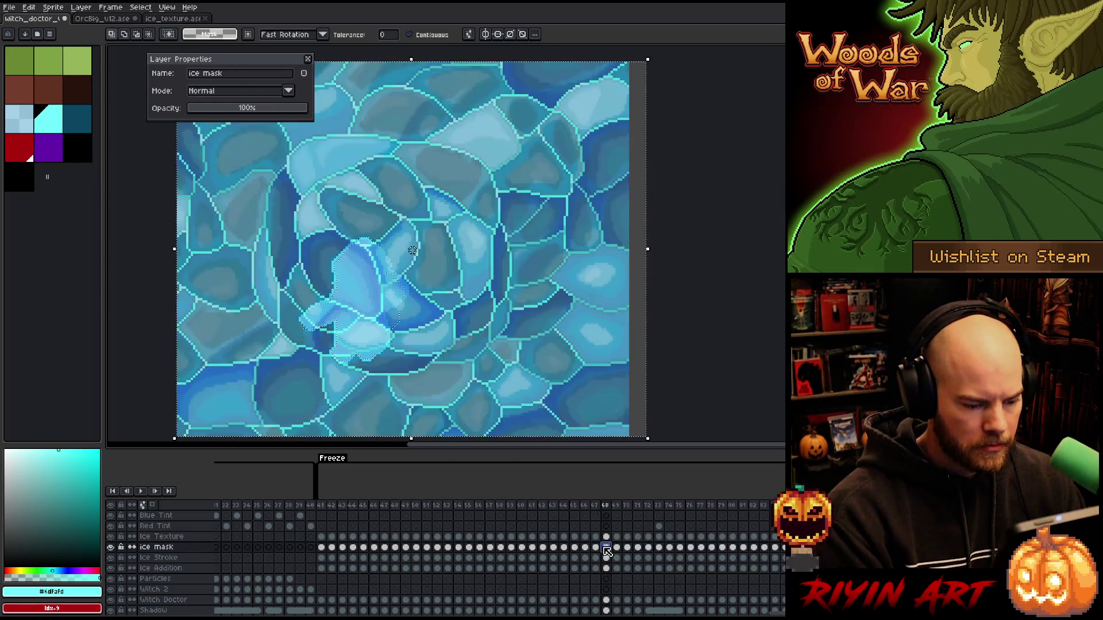
pyautogui.press('Escape')
pyautogui.hotkey('ctrl', 'v')
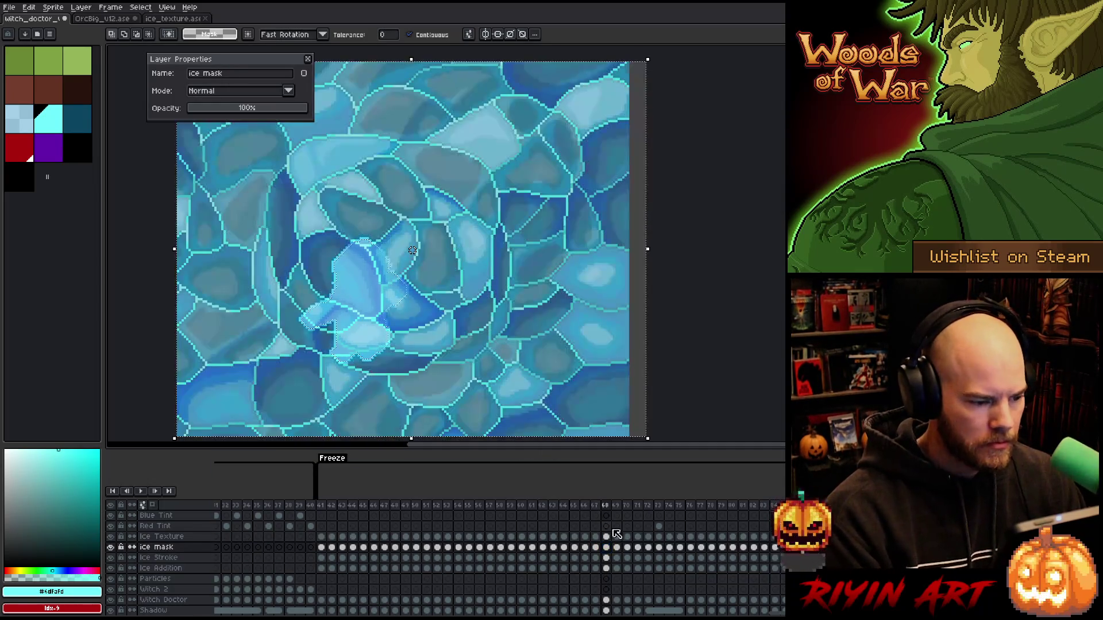
# Step: Erase the ice texture outside the ice shape on frames 69 and 70
pyautogui.click(617, 547)
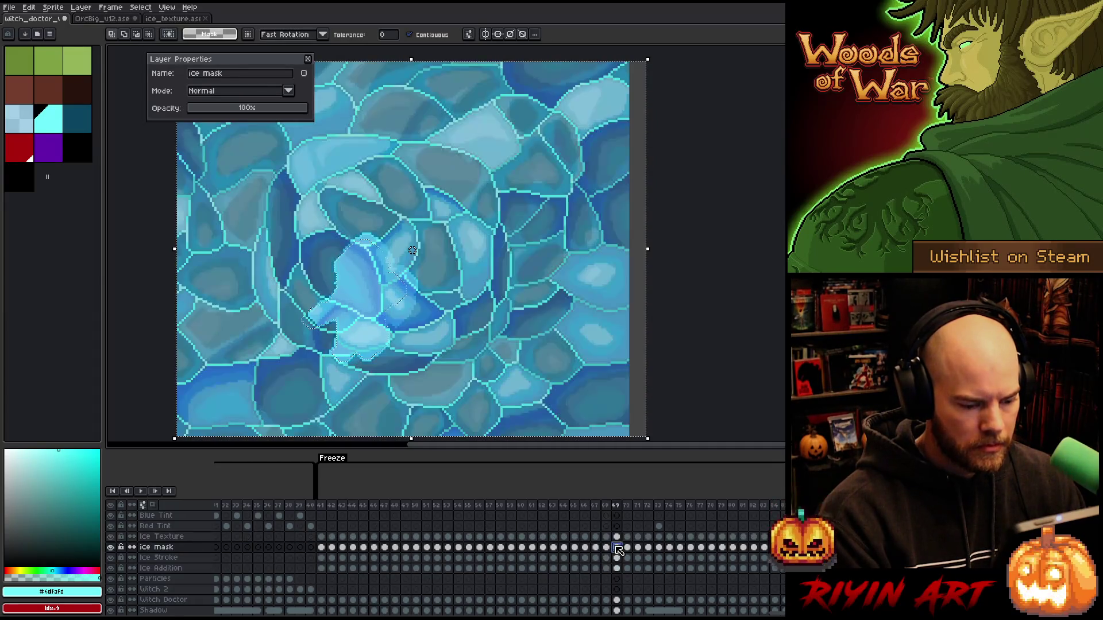
pyautogui.hotkey('ctrl', 'a')
pyautogui.click(616, 537)
pyautogui.press('Delete')
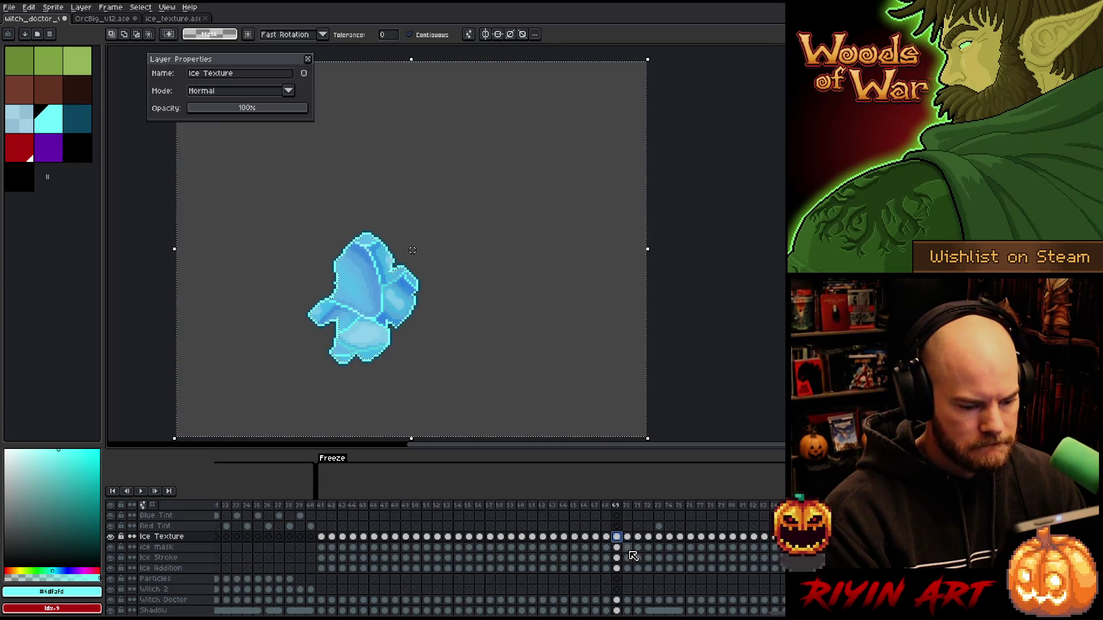
pyautogui.click(627, 548)
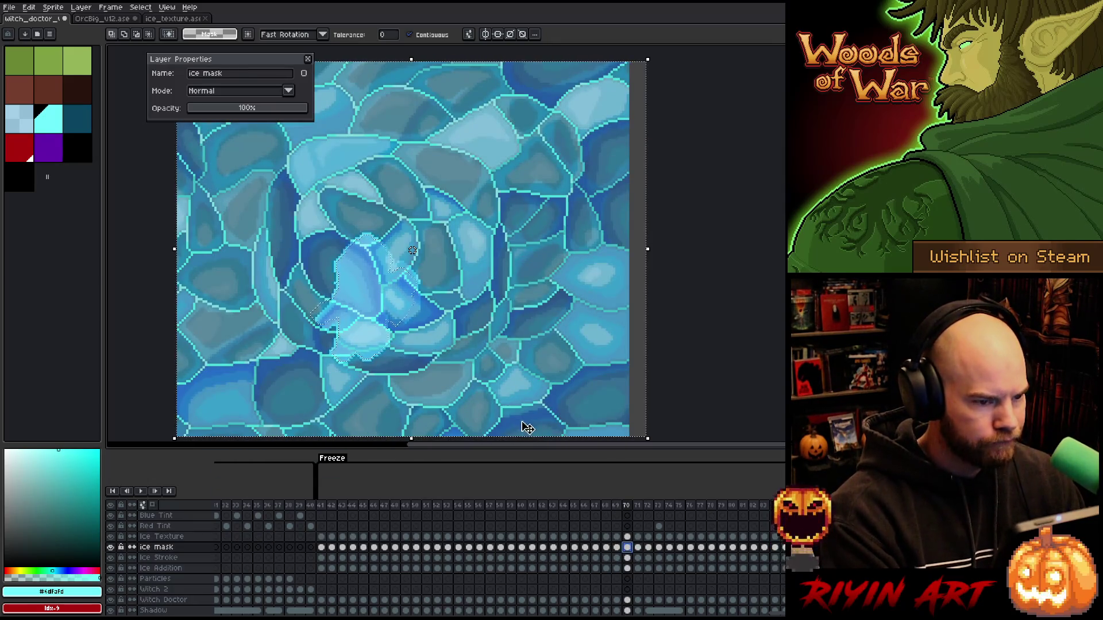
pyautogui.click(629, 536)
pyautogui.press('Delete')
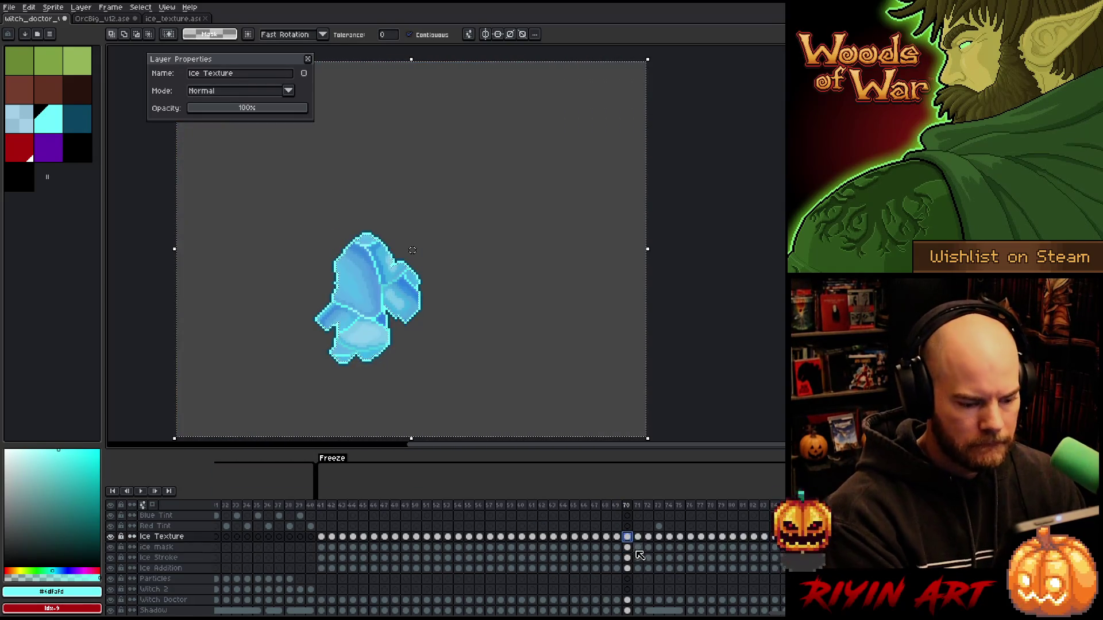
# Step: Clip the ice texture to the frozen body shape on frames 71 through 74
pyautogui.click(638, 549)
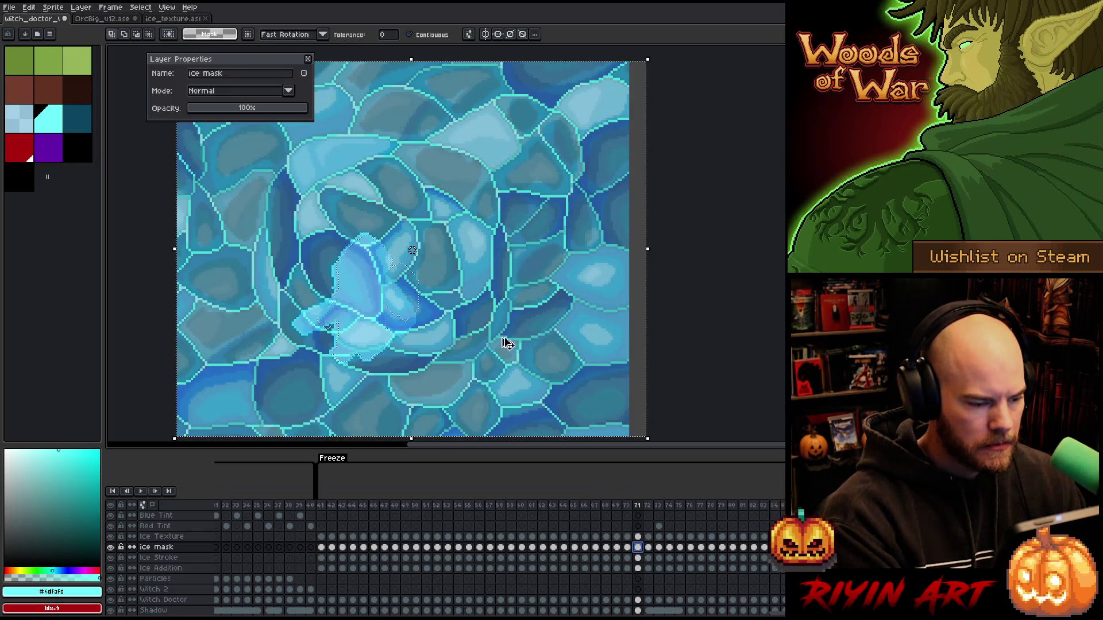
pyautogui.click(640, 537)
pyautogui.click(648, 537)
pyautogui.click(649, 547)
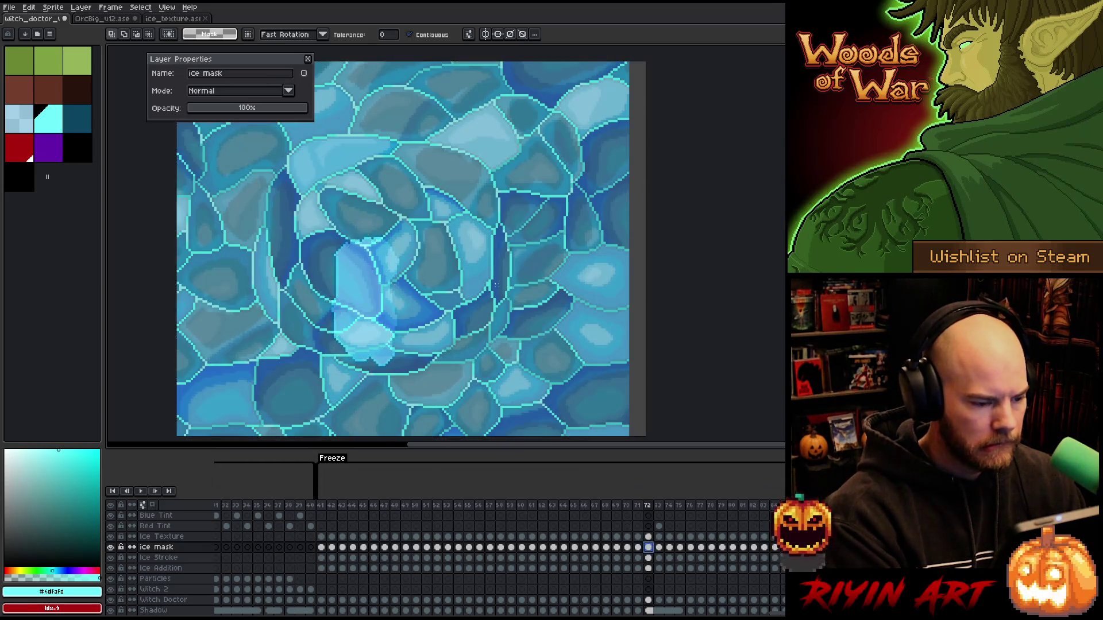
pyautogui.click(650, 537)
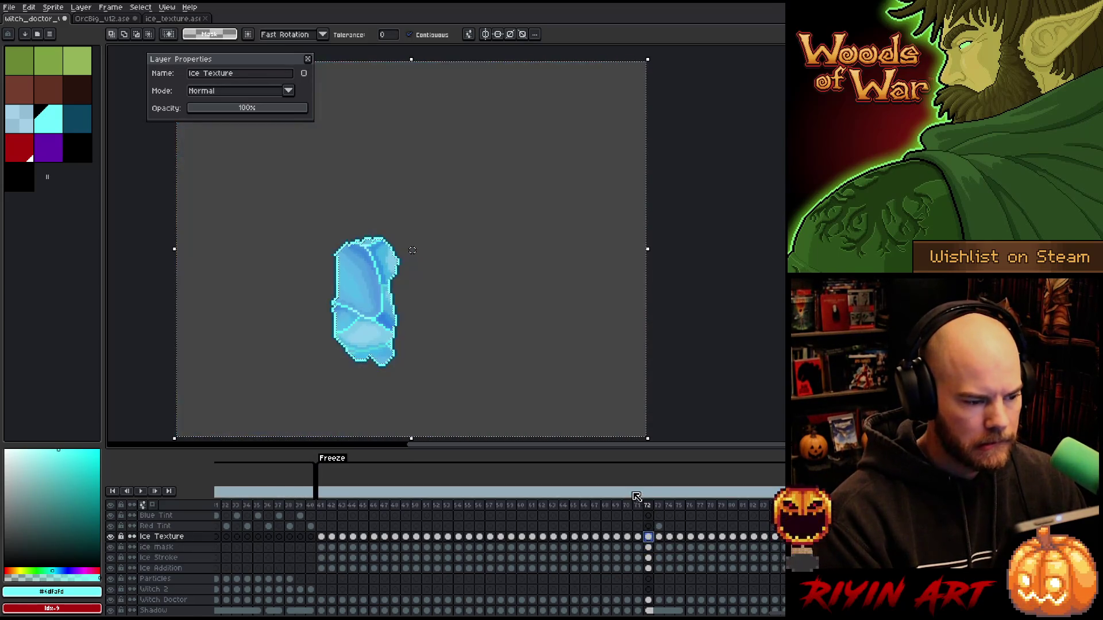
pyautogui.click(659, 547)
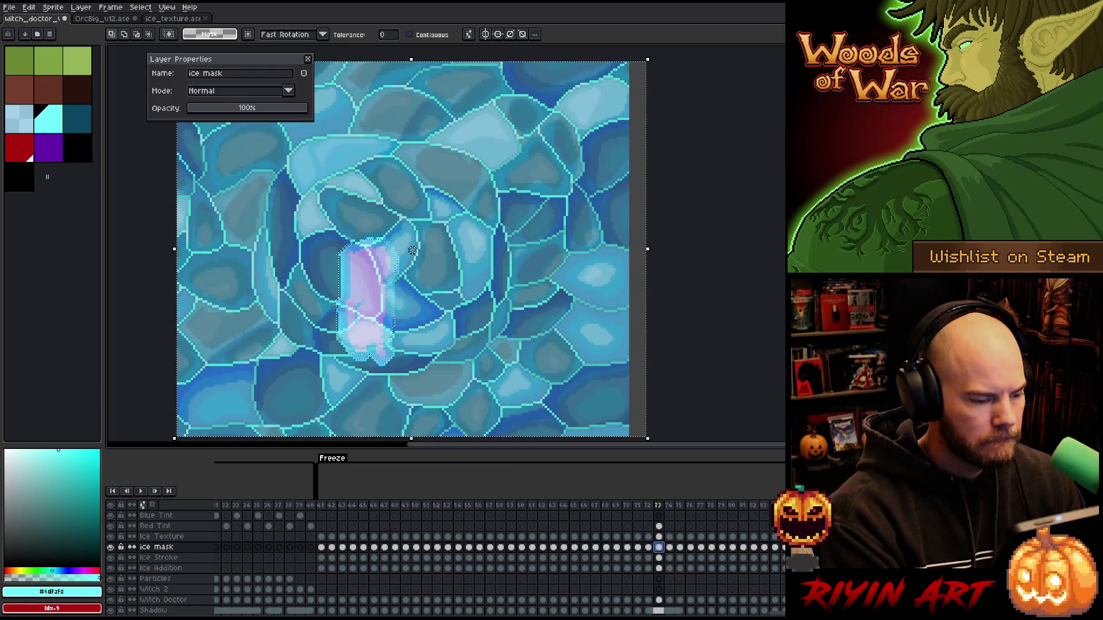
pyautogui.click(660, 537)
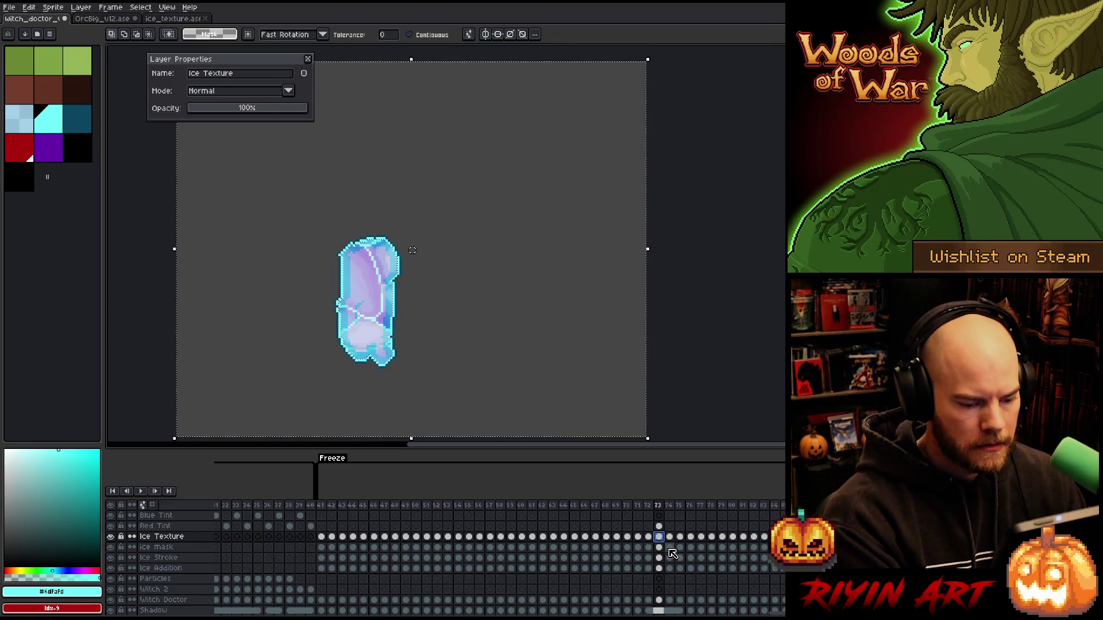
pyautogui.click(670, 548)
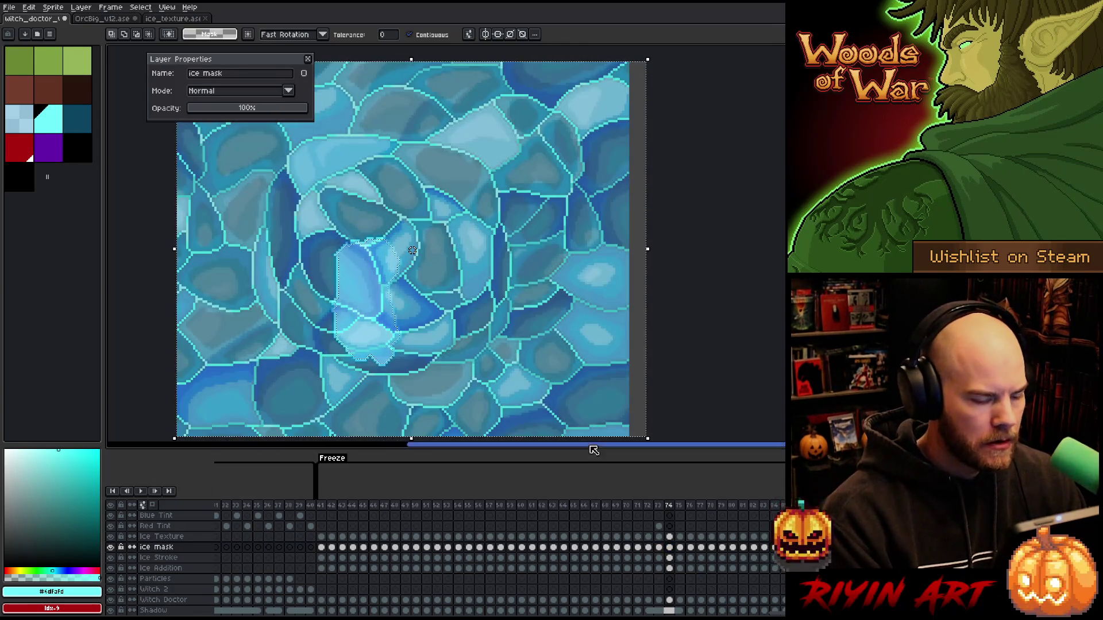
pyautogui.click(670, 537)
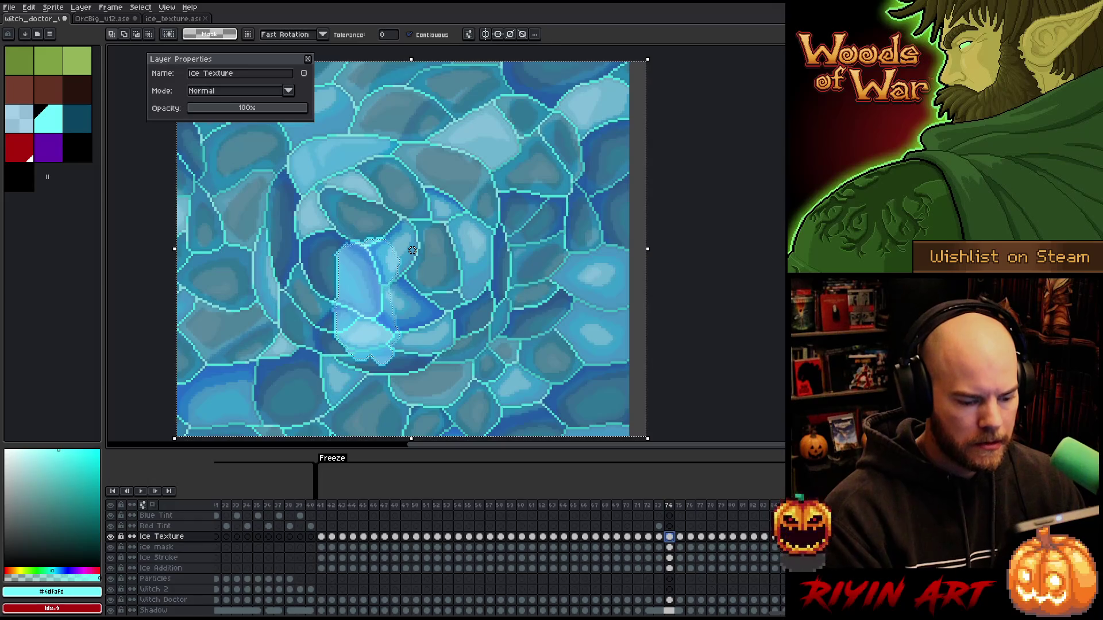
pyautogui.hotkey('ctrl', 'shift', 'i')
pyautogui.press('Delete')
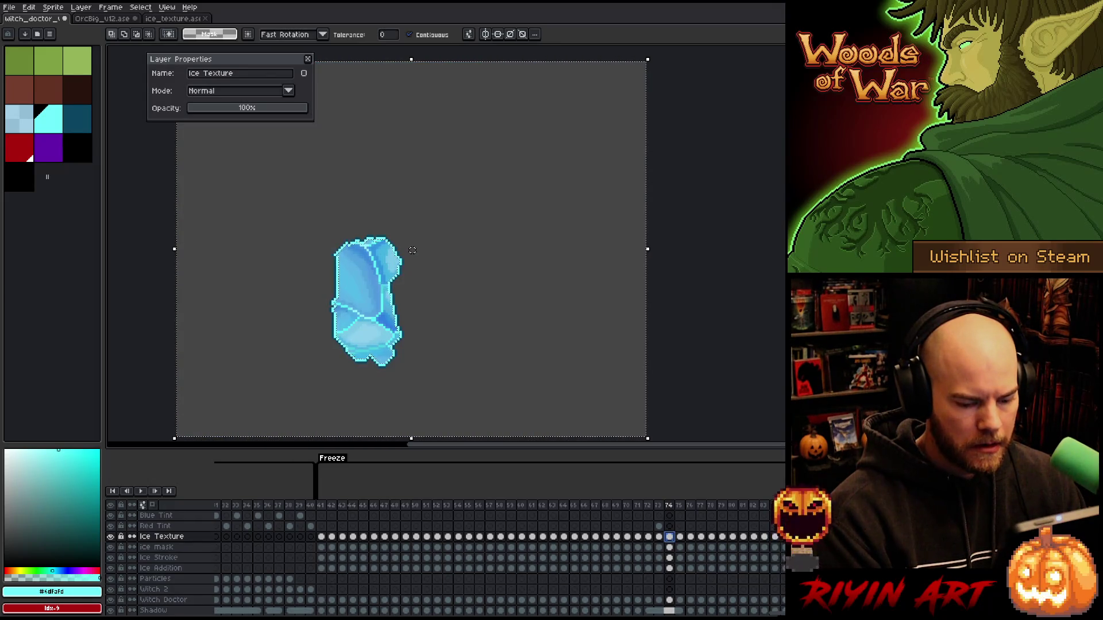
pyautogui.hscroll(5, 430, 558)
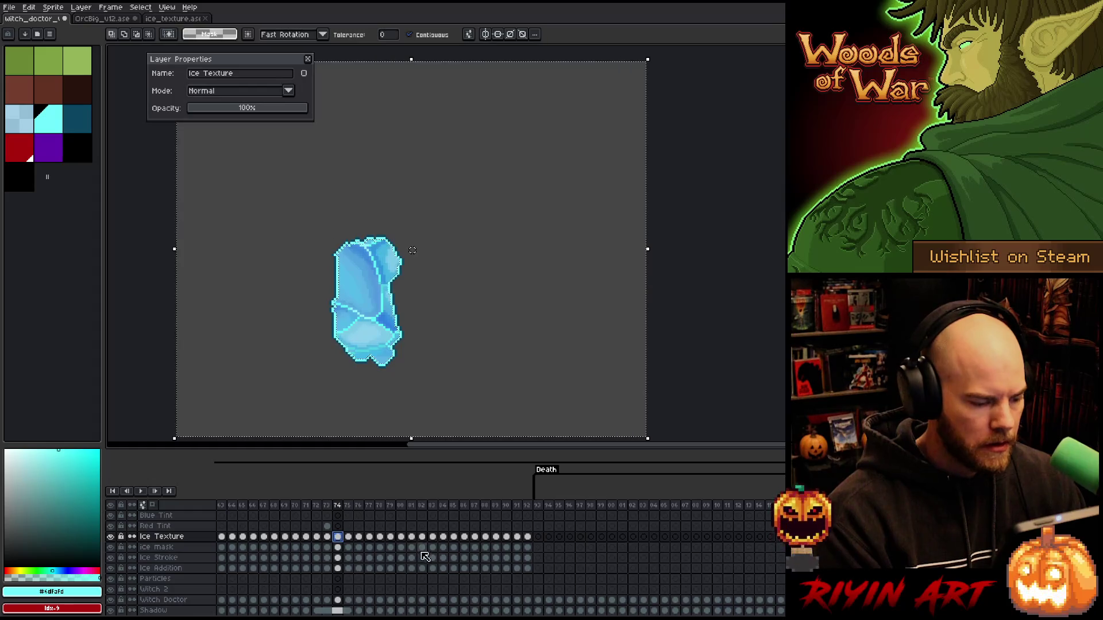
# Step: Clip the ice-crystal texture to the frozen body's ice mask on frames 75 through 78
pyautogui.click(349, 548)
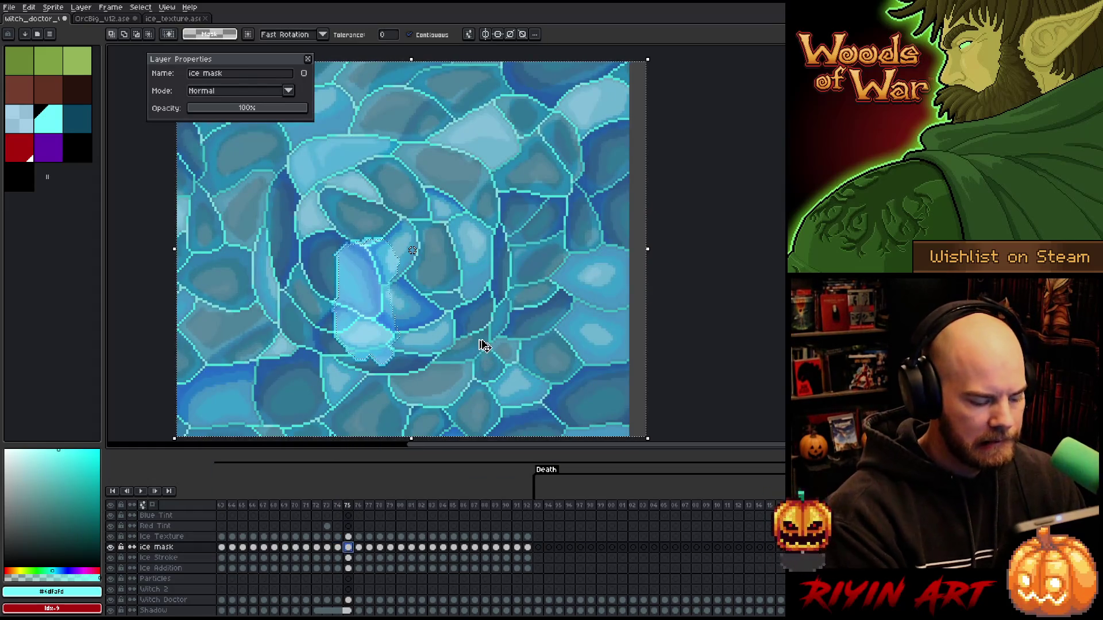
pyautogui.click(351, 538)
pyautogui.click(359, 548)
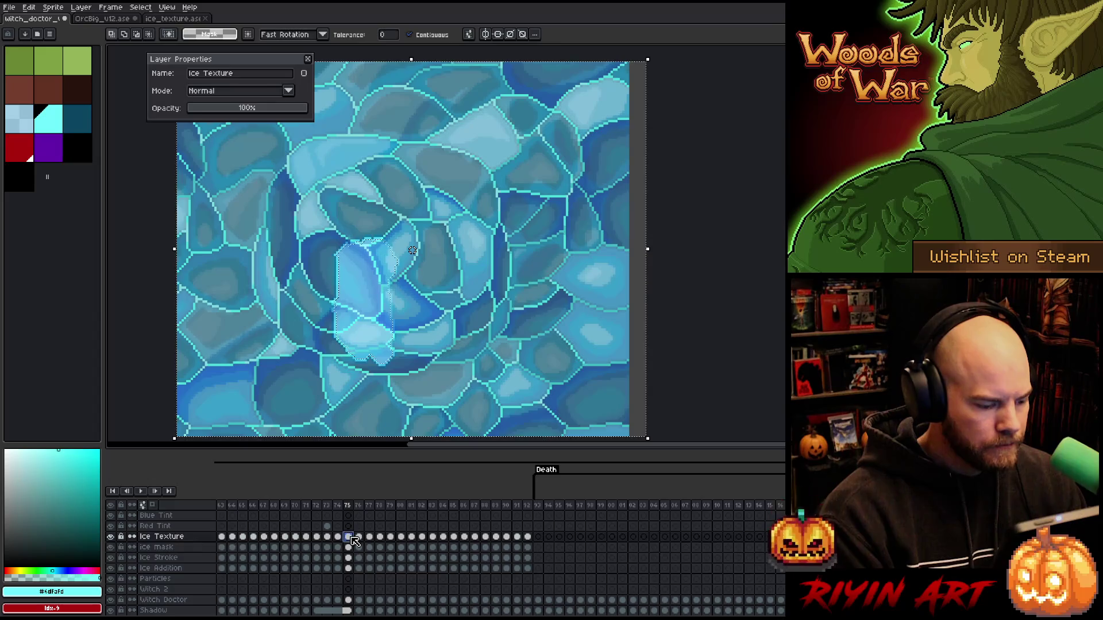
pyautogui.hotkey('ctrl', 'v')
pyautogui.click(359, 537)
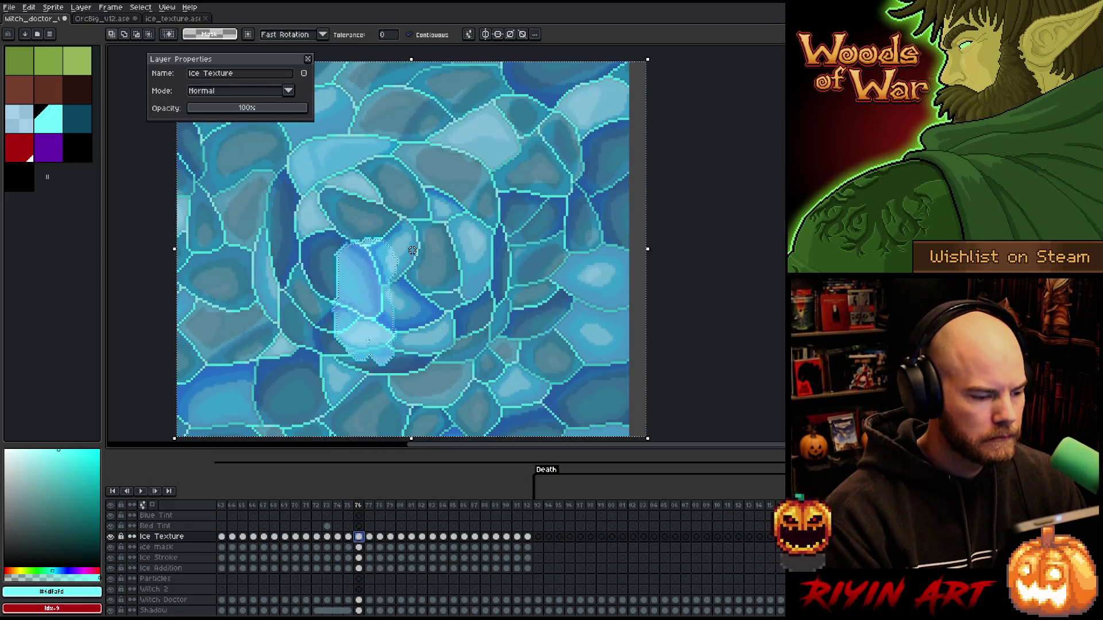
pyautogui.click(369, 547)
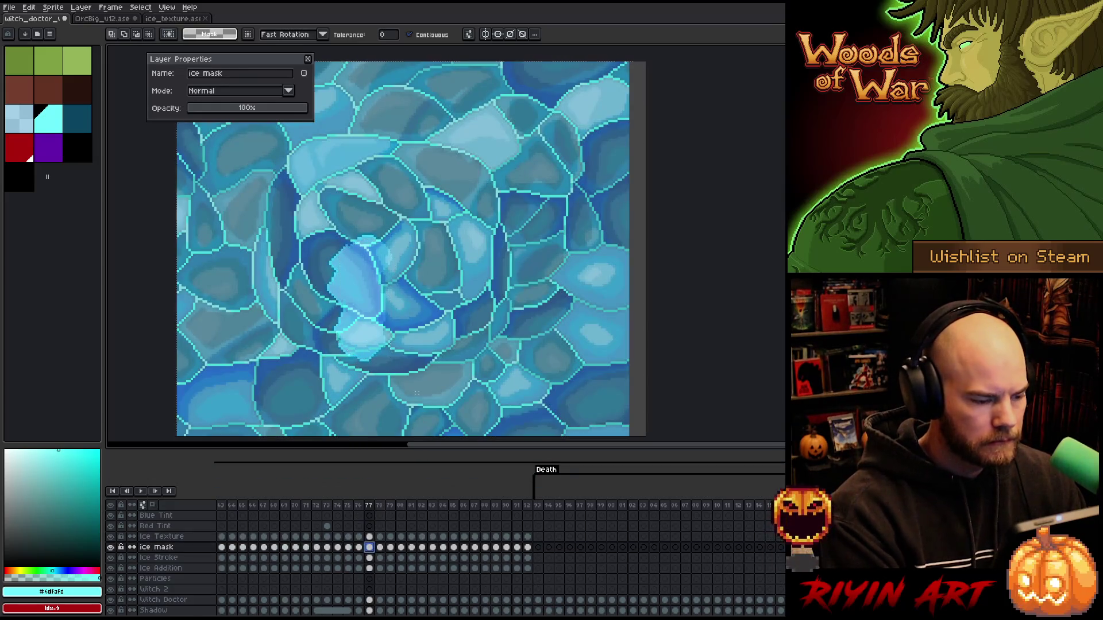
pyautogui.hotkey('ctrl', 'v')
pyautogui.click(380, 537)
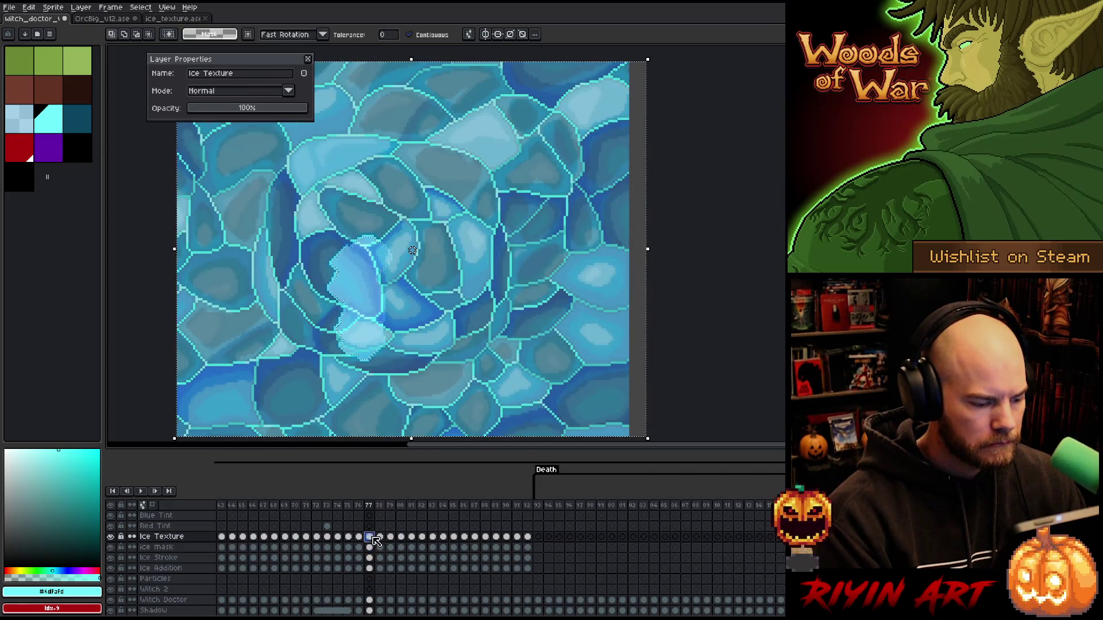
pyautogui.click(380, 548)
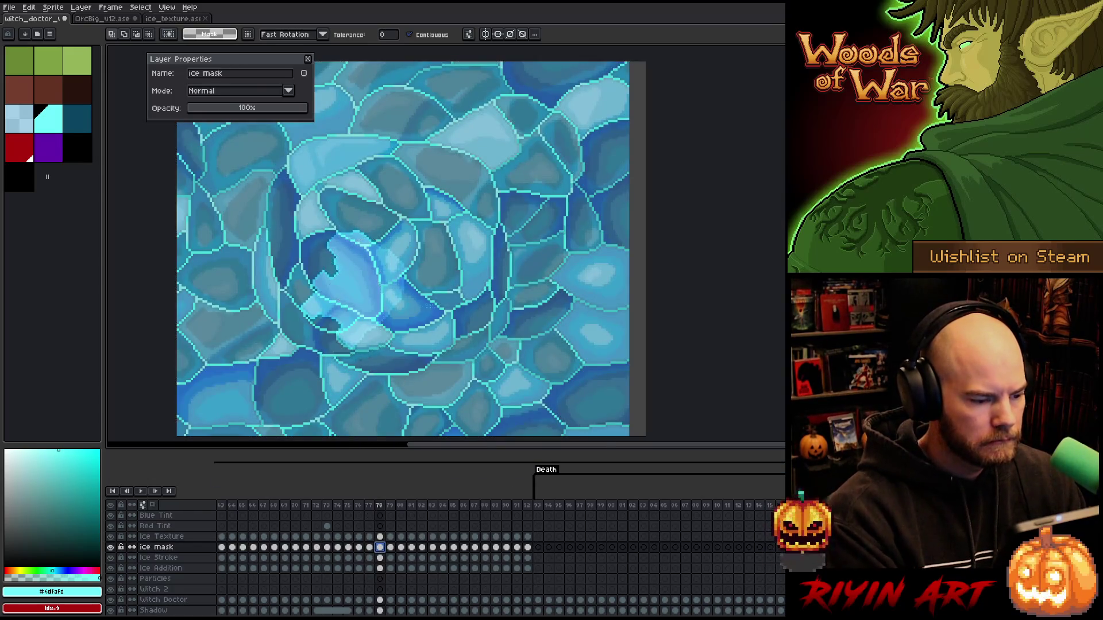
pyautogui.click(380, 538)
pyautogui.hotkey('ctrl', 'x')
# Step: Mask the Ice Texture cel to the body shape on frames 79 through 83
pyautogui.click(391, 548)
pyautogui.hotkey('ctrl', 'v')
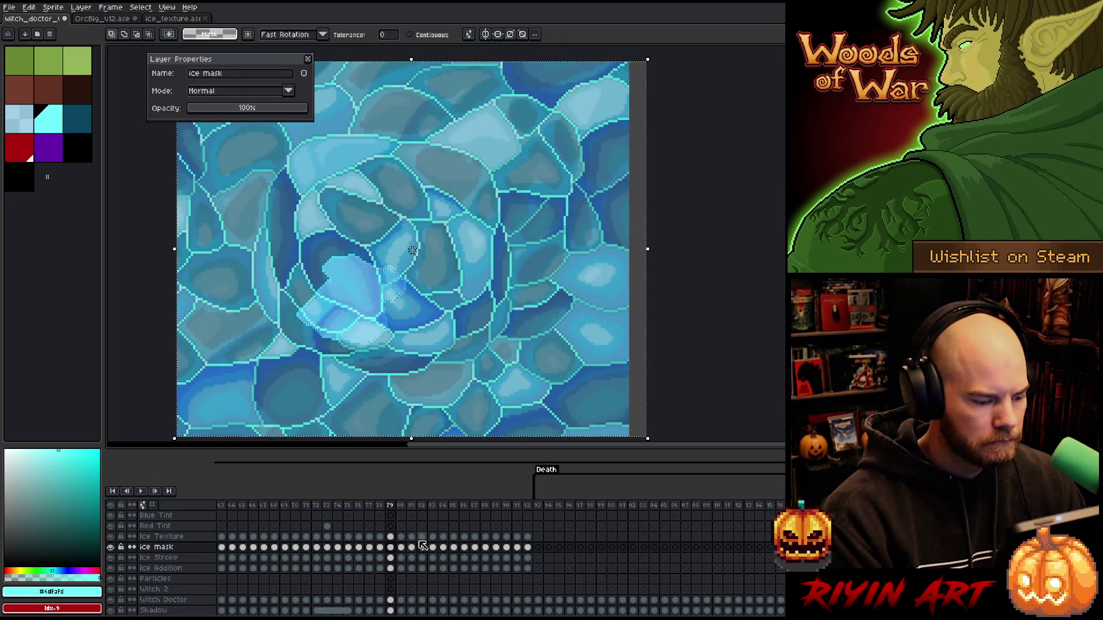
pyautogui.click(390, 537)
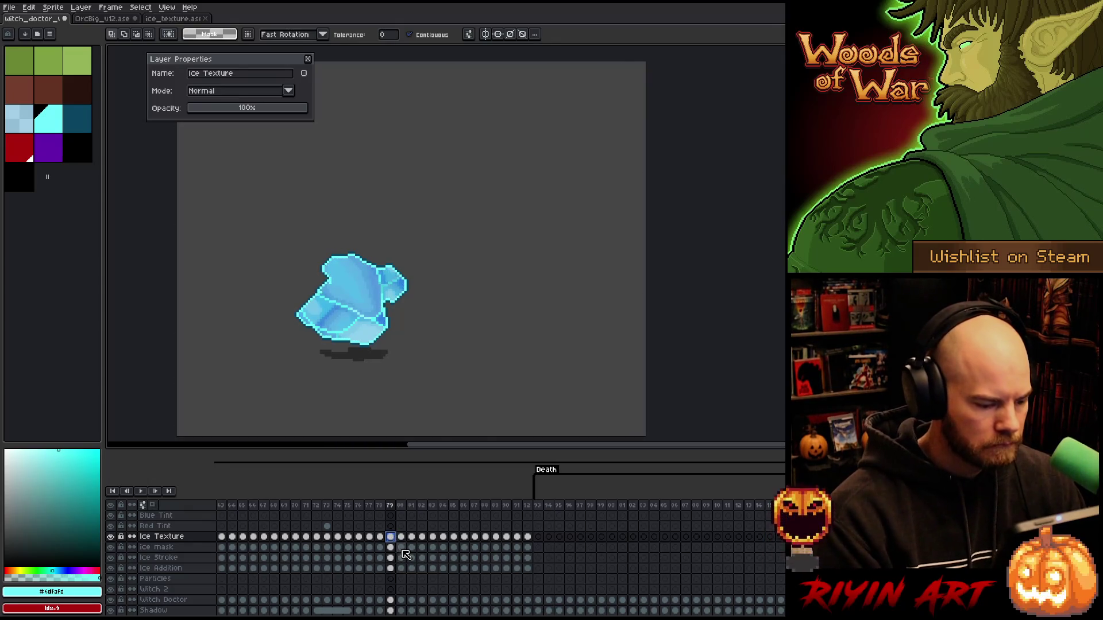
pyautogui.click(402, 547)
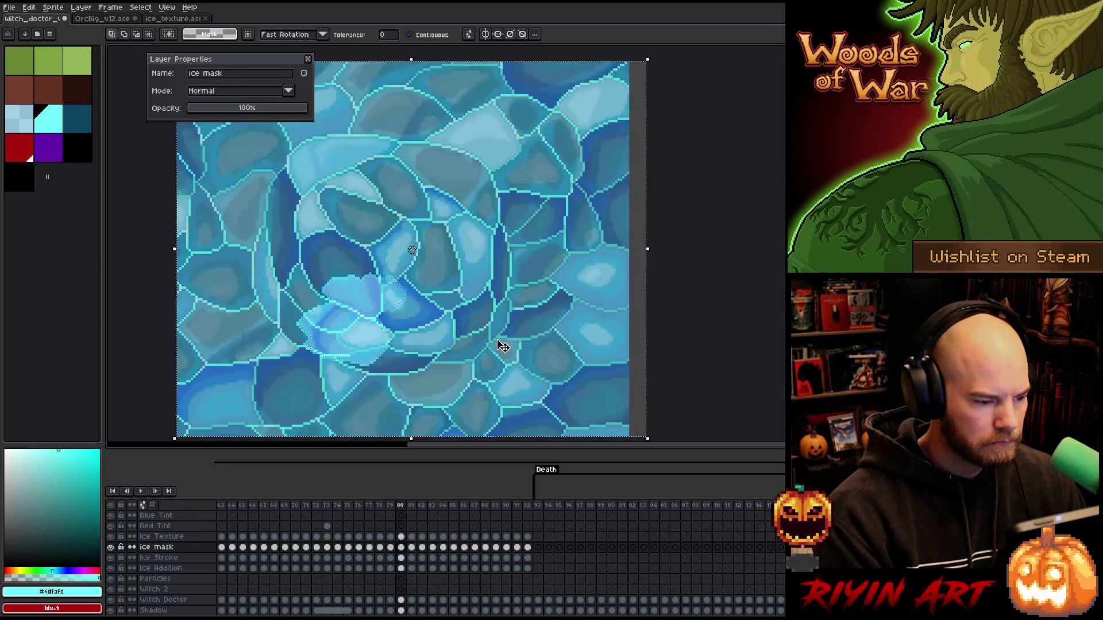
pyautogui.click(402, 537)
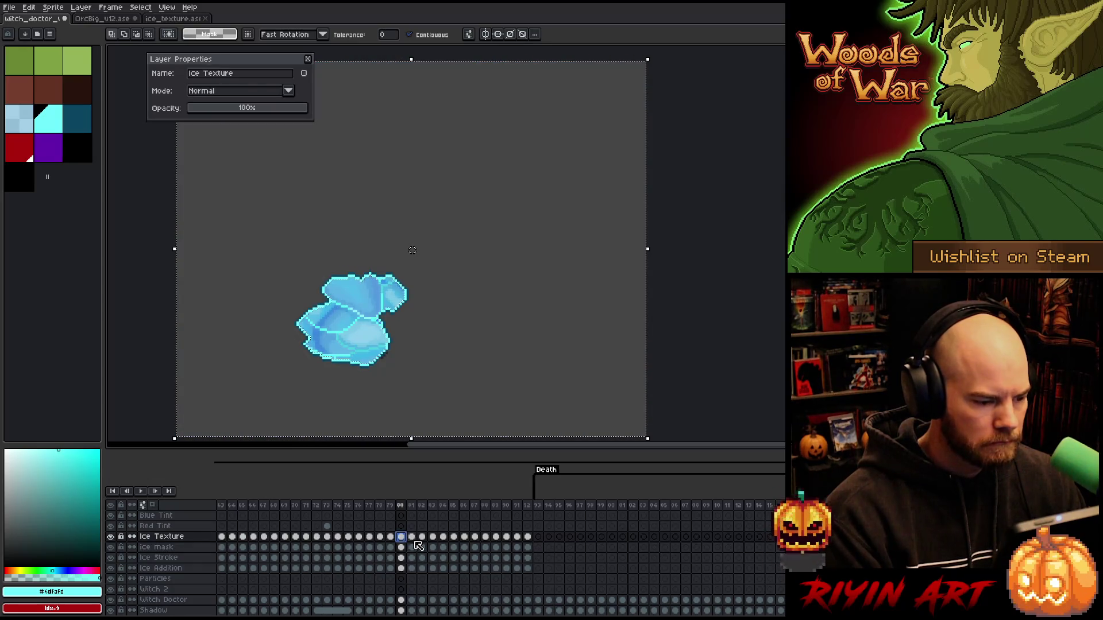
pyautogui.click(412, 547)
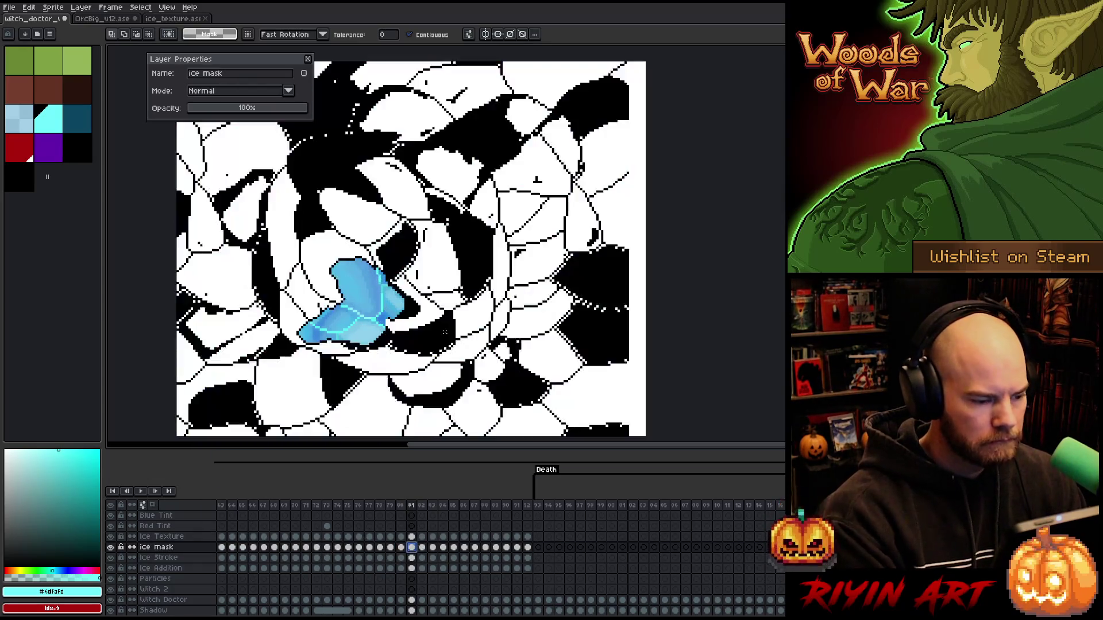
pyautogui.click(412, 537)
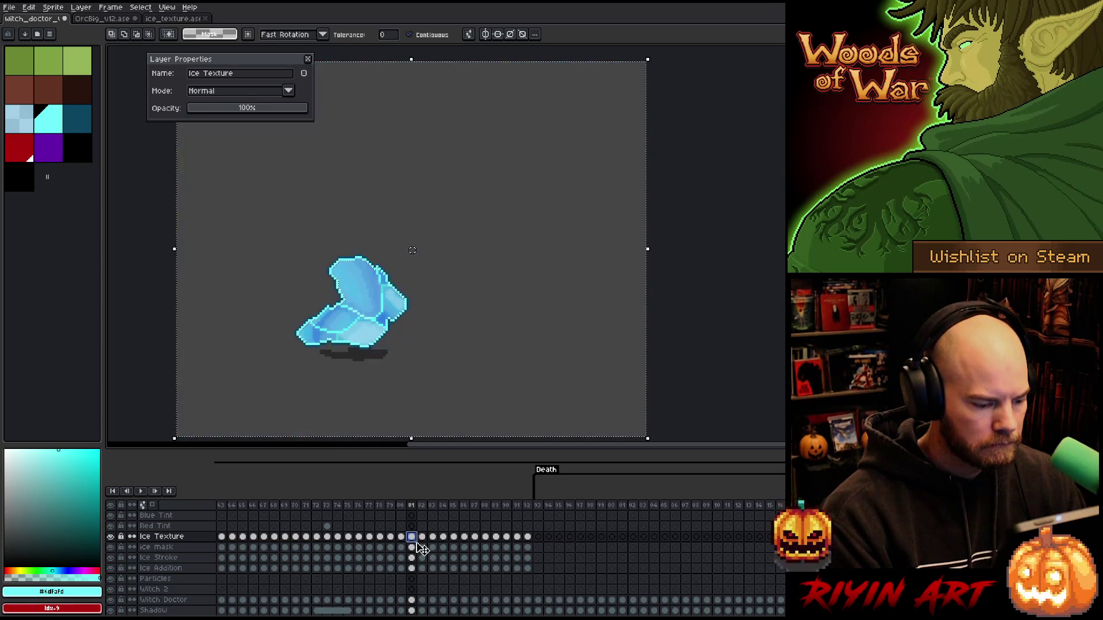
pyautogui.click(423, 548)
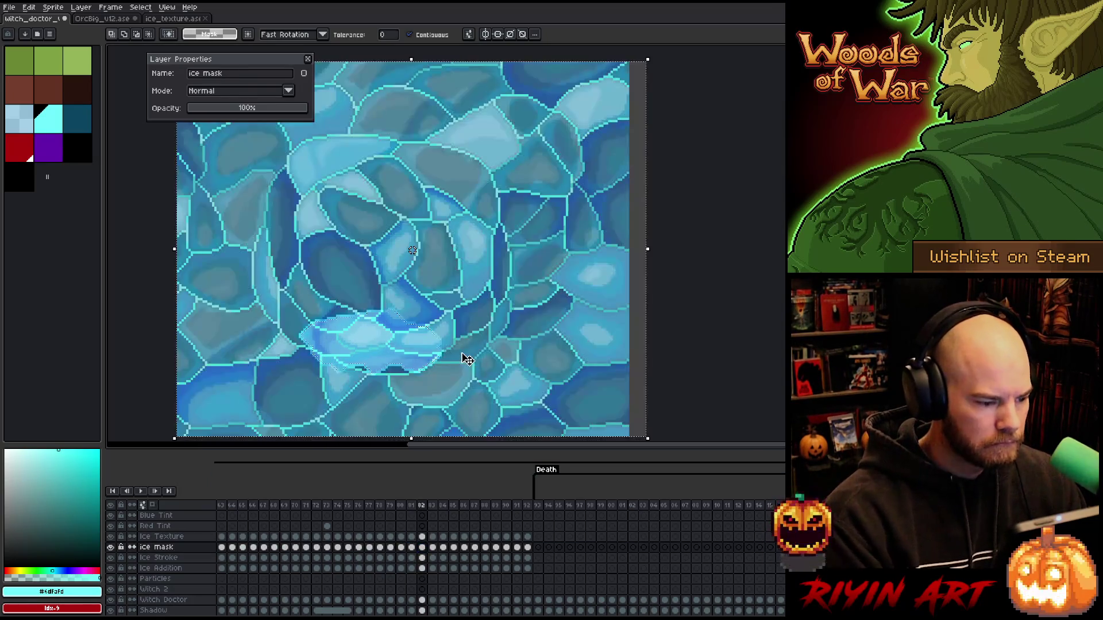
pyautogui.click(422, 537)
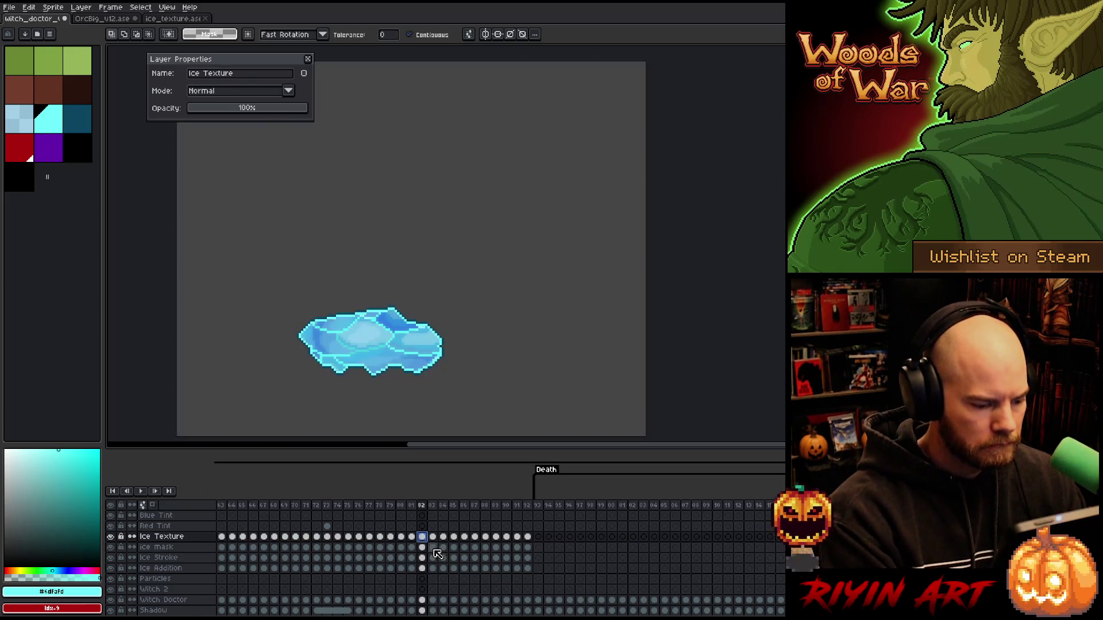
pyautogui.click(435, 547)
pyautogui.hotkey('ctrl', 'a')
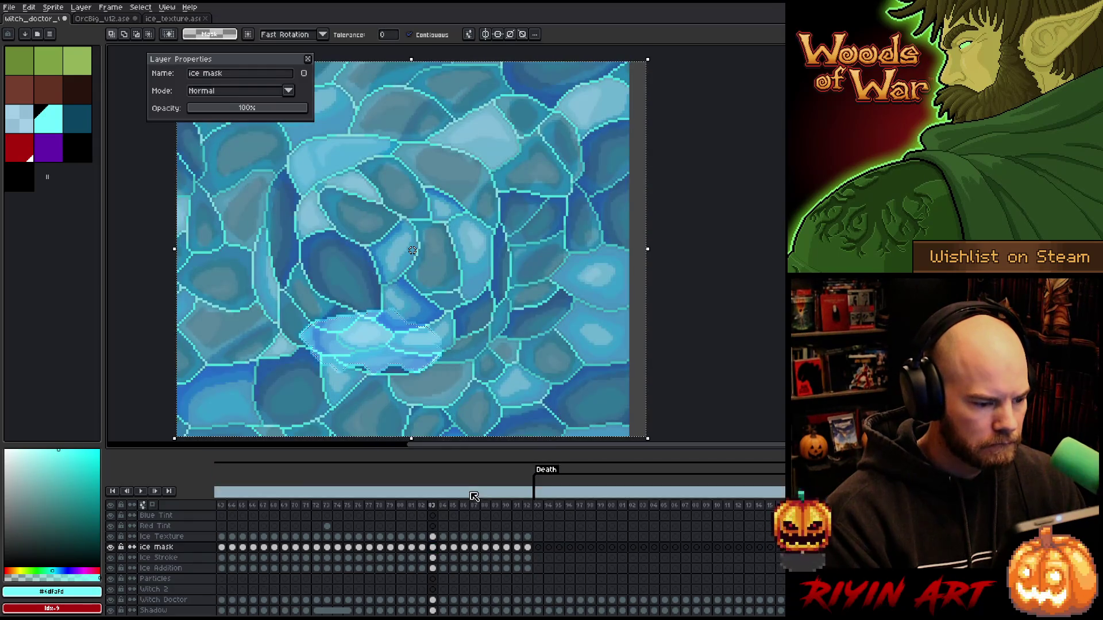
# Step: Clip the ice texture to the ice mask on frames 84 through 86
pyautogui.click(443, 537)
pyautogui.click(444, 548)
pyautogui.click(443, 527)
pyautogui.click(443, 537)
pyautogui.click(453, 547)
pyautogui.click(455, 537)
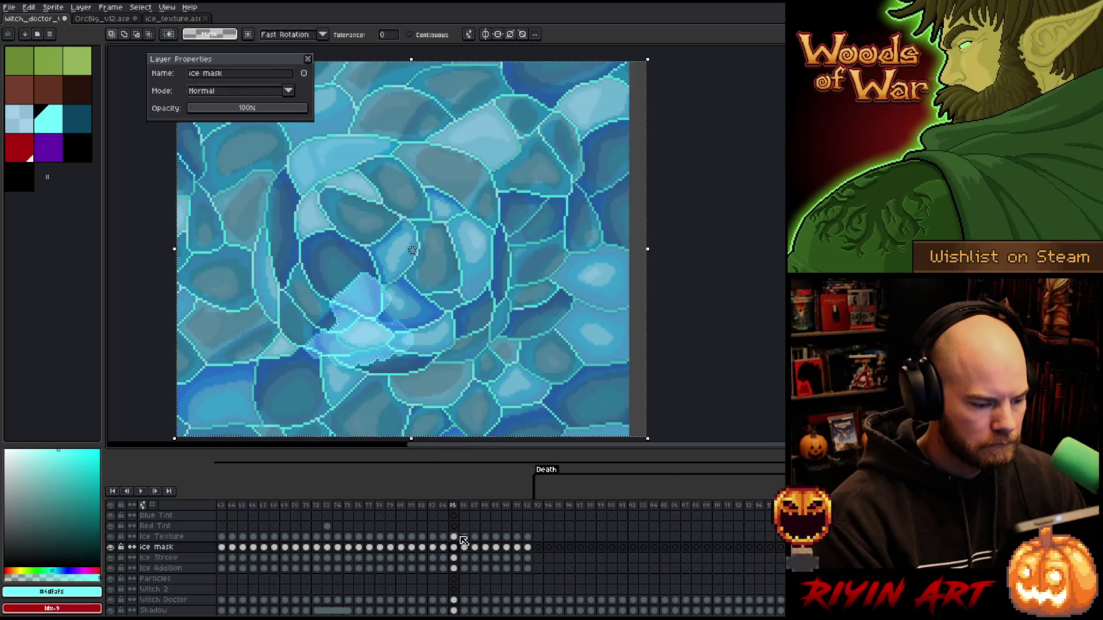
pyautogui.click(465, 548)
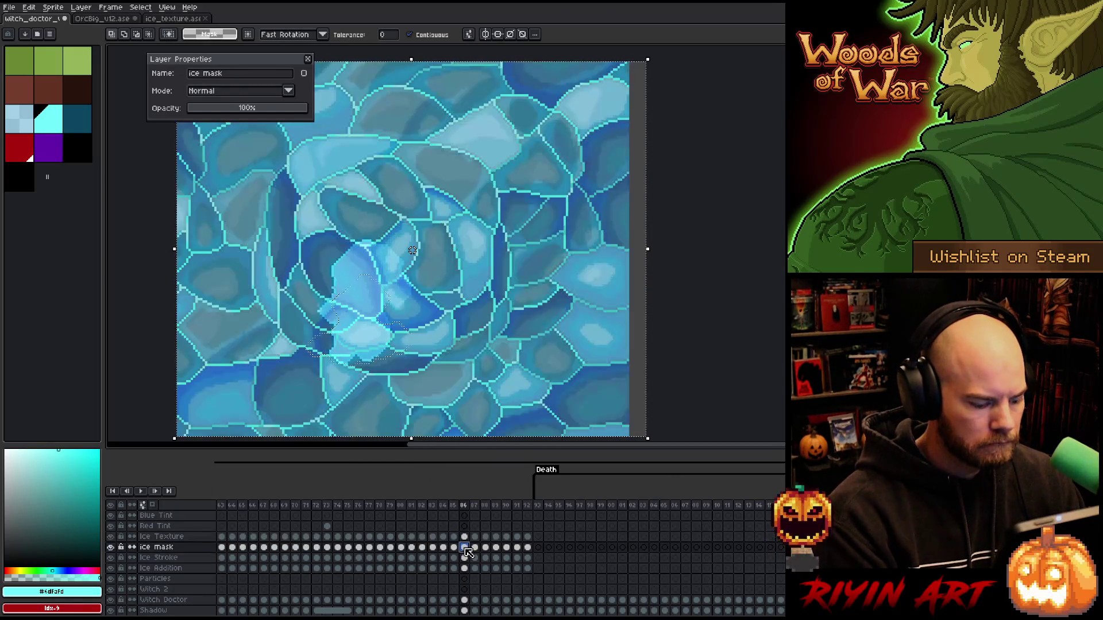
pyautogui.click(466, 538)
pyautogui.click(474, 548)
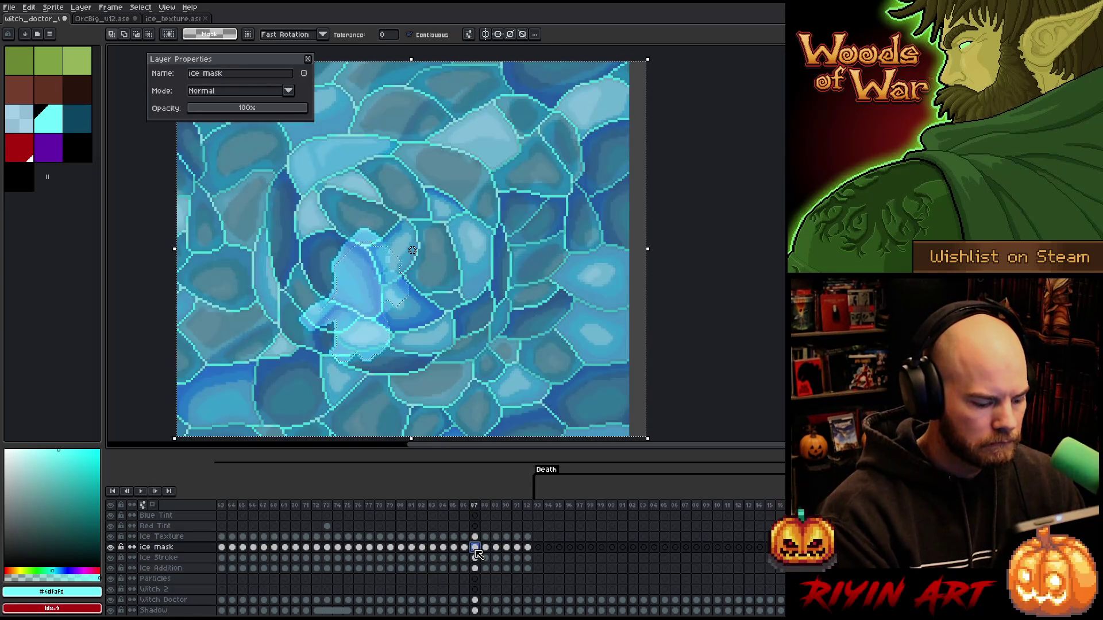